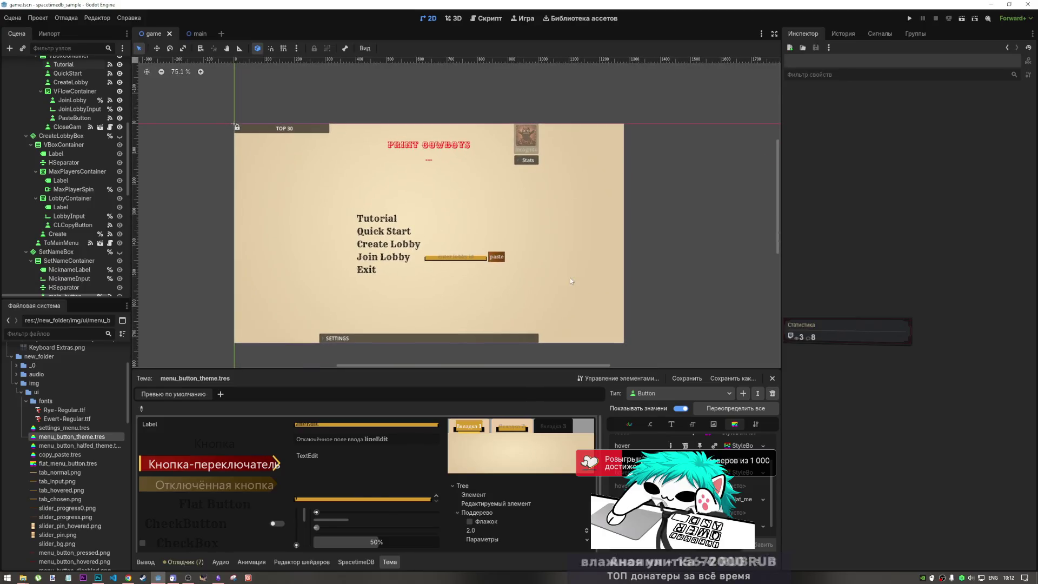
Zoom the canvas, then select the StatsContainer behind the Stats box to inspect it
{"action": "scroll", "coordinate": [439, 249], "scroll_direction": "down", "scroll_amount": 5}
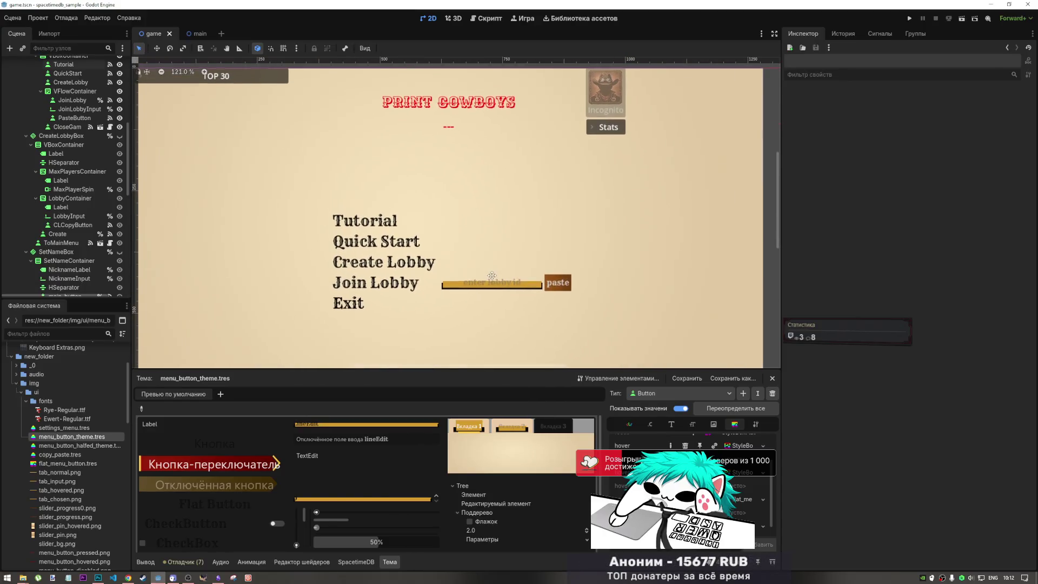
{"action": "scroll", "coordinate": [488, 266], "scroll_direction": "up", "scroll_amount": 2}
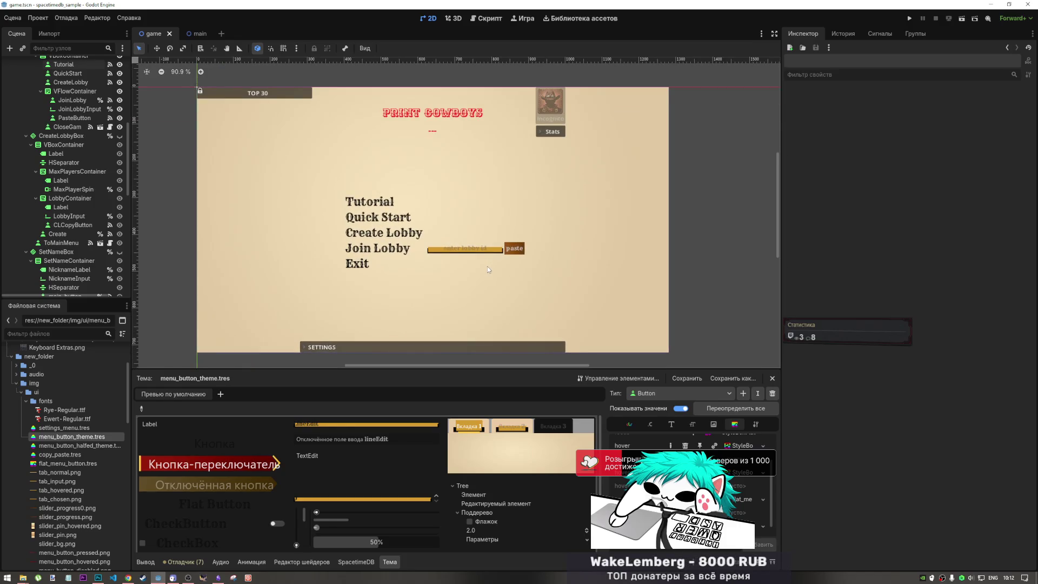
{"action": "scroll", "coordinate": [488, 269], "scroll_direction": "up", "scroll_amount": 1}
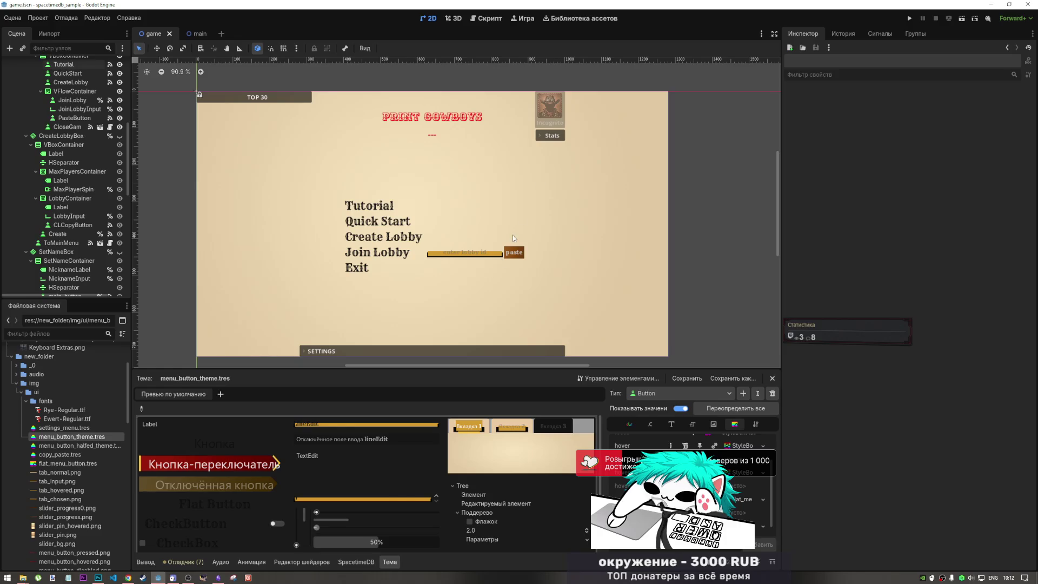
{"action": "left_click", "coordinate": [559, 138]}
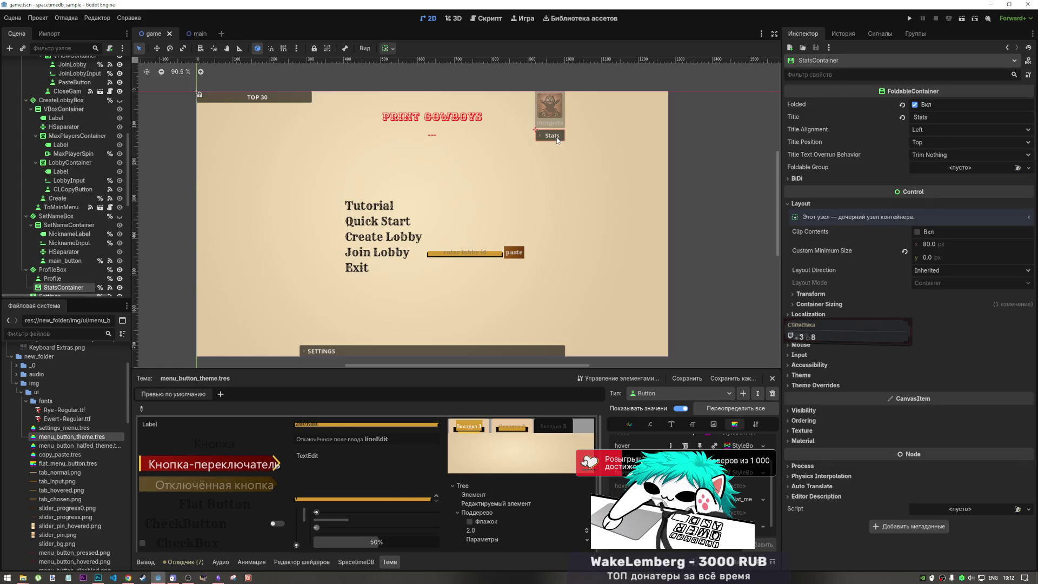
Inspect the SETTINGS bar and TOP 30 panel nodes, then bring up the Obsidian moodboard
{"action": "left_click", "coordinate": [515, 346]}
{"action": "left_click", "coordinate": [509, 352]}
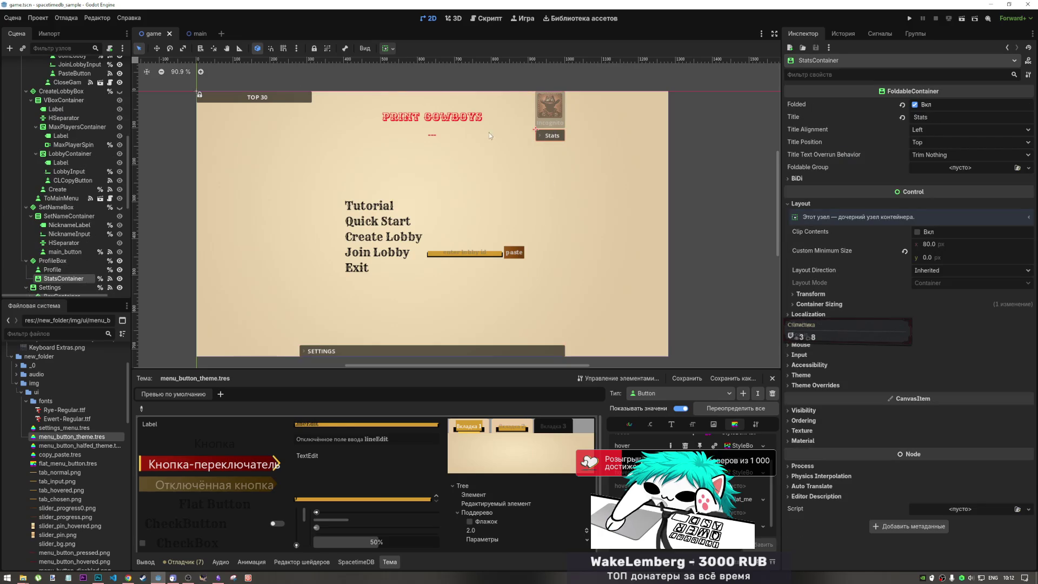
{"action": "left_click", "coordinate": [266, 105]}
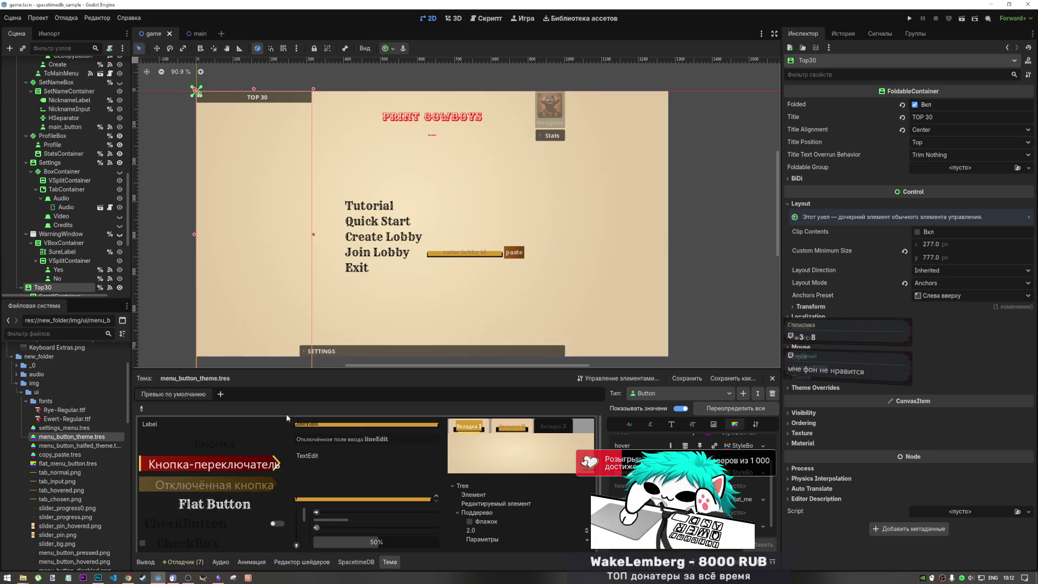
{"action": "left_click", "coordinate": [218, 578]}
{"action": "scroll", "coordinate": [335, 411], "scroll_direction": "up", "scroll_amount": 3}
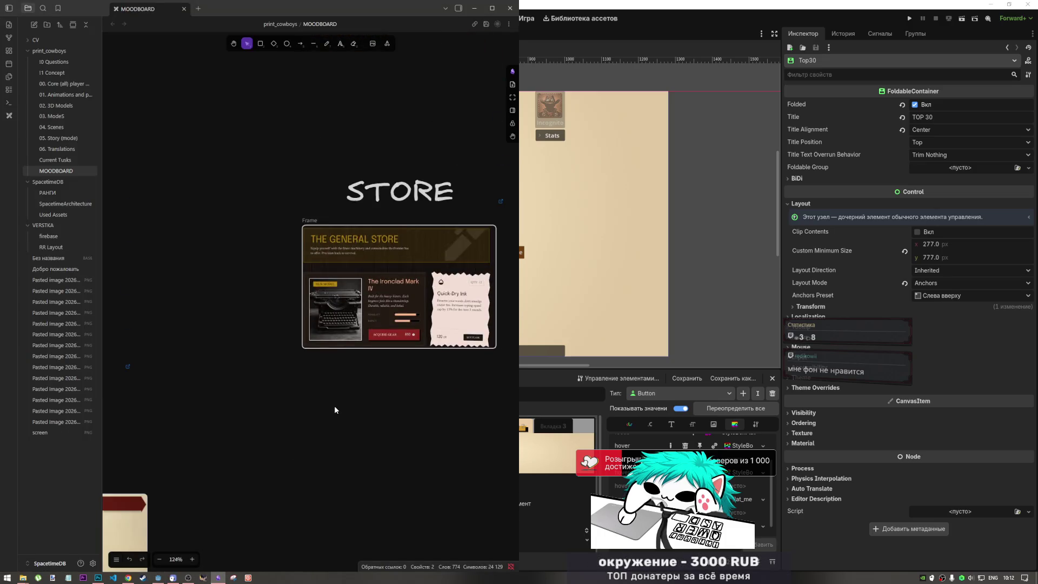
Survey the Progress bar, END GAME, TOP and SETTINGS mockups, then return to Godot and deselect
{"action": "scroll", "coordinate": [326, 403], "scroll_direction": "down", "scroll_amount": 2}
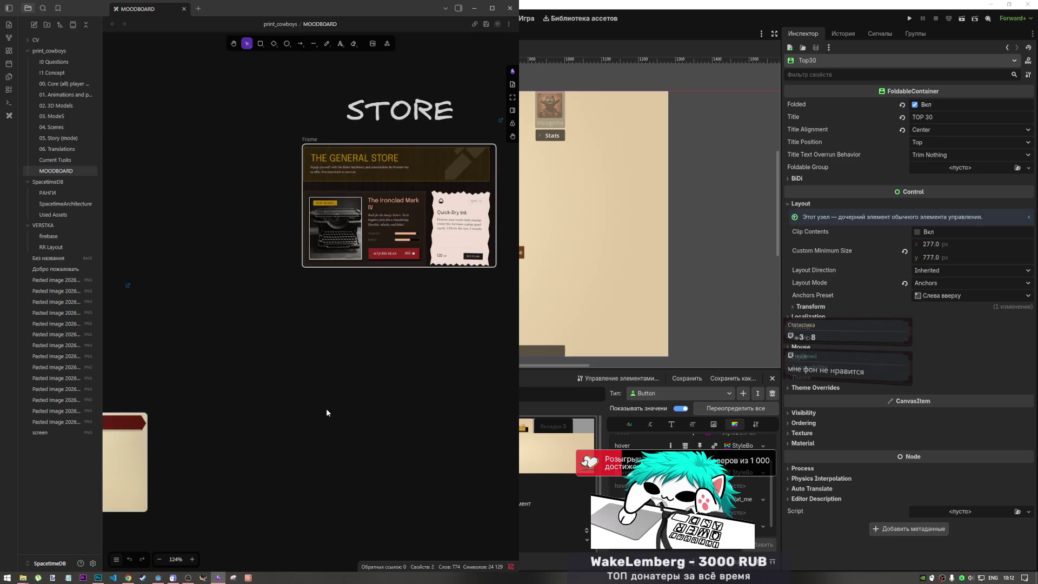
{"action": "scroll", "coordinate": [326, 407], "scroll_direction": "up", "scroll_amount": 3}
{"action": "scroll", "coordinate": [327, 409], "scroll_direction": "down", "scroll_amount": 4}
{"action": "left_click_drag", "start_coordinate": [300, 423], "coordinate": [465, 327]}
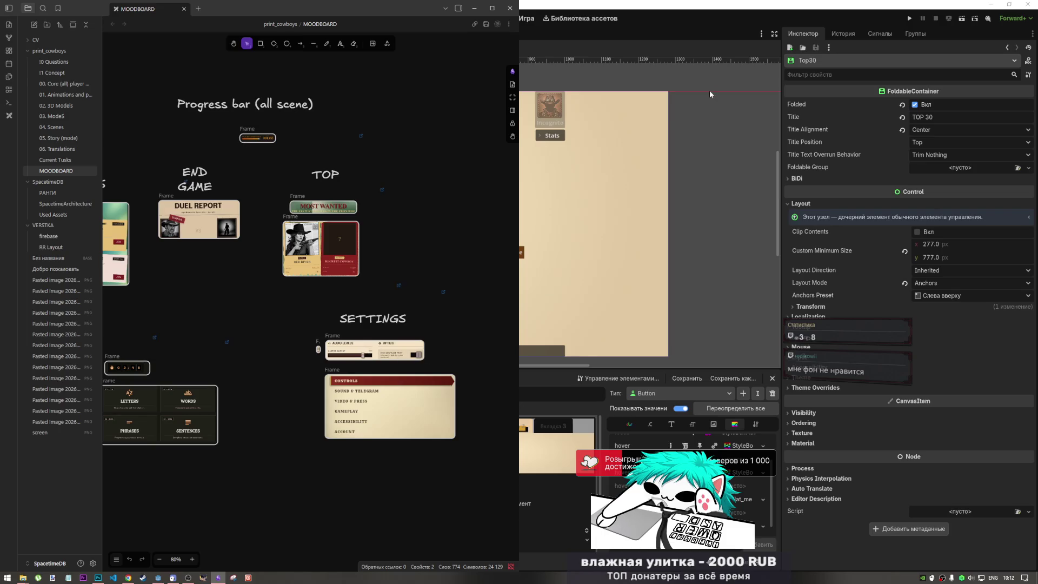
{"action": "key", "text": "alt+Tab"}
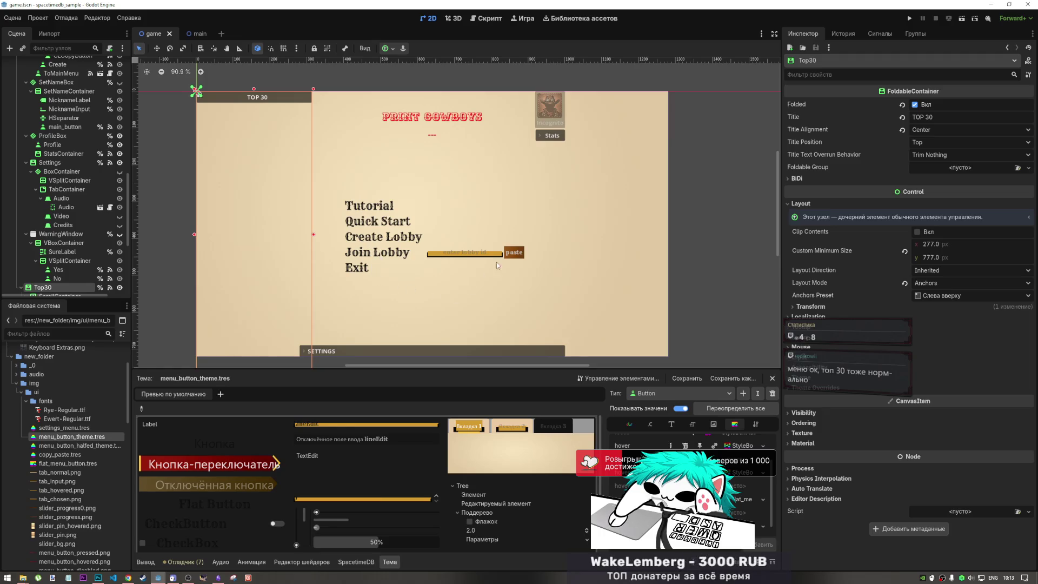
{"action": "left_click", "coordinate": [704, 254]}
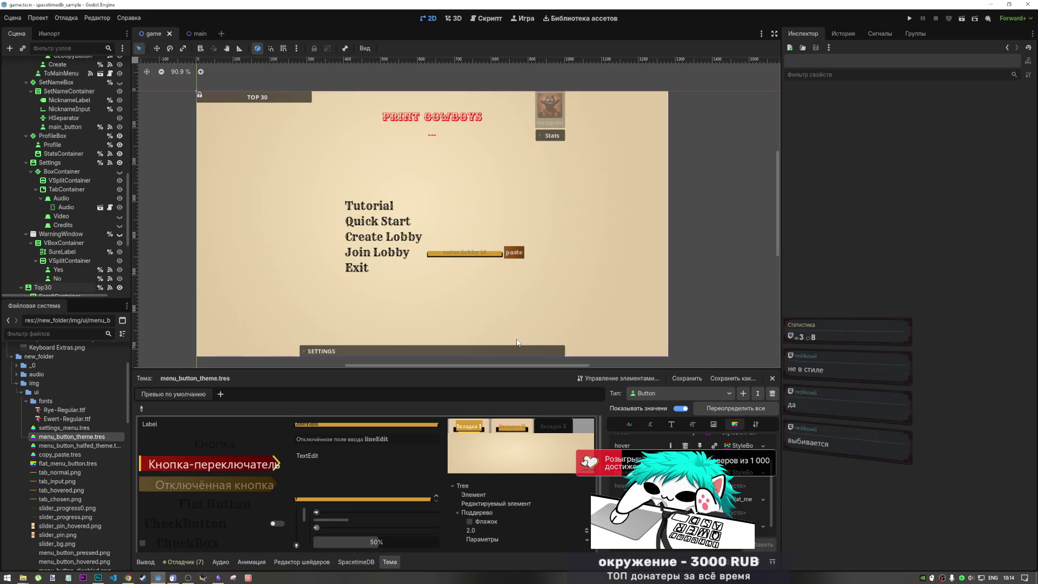
Adjust the menu scene view and select the Tutorial button on the menu
{"action": "scroll", "coordinate": [780, 201], "scroll_direction": "down", "scroll_amount": 1}
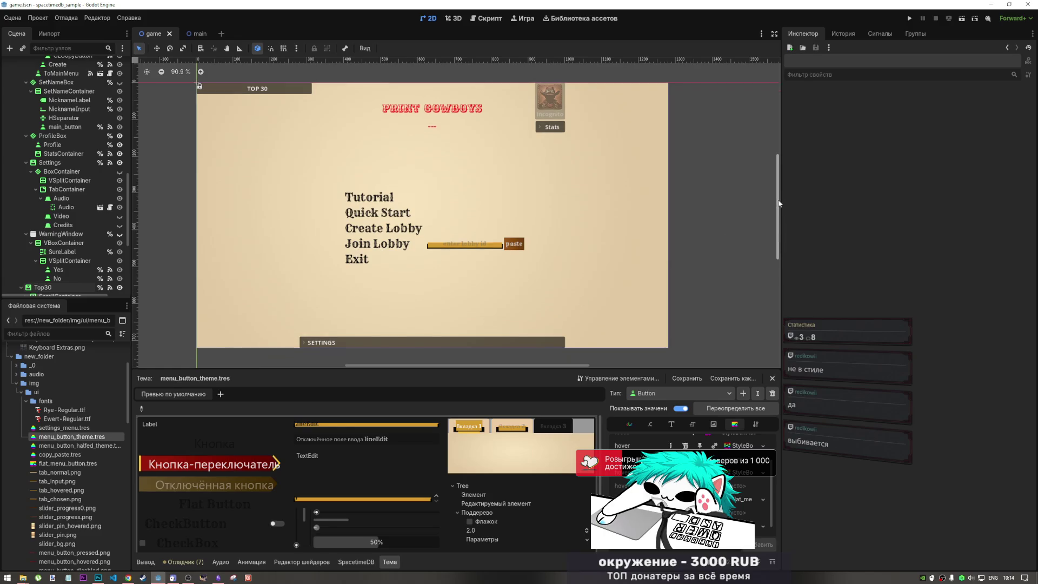
{"action": "scroll", "coordinate": [779, 199], "scroll_direction": "up", "scroll_amount": 1}
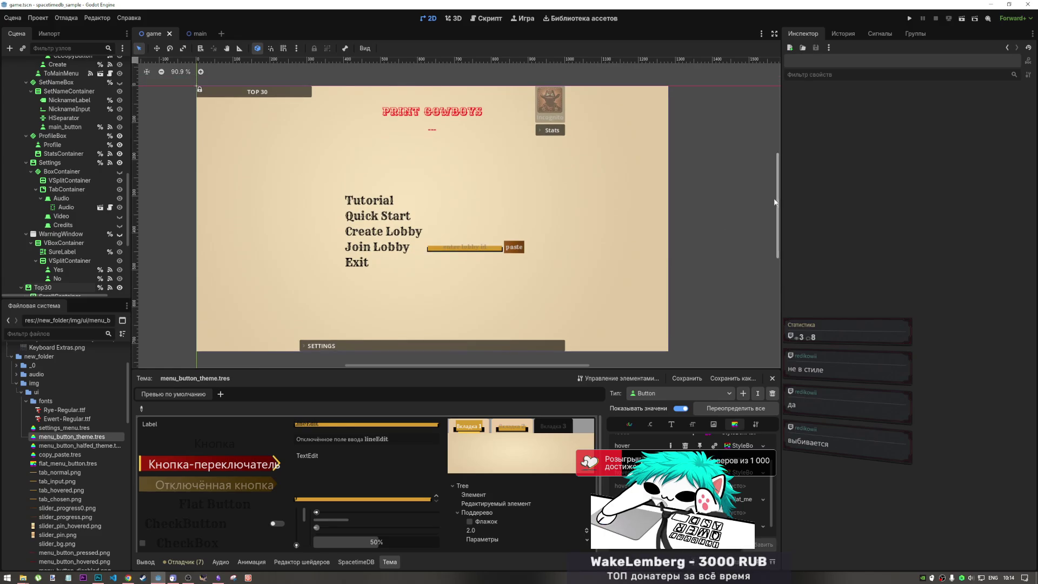
{"action": "scroll", "coordinate": [495, 192], "scroll_direction": "down", "scroll_amount": 2}
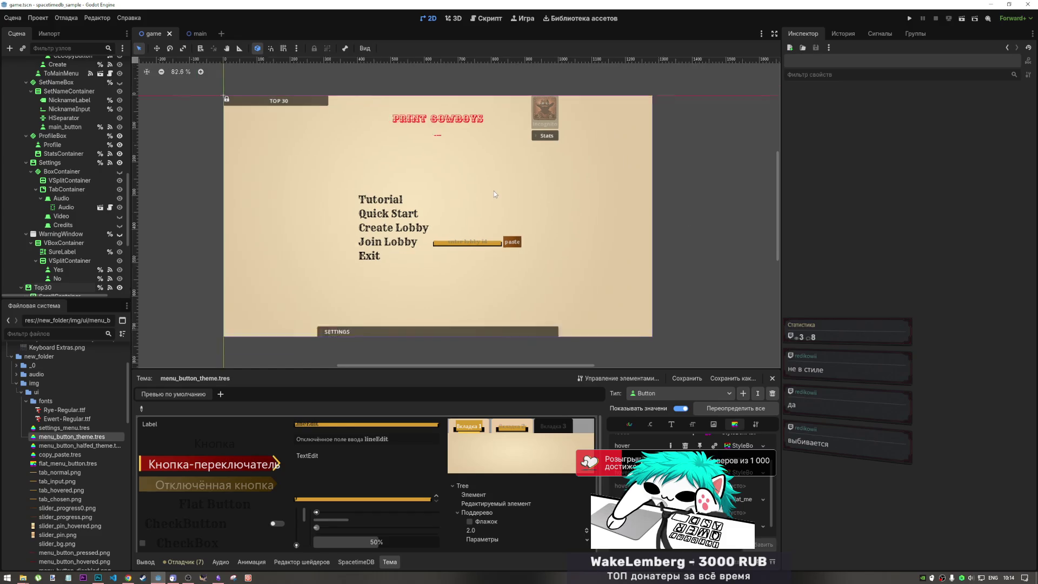
{"action": "scroll", "coordinate": [494, 192], "scroll_direction": "up", "scroll_amount": 2}
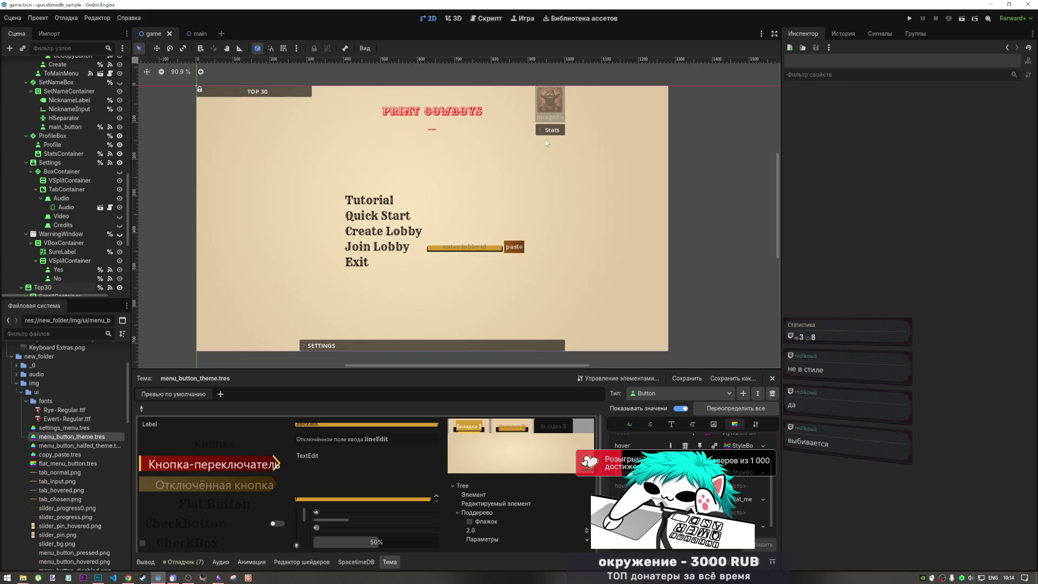
{"action": "left_click_drag", "start_coordinate": [594, 161], "coordinate": [599, 158]}
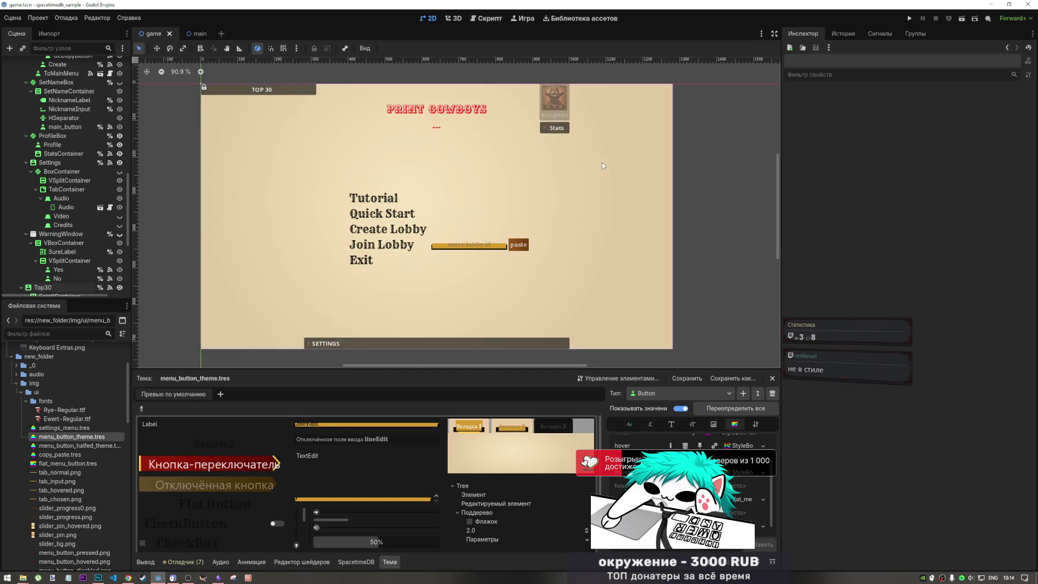
{"action": "left_click", "coordinate": [390, 202]}
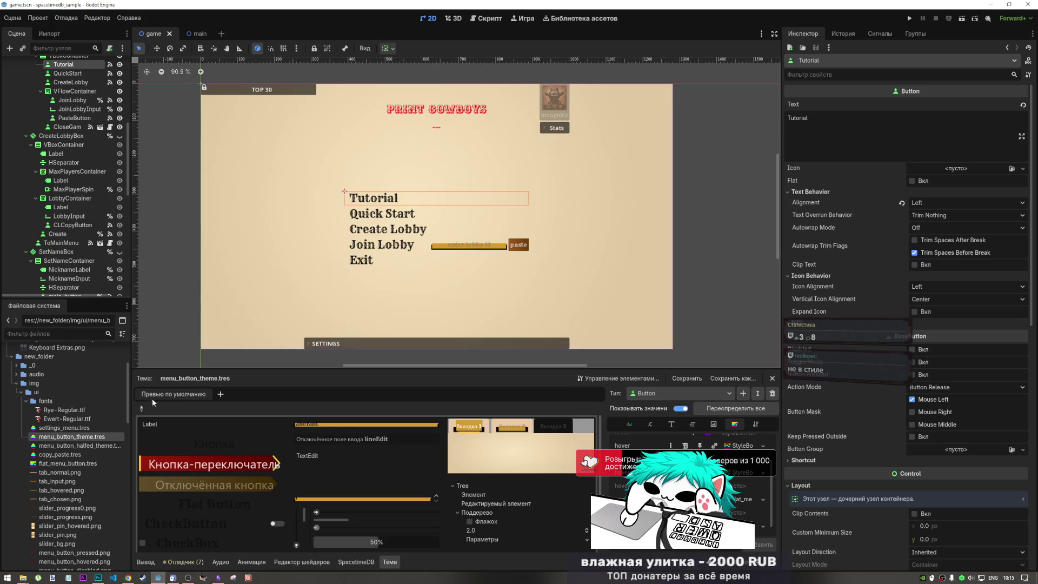
Pick the tab bar in the theme preview to edit TabBar styles instead of Button
{"action": "left_click", "coordinate": [143, 408]}
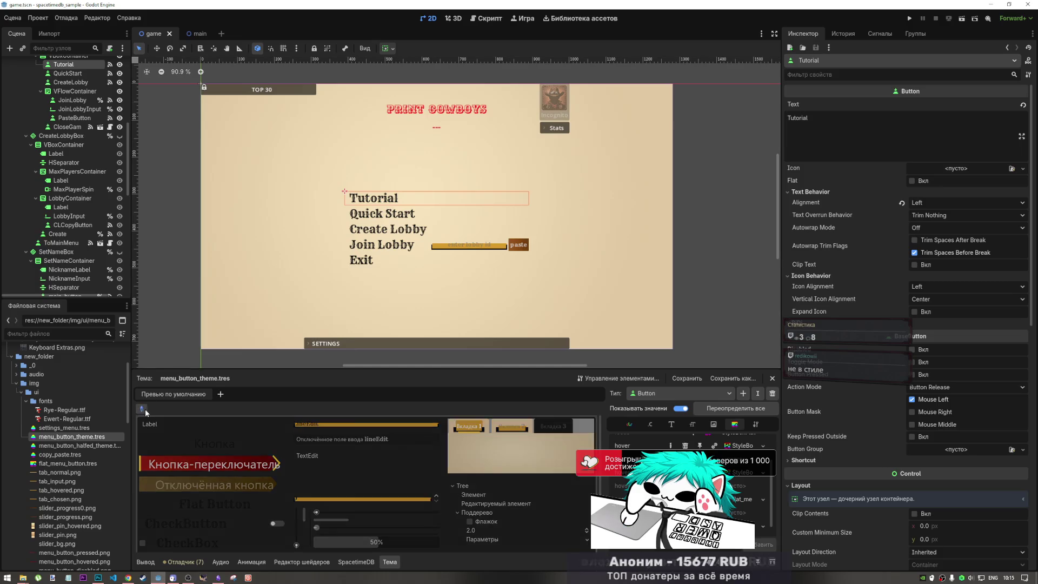
{"action": "left_click", "coordinate": [449, 427]}
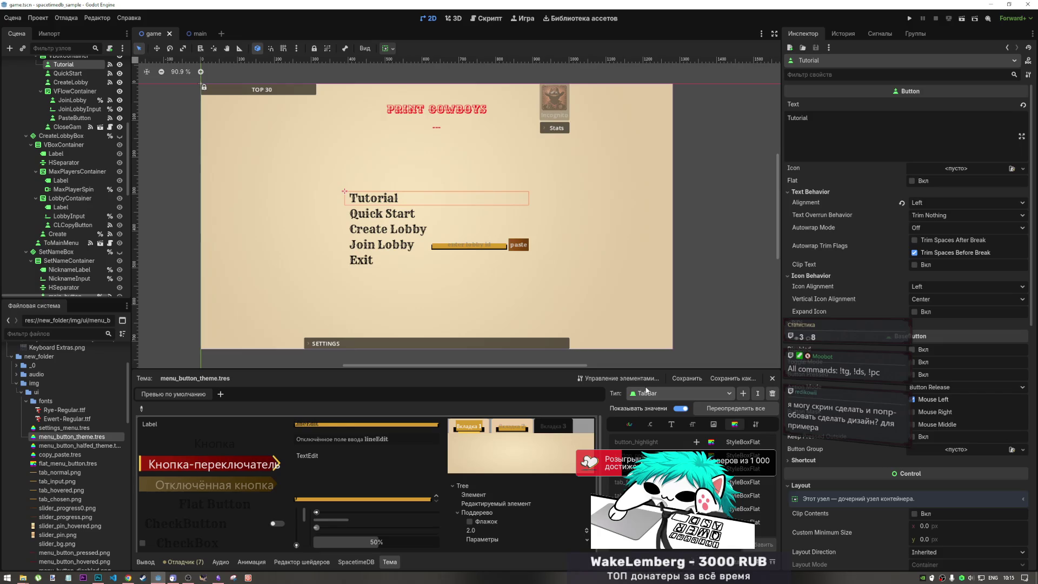
{"action": "scroll", "coordinate": [646, 290], "scroll_direction": "up", "scroll_amount": 1}
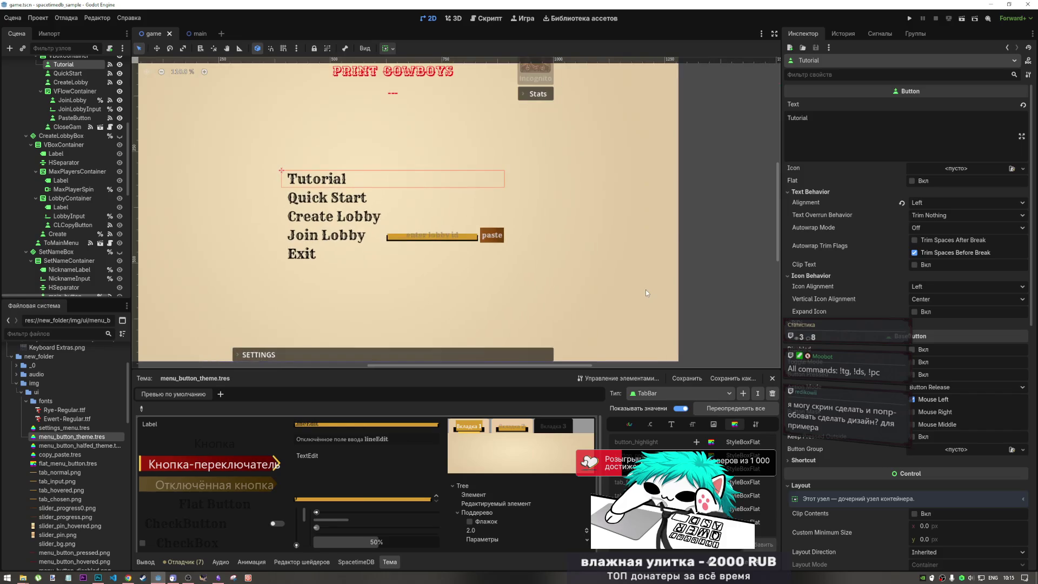
{"action": "scroll", "coordinate": [645, 289], "scroll_direction": "down", "scroll_amount": 2}
{"action": "scroll", "coordinate": [603, 294], "scroll_direction": "down", "scroll_amount": 1}
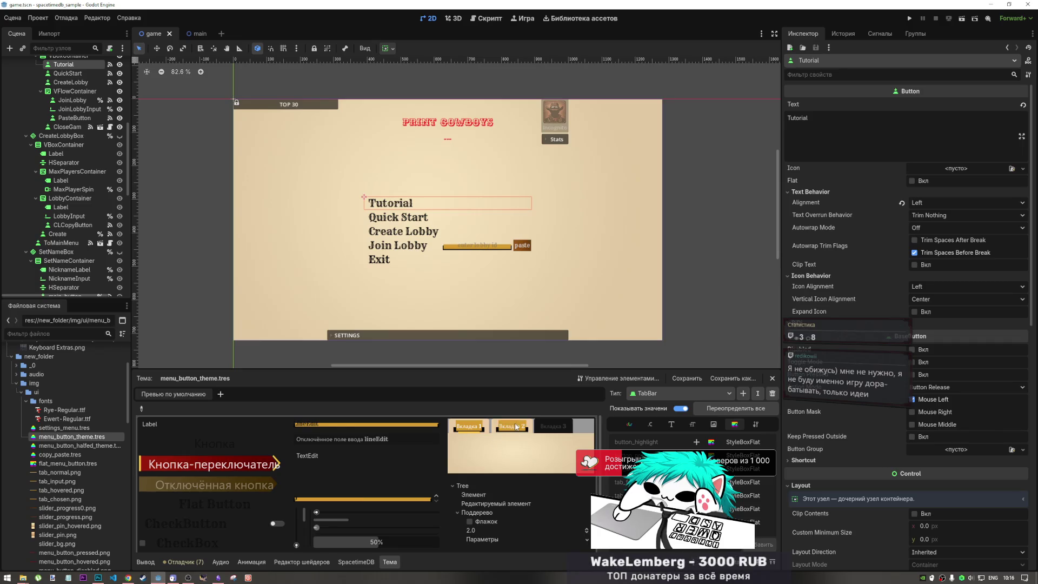
Try the preview tabs as active, then select the JoinLobbyInput lobby code field
{"action": "left_click", "coordinate": [475, 430]}
{"action": "left_click", "coordinate": [511, 426]}
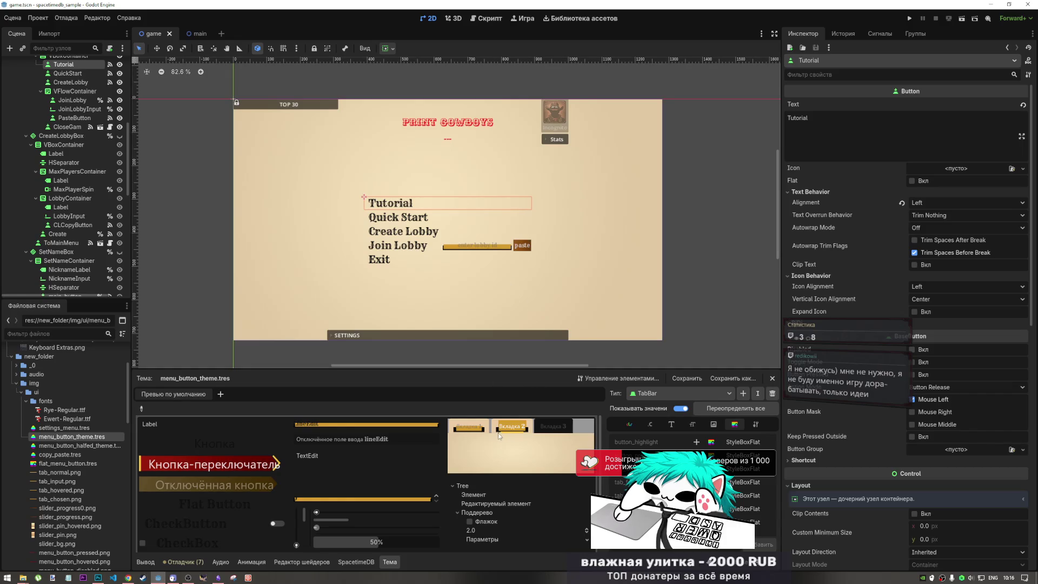
{"action": "left_click", "coordinate": [468, 427]}
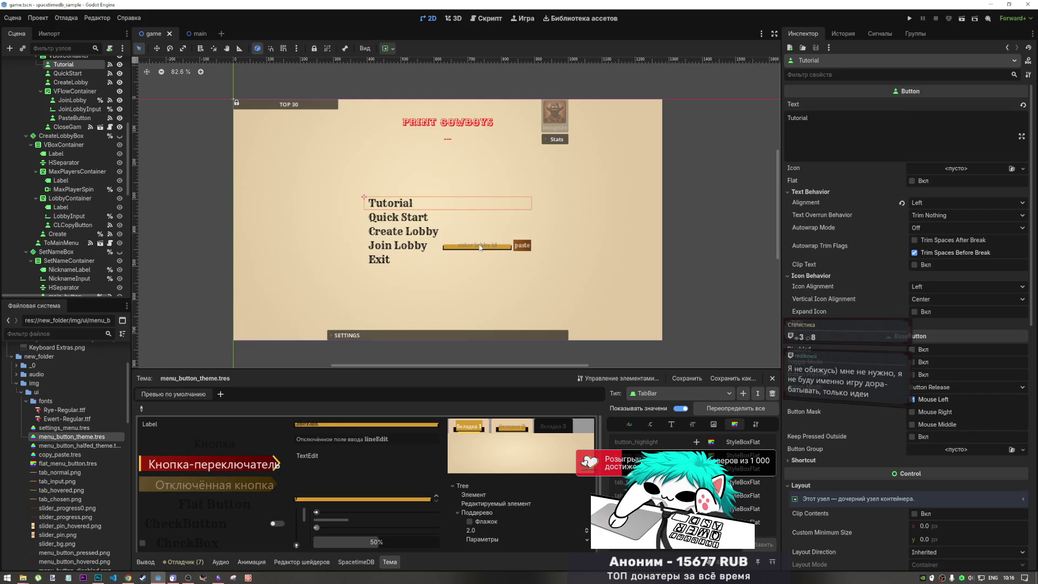
{"action": "left_click", "coordinate": [480, 248]}
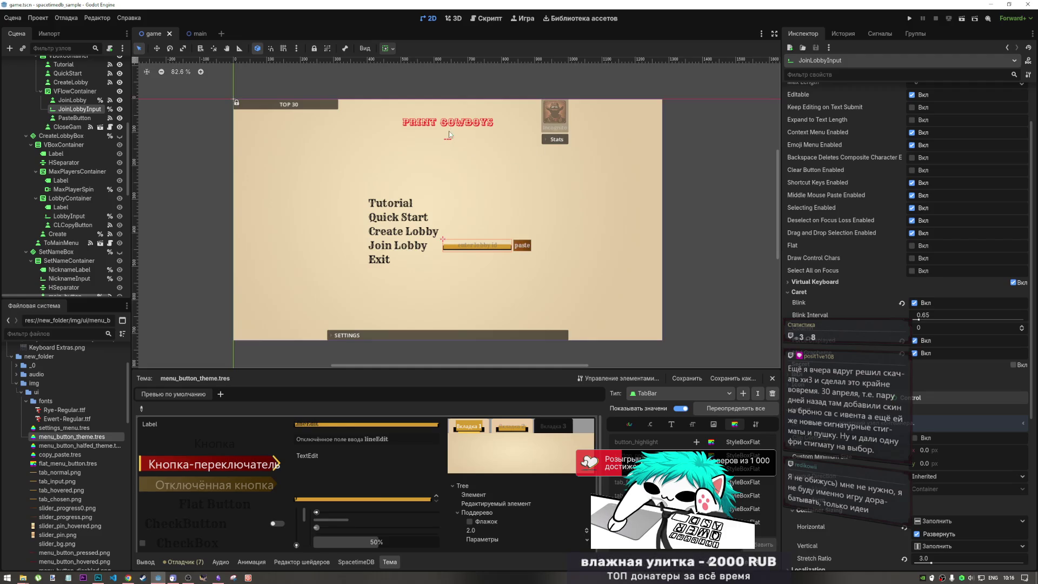
Inspect TOP 30, StatsContainer, SETTINGS and the AspectRatioContainer, then bring up the Ewert fonts folder
{"action": "left_click", "coordinate": [296, 106]}
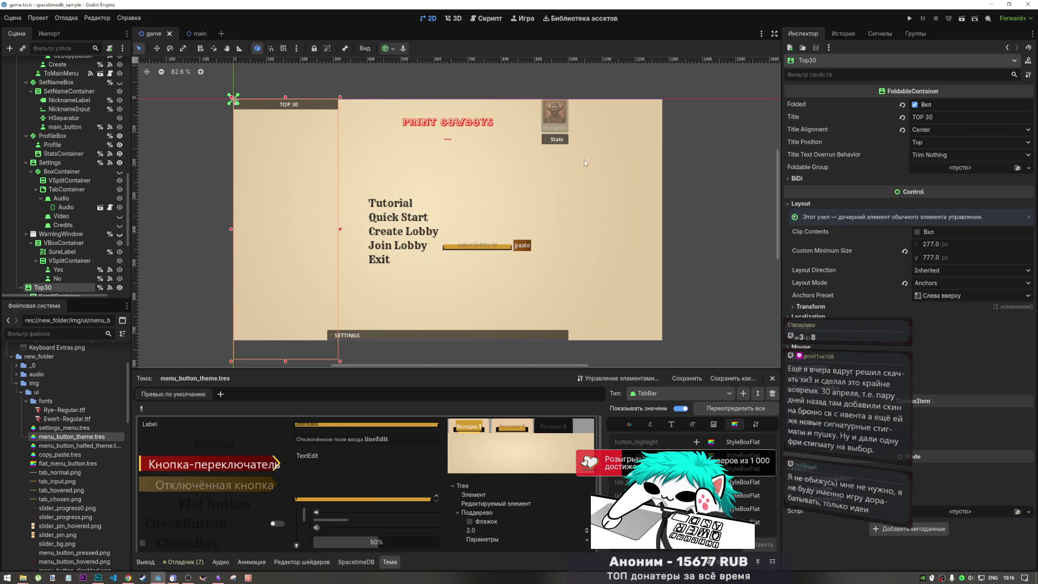
{"action": "left_click", "coordinate": [556, 141]}
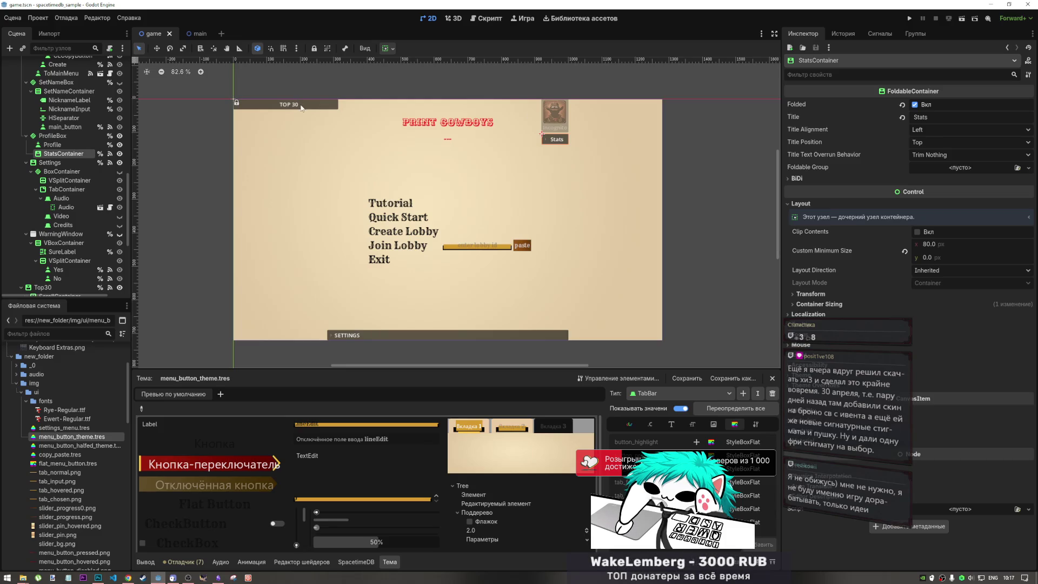
{"action": "left_click", "coordinate": [357, 335]}
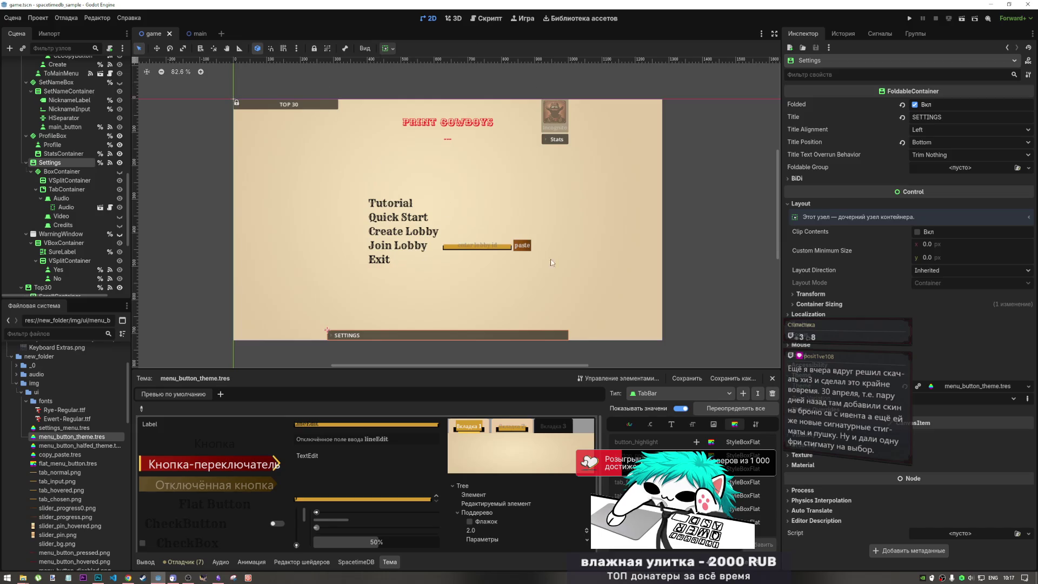
{"action": "left_click", "coordinate": [568, 276]}
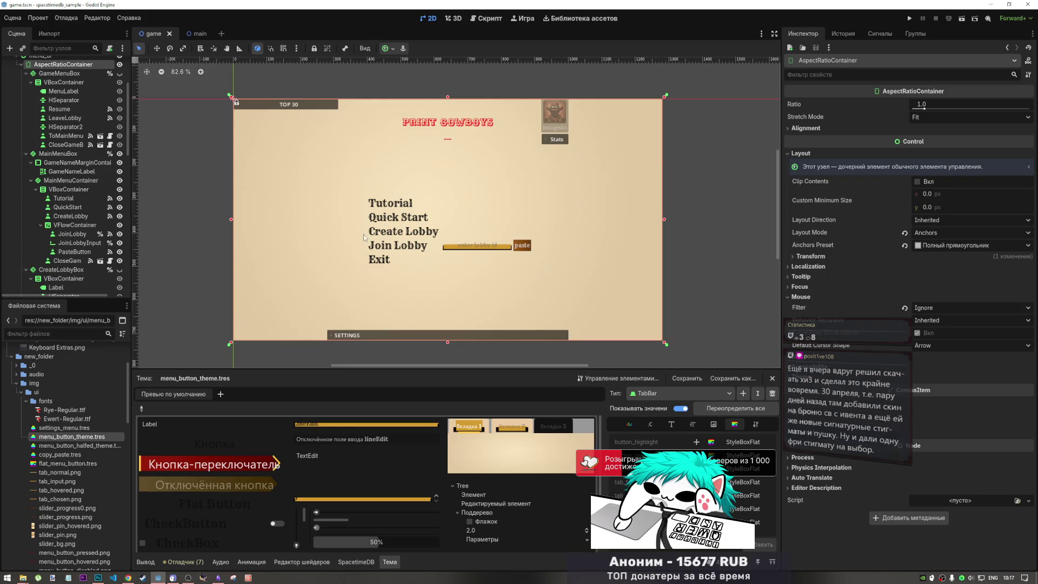
{"action": "scroll", "coordinate": [75, 221], "scroll_direction": "up", "scroll_amount": 3}
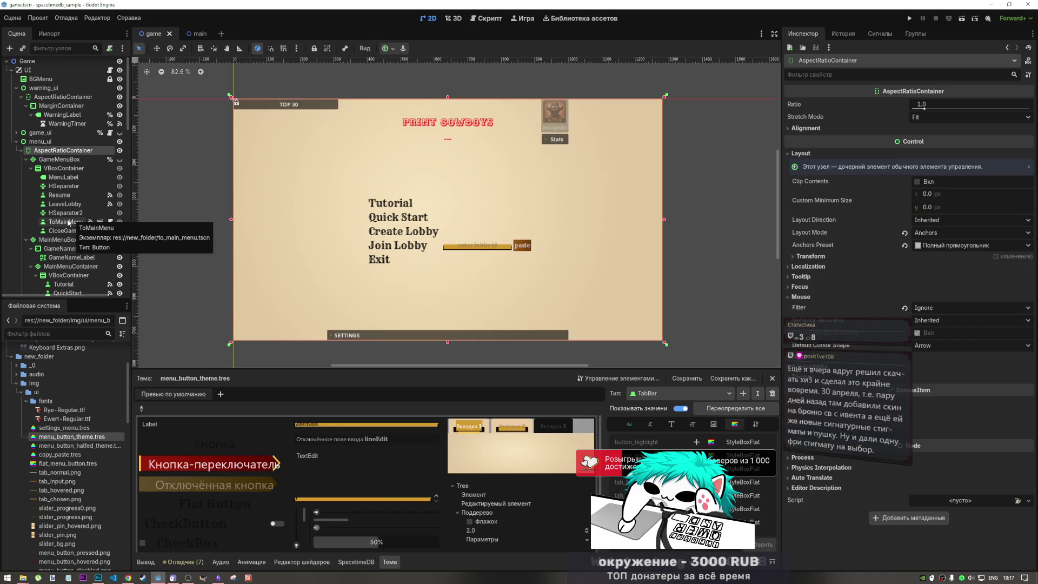
{"action": "mouse_move", "coordinate": [22, 576]}
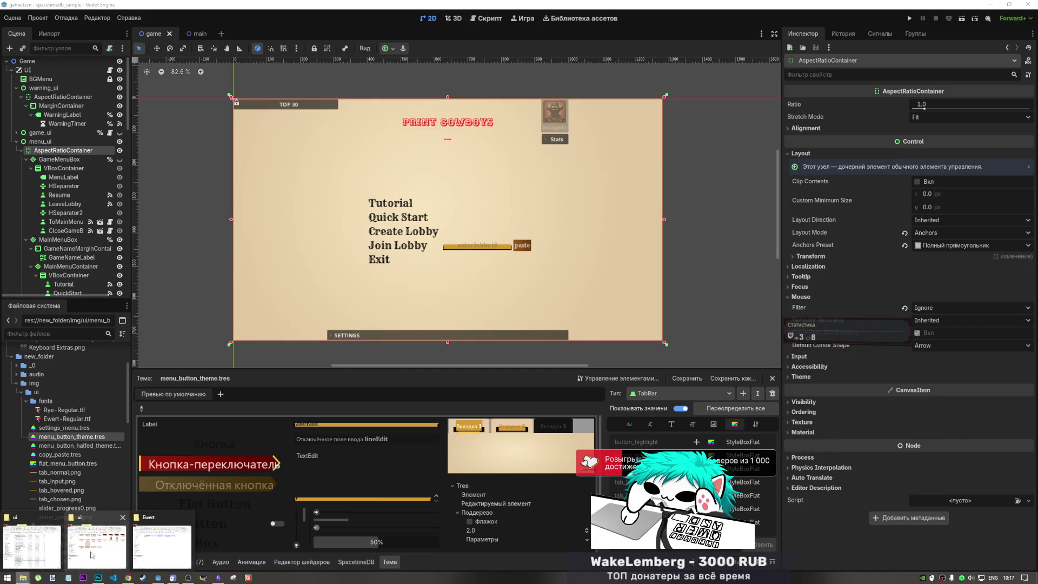
{"action": "left_click", "coordinate": [145, 546]}
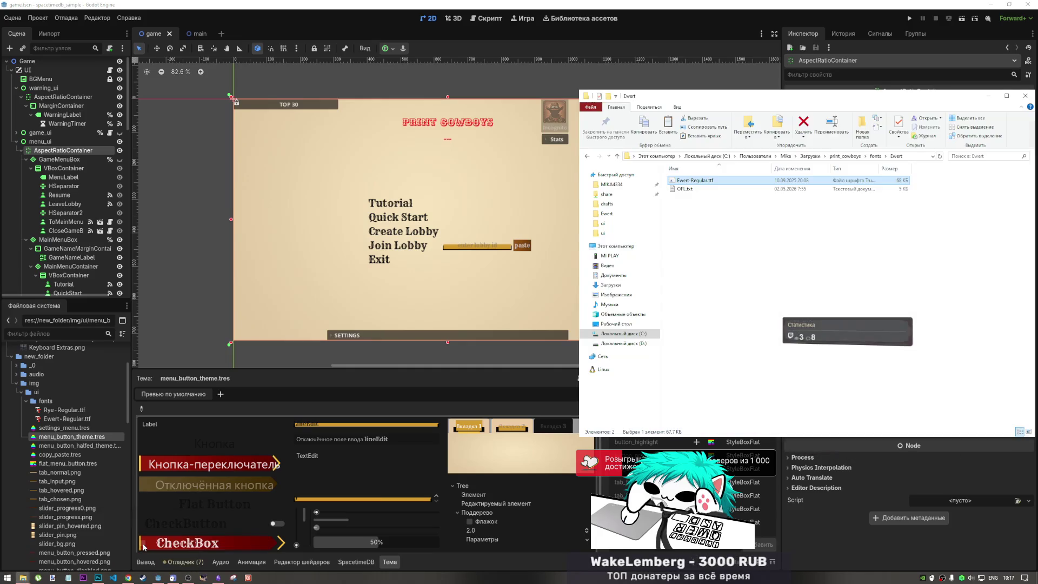
Switch to the FINALS ui folder window and browse the Загрузки downloads folder
{"action": "left_click", "coordinate": [23, 577]}
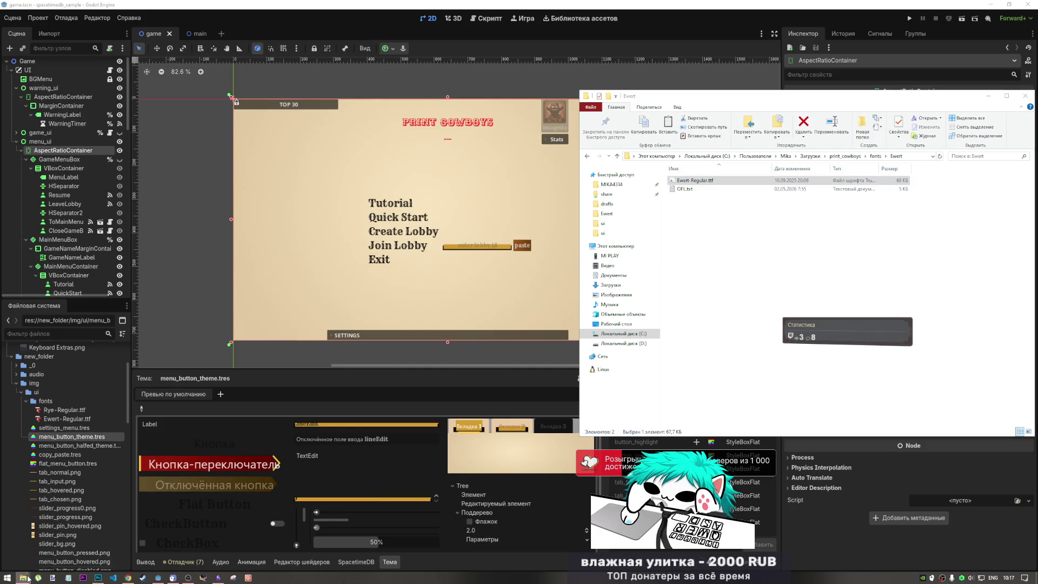
{"action": "left_click", "coordinate": [81, 545]}
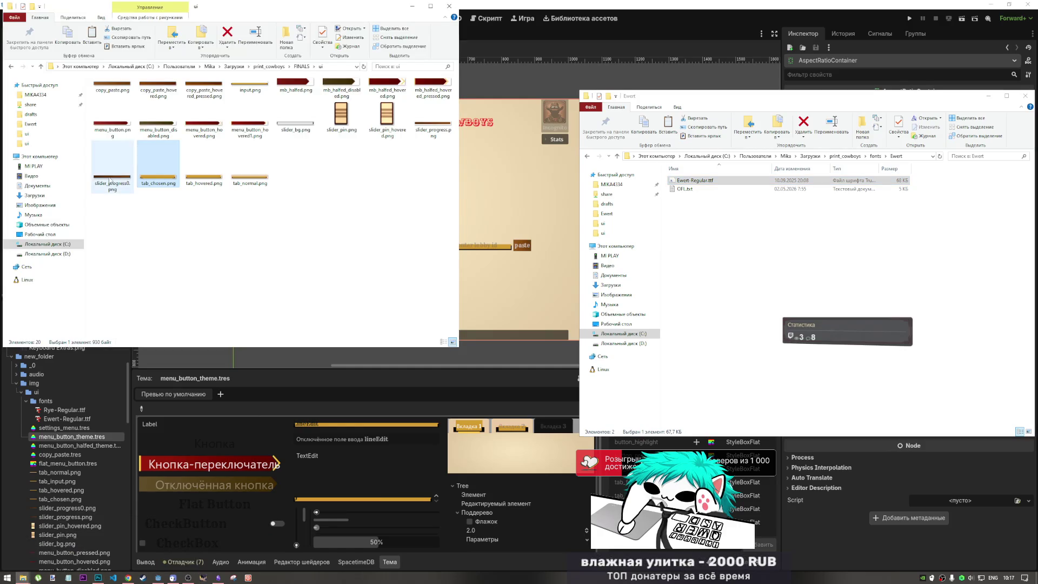
{"action": "left_click", "coordinate": [235, 66]}
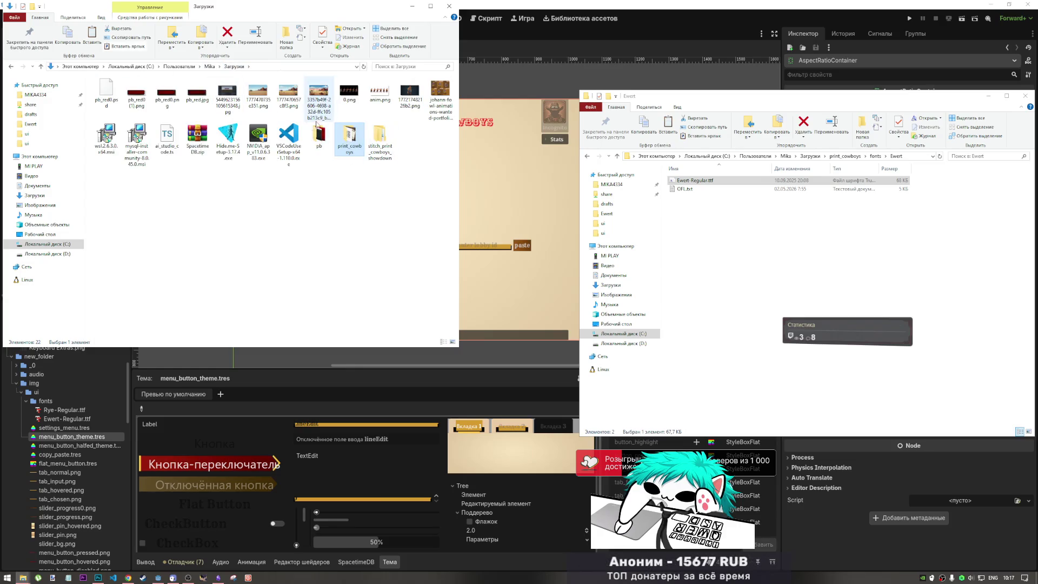
{"action": "double_click", "coordinate": [320, 135]}
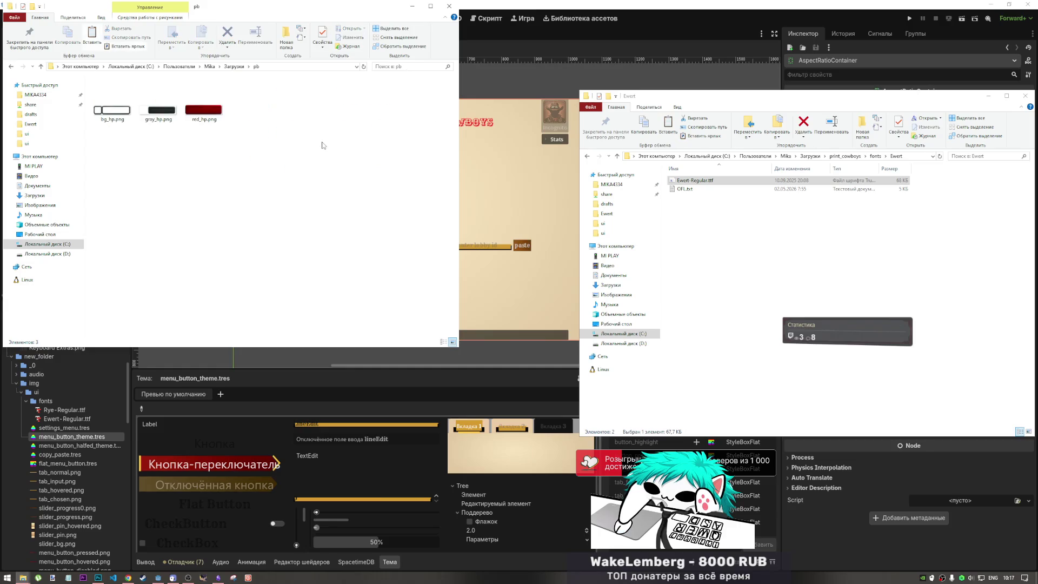
{"action": "left_click", "coordinate": [41, 66]}
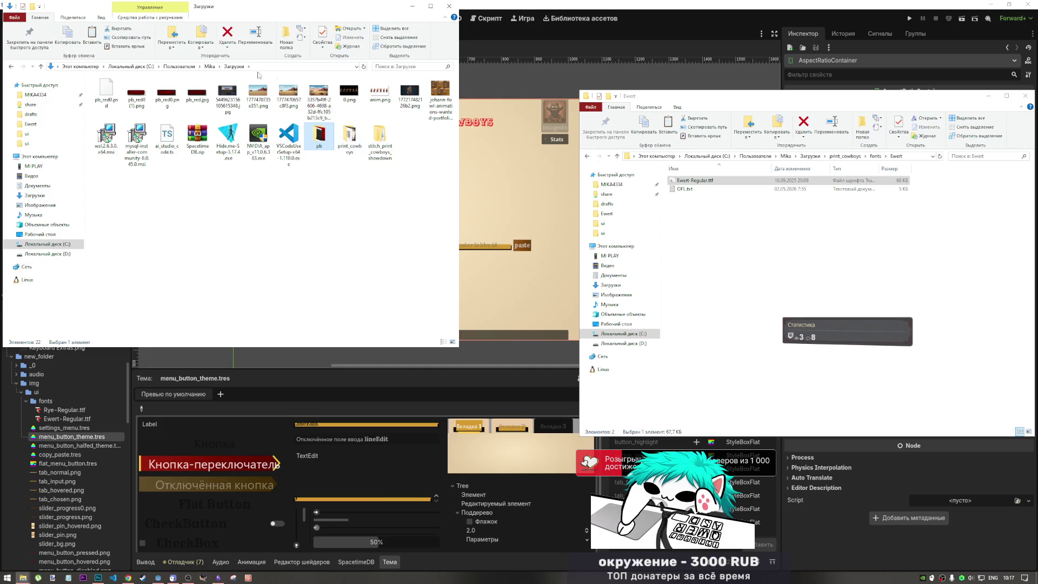
Open print_cowboys > print_bounty_cowboys and play vid1.mp4 in VLC
{"action": "double_click", "coordinate": [339, 149]}
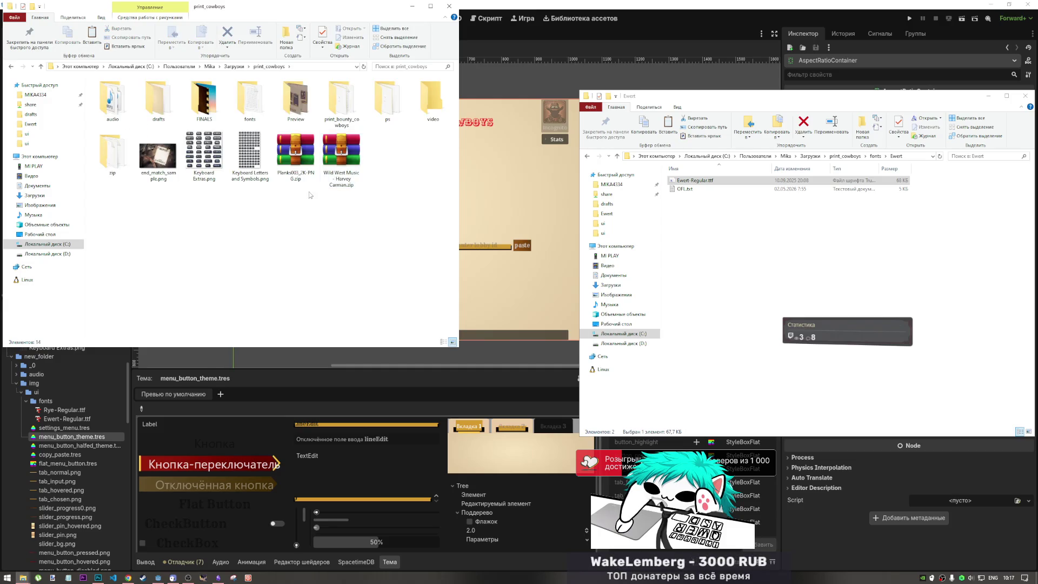
{"action": "double_click", "coordinate": [342, 99]}
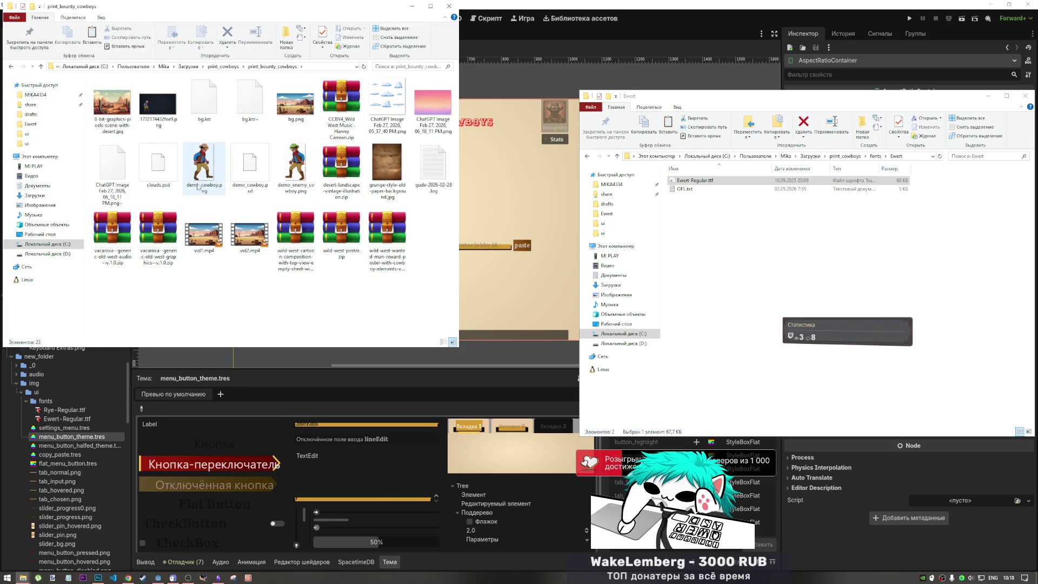
{"action": "left_click", "coordinate": [218, 242]}
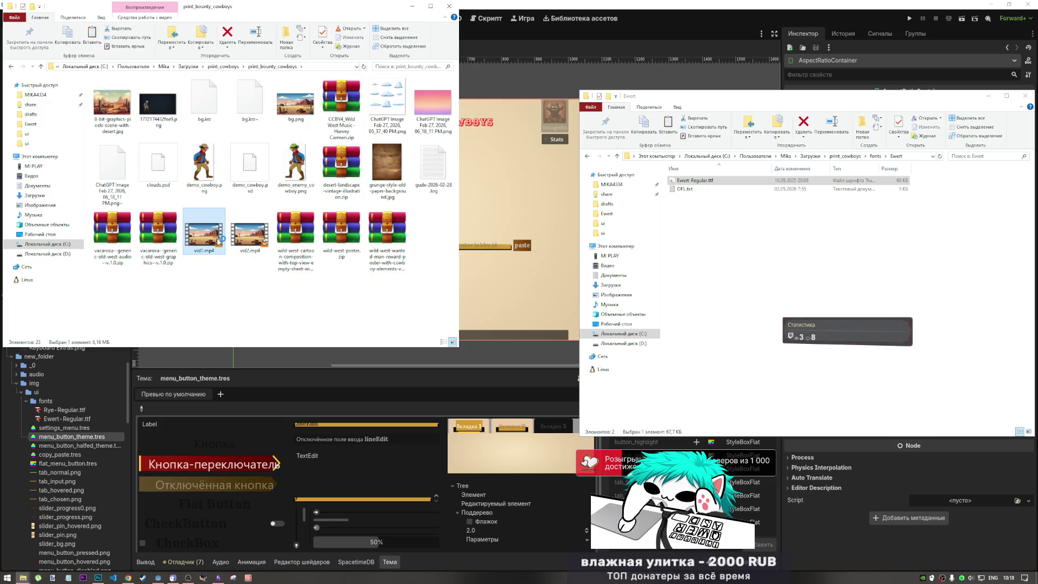
{"action": "double_click", "coordinate": [218, 241]}
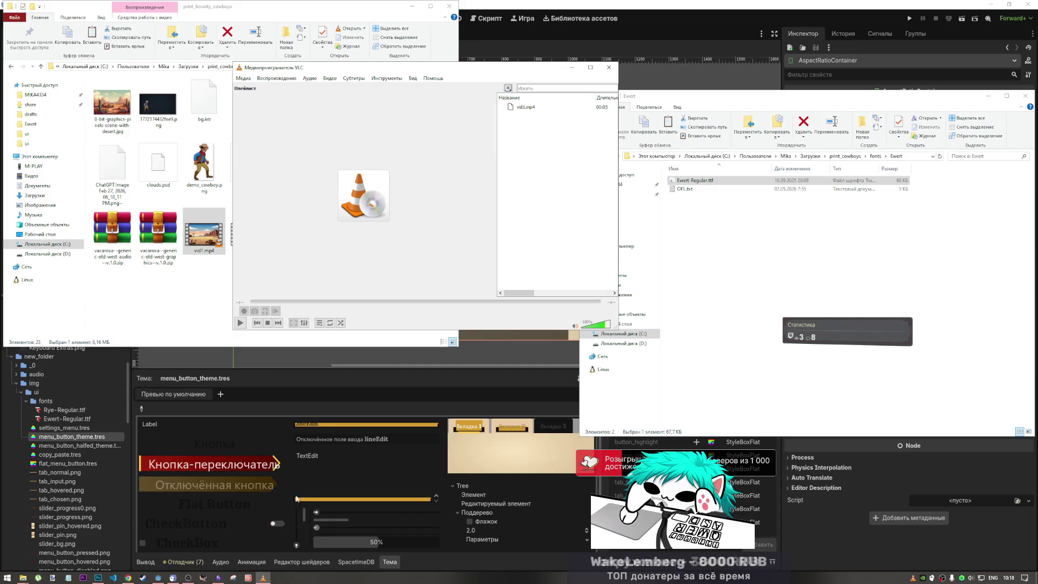
{"action": "left_click", "coordinate": [213, 271]}
Play vid2.mp4, add vid1.mp4 to the VLC playlist, and minimize the folder window
{"action": "double_click", "coordinate": [249, 241]}
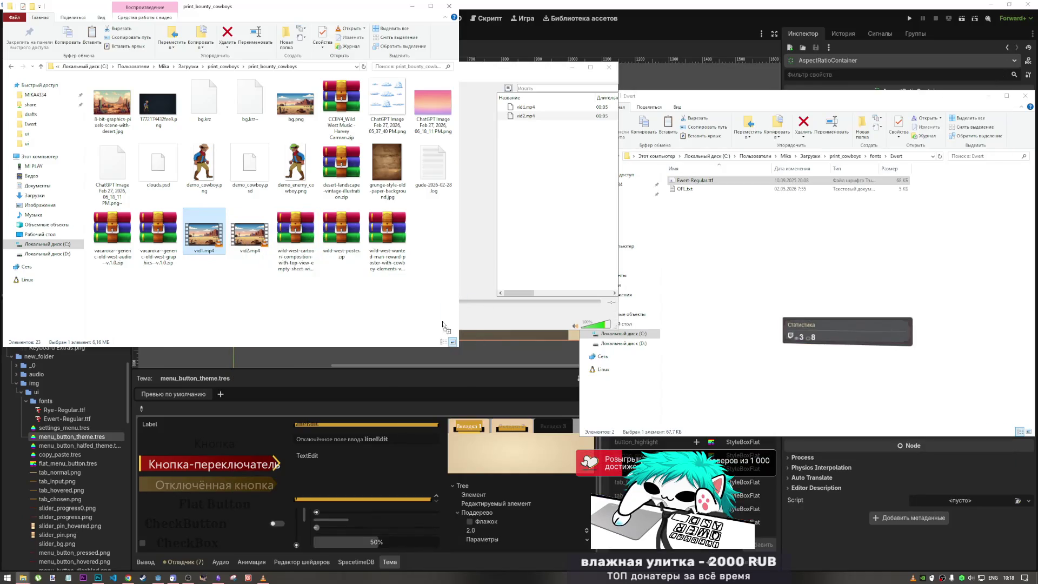
{"action": "mouse_move", "coordinate": [204, 233]}
{"action": "left_mouse_down"}
{"action": "mouse_move", "coordinate": [588, 187]}
{"action": "mouse_move", "coordinate": [354, 197]}
{"action": "mouse_move", "coordinate": [214, 224]}
{"action": "left_mouse_up"}
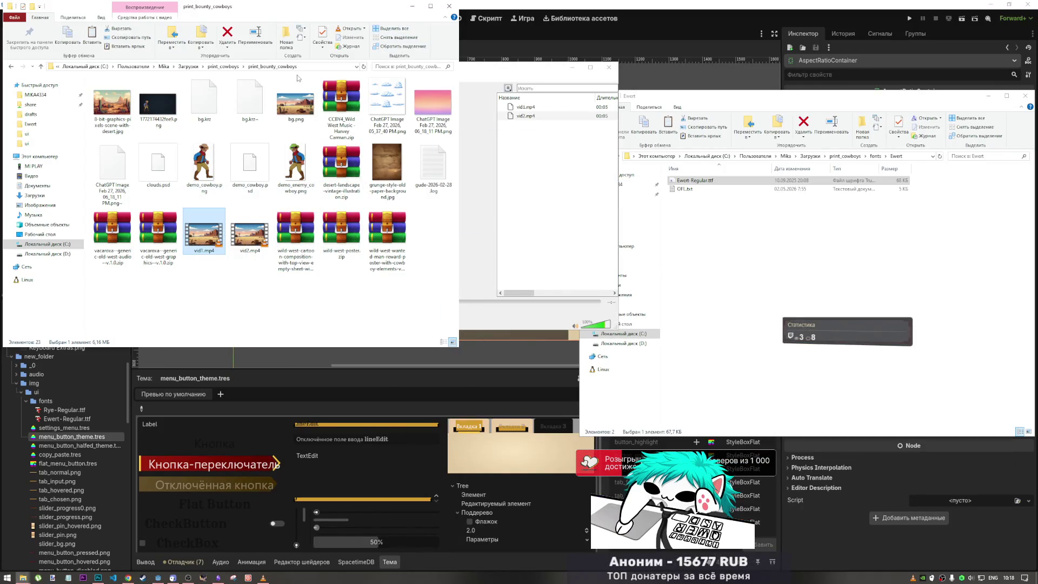
{"action": "left_click", "coordinate": [412, 6]}
{"action": "left_click", "coordinate": [538, 110]}
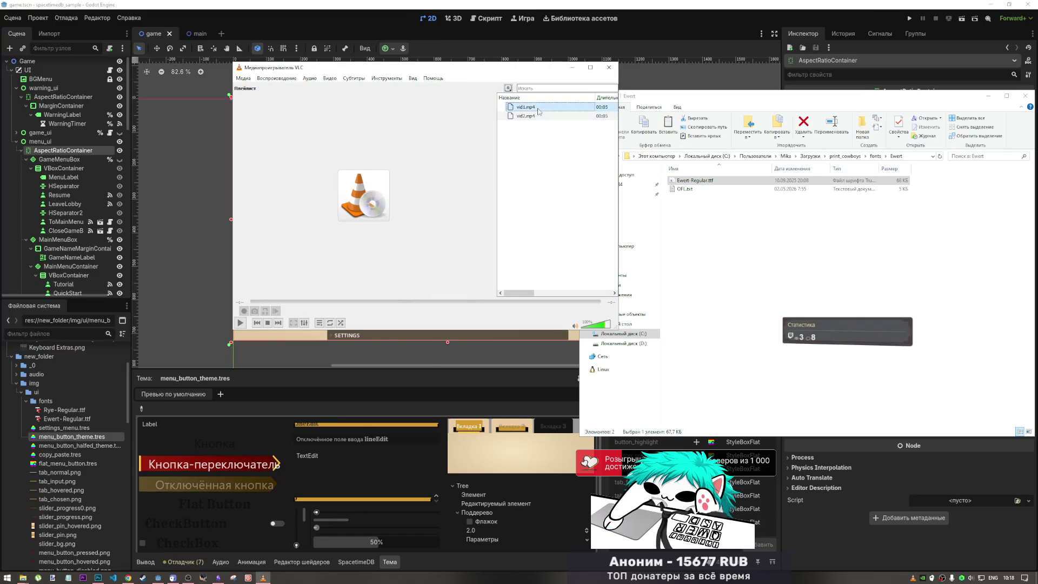
{"action": "double_click", "coordinate": [539, 109]}
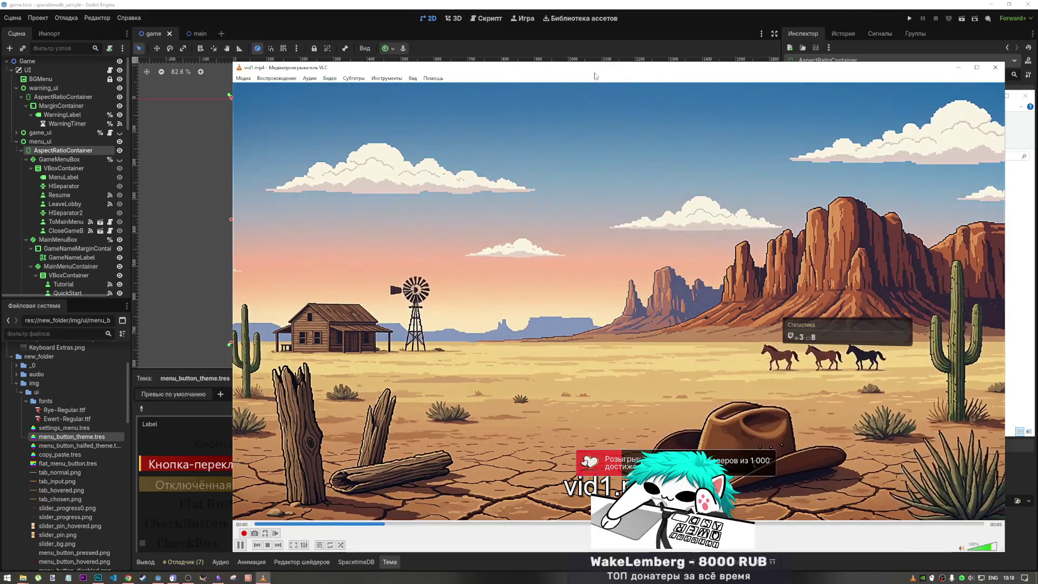
{"action": "left_click_drag", "start_coordinate": [594, 76], "coordinate": [377, 63]}
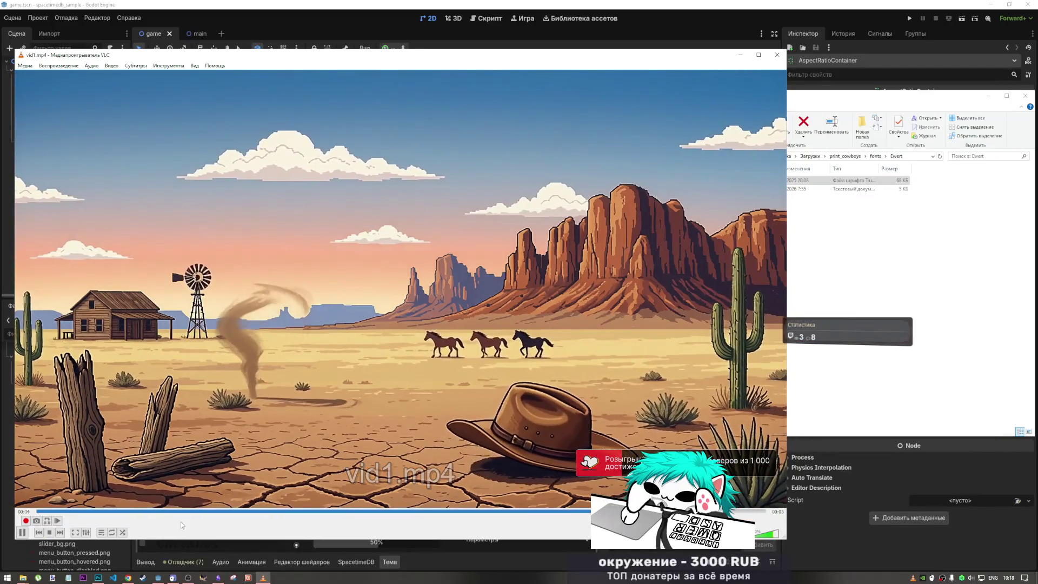
{"action": "left_click", "coordinate": [160, 511]}
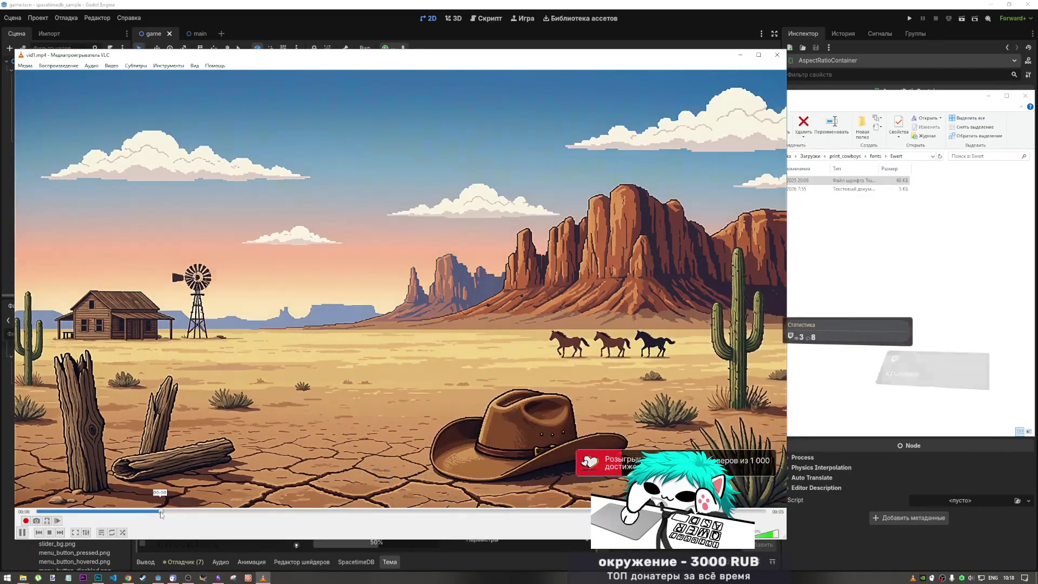
{"action": "left_click_drag", "start_coordinate": [161, 514], "coordinate": [259, 514]}
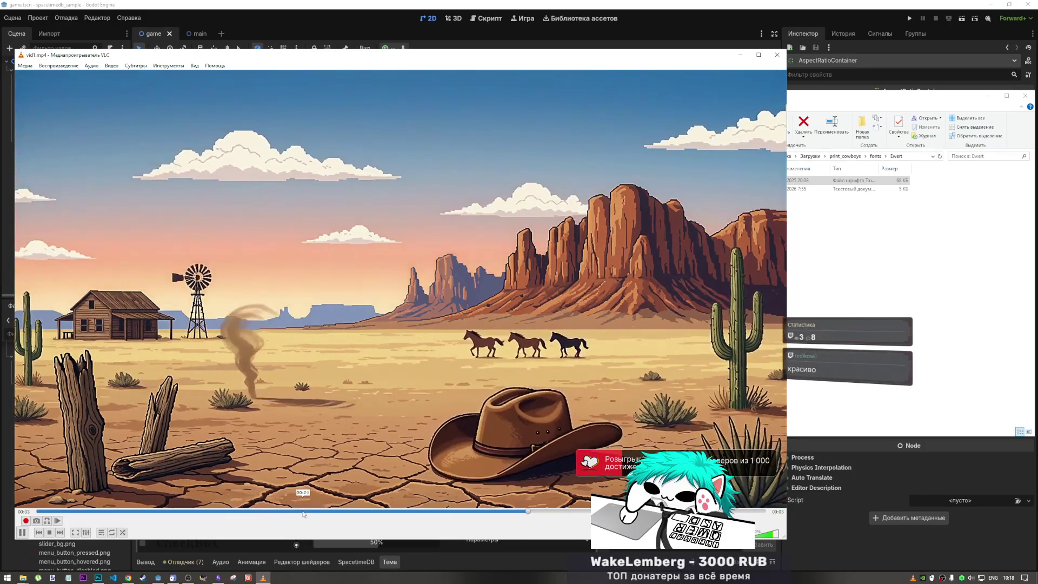
{"action": "left_click", "coordinate": [216, 511]}
{"action": "left_click", "coordinate": [121, 511]}
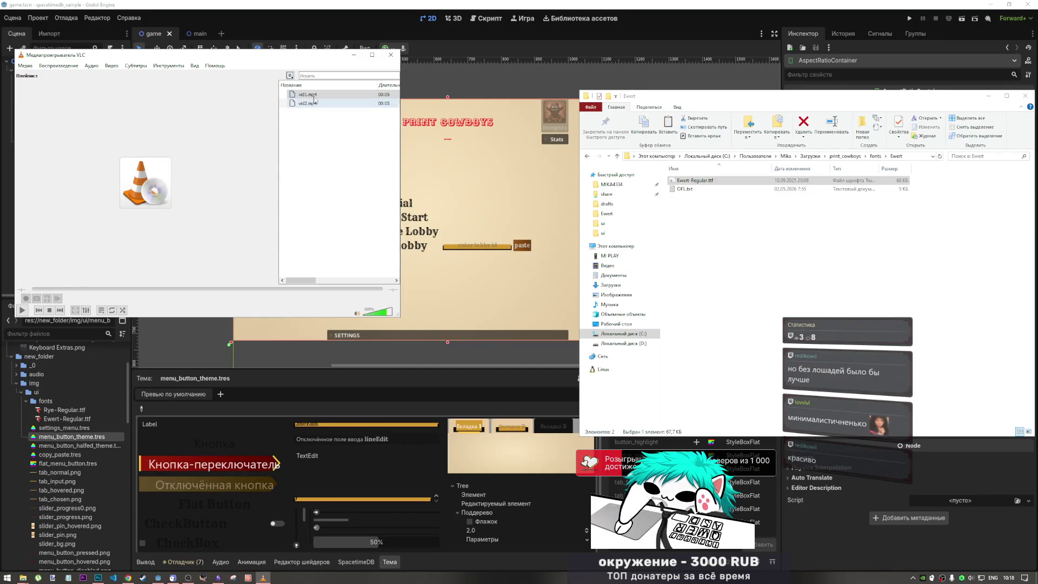
{"action": "double_click", "coordinate": [312, 95]}
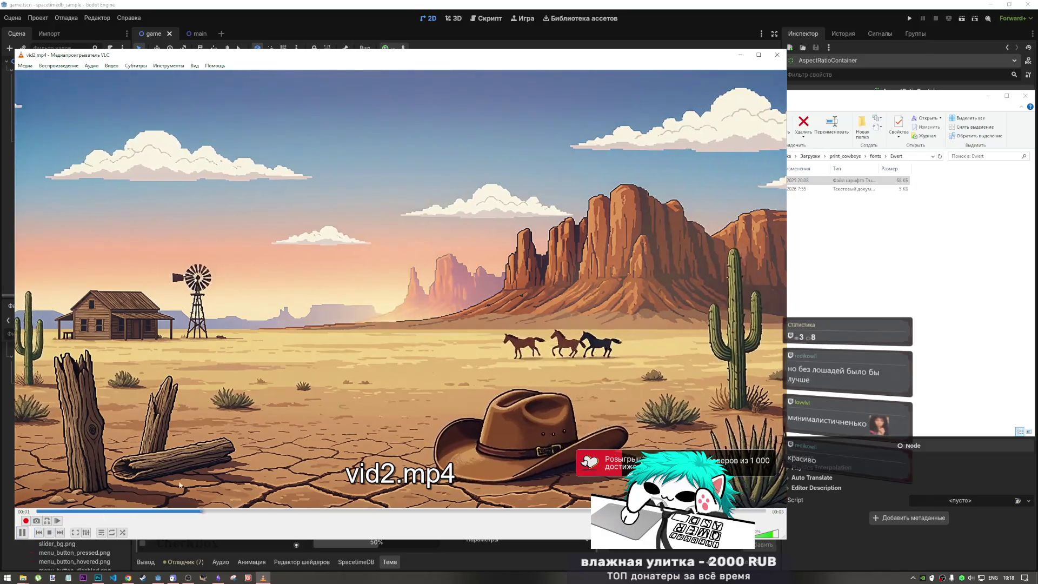
{"action": "left_click", "coordinate": [39, 533]}
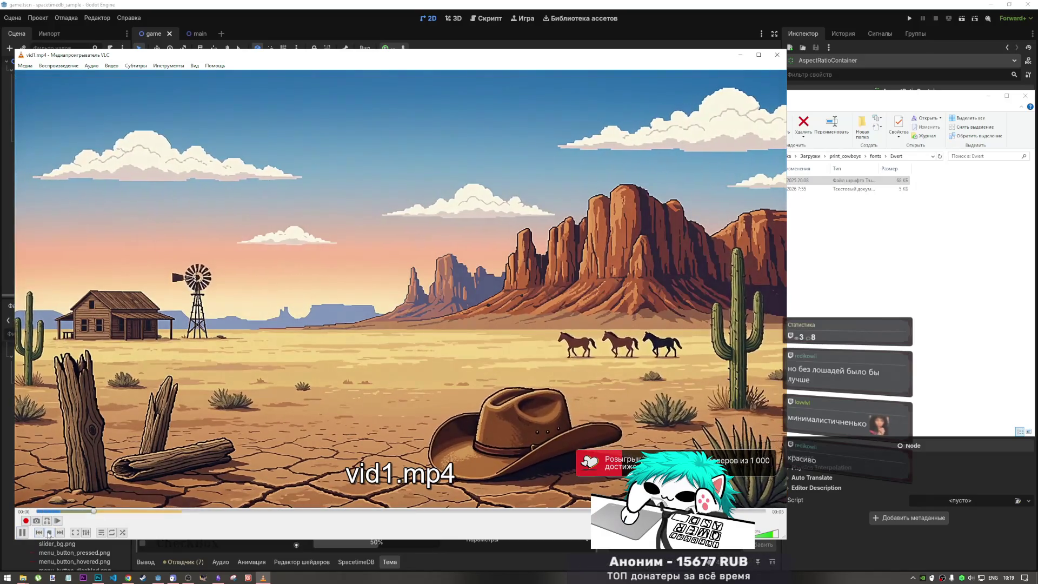
{"action": "left_click", "coordinate": [50, 533]}
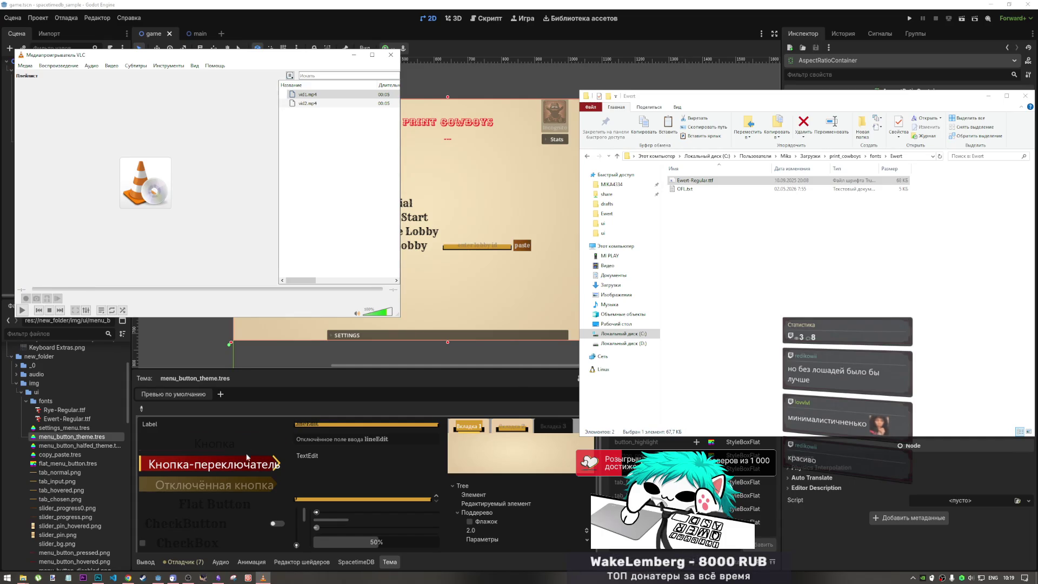
Play vid1.mp4 from the playlist and pause it at about 00:01
{"action": "double_click", "coordinate": [308, 95]}
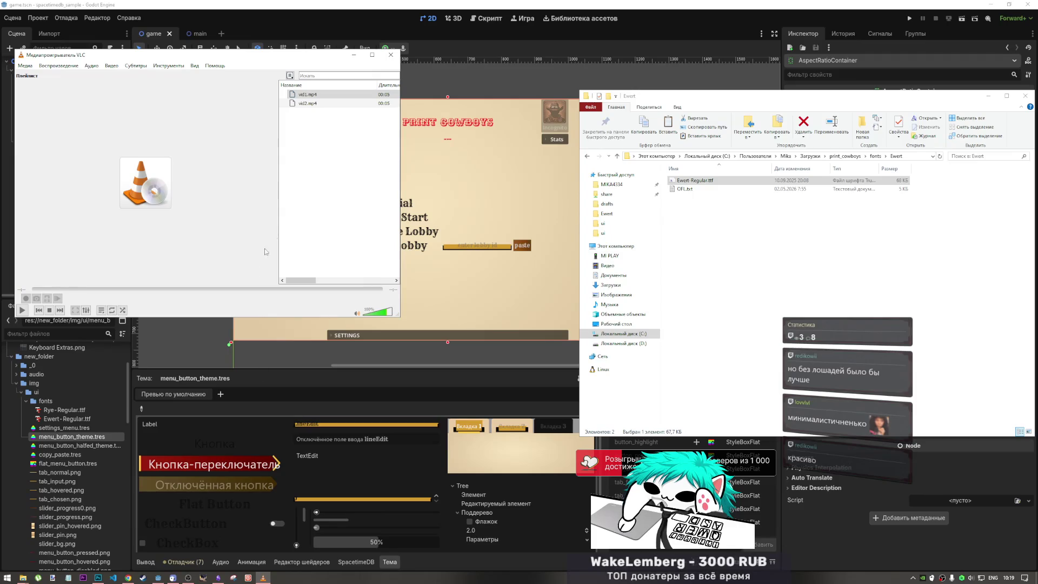
{"action": "double_click", "coordinate": [308, 95]}
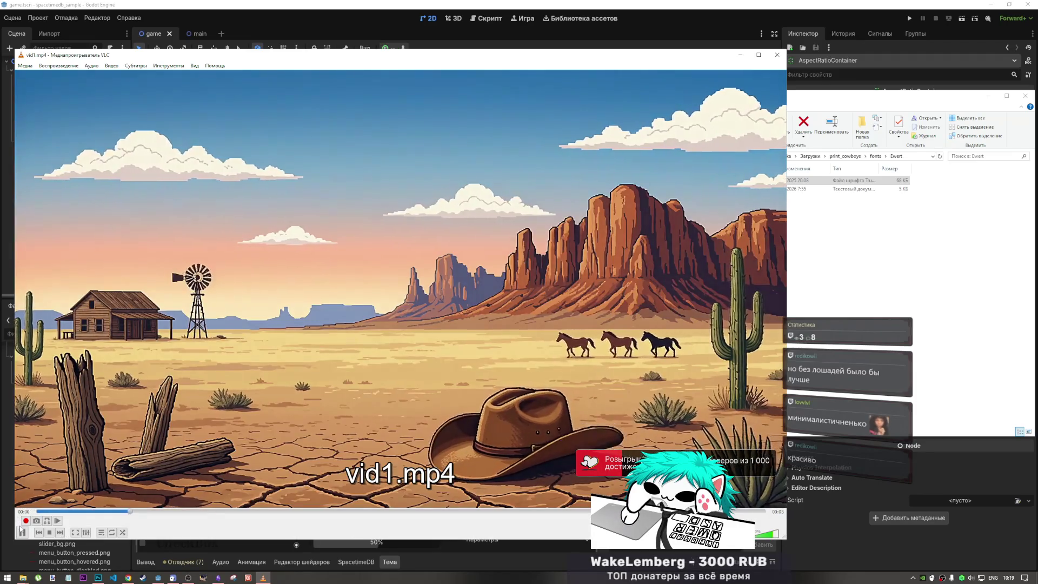
{"action": "left_click", "coordinate": [22, 533]}
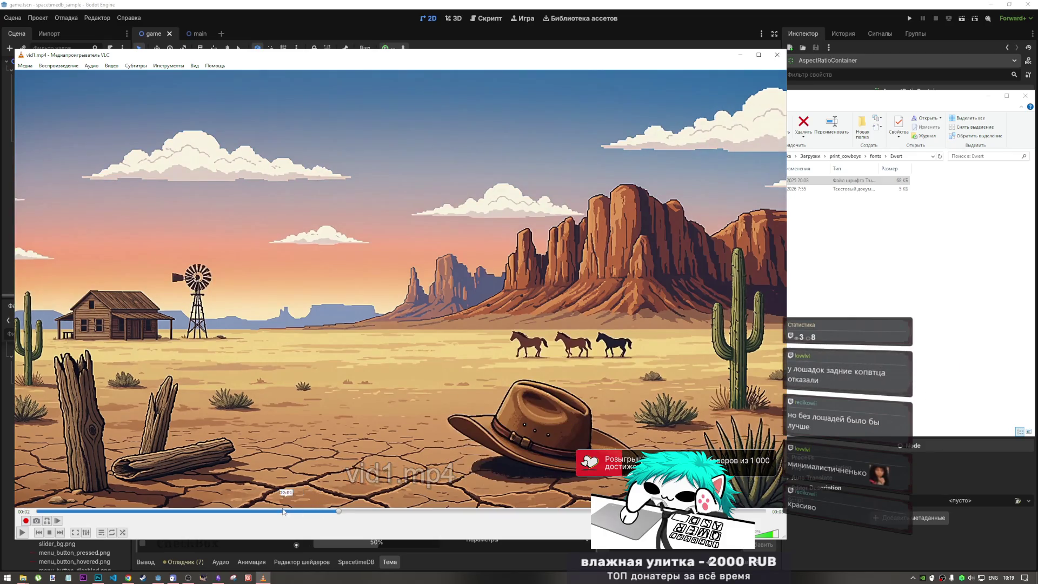
{"action": "left_click", "coordinate": [266, 511]}
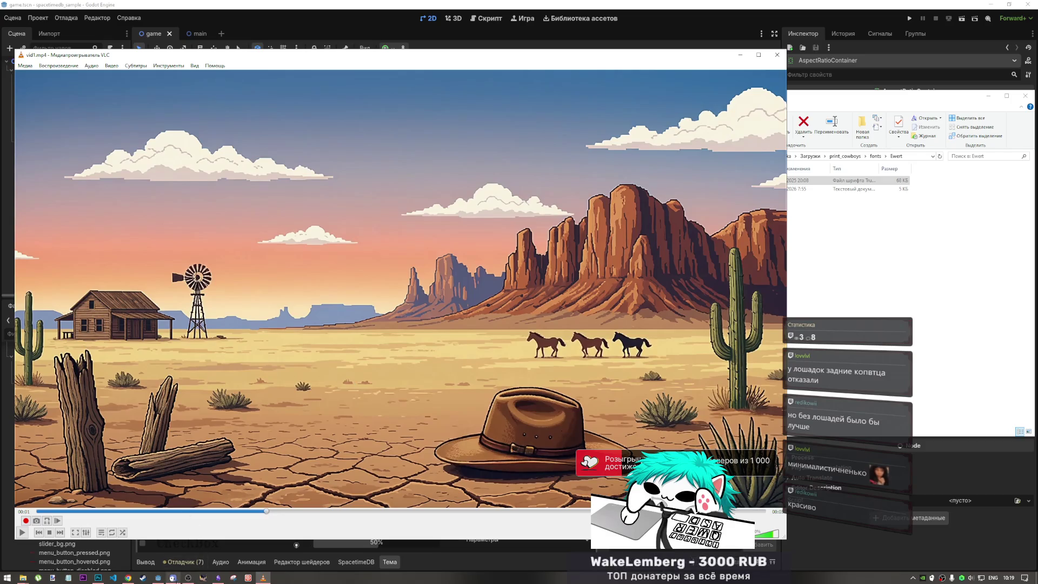
{"action": "left_click", "coordinate": [188, 579]}
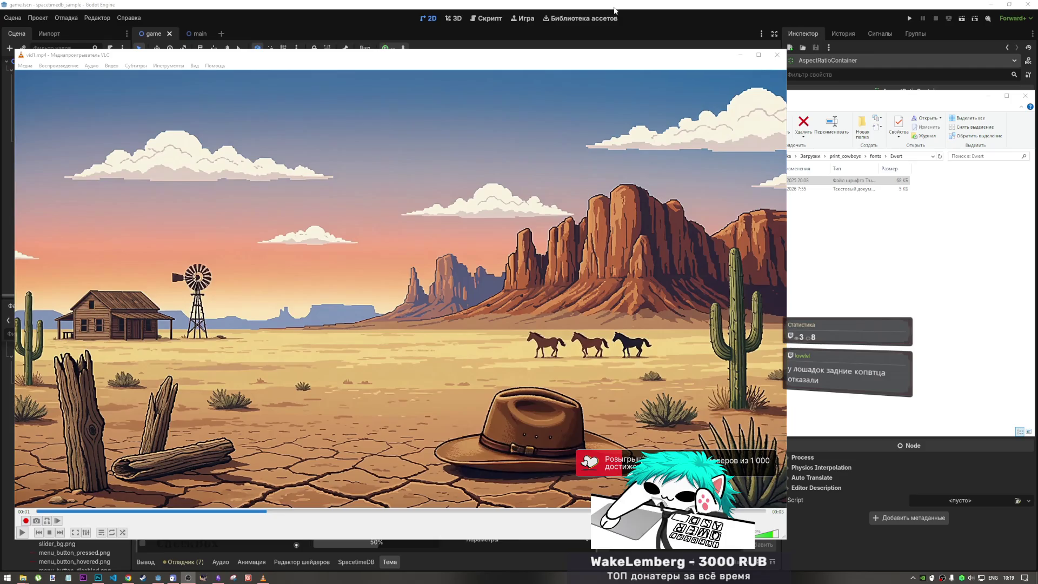
{"action": "left_click", "coordinate": [611, 56]}
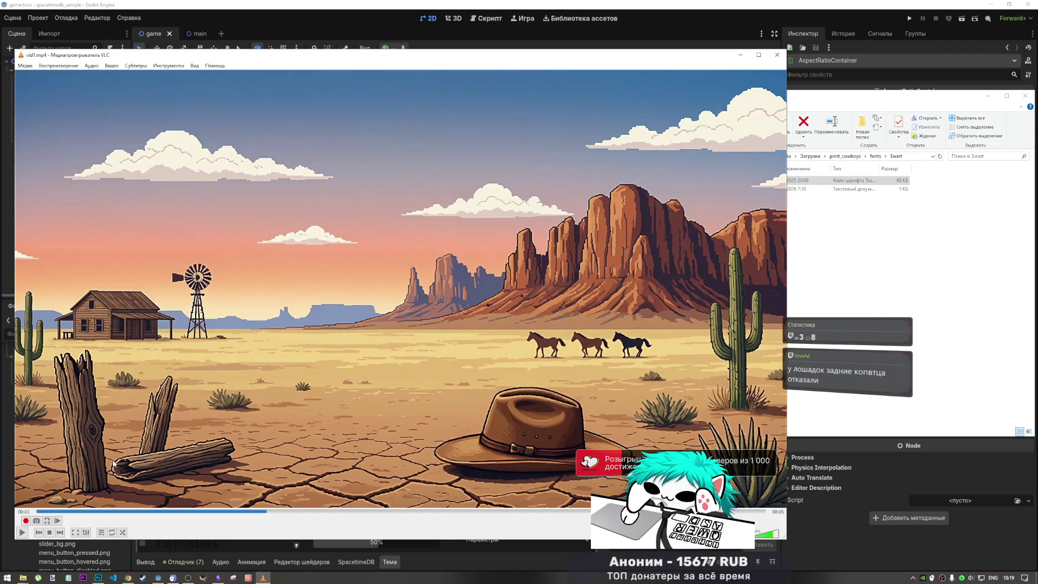
{"action": "left_click", "coordinate": [190, 580]}
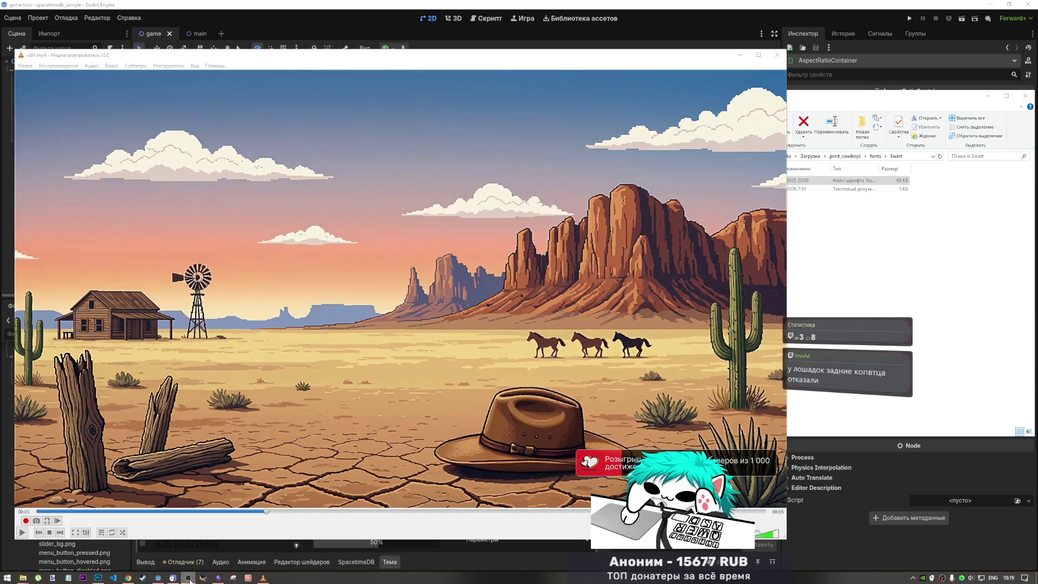
{"action": "left_click", "coordinate": [579, 524]}
Scrub the paused clip between about 00:01 and 00:03, settling on an early frame
{"action": "left_click_drag", "start_coordinate": [281, 518], "coordinate": [409, 518]}
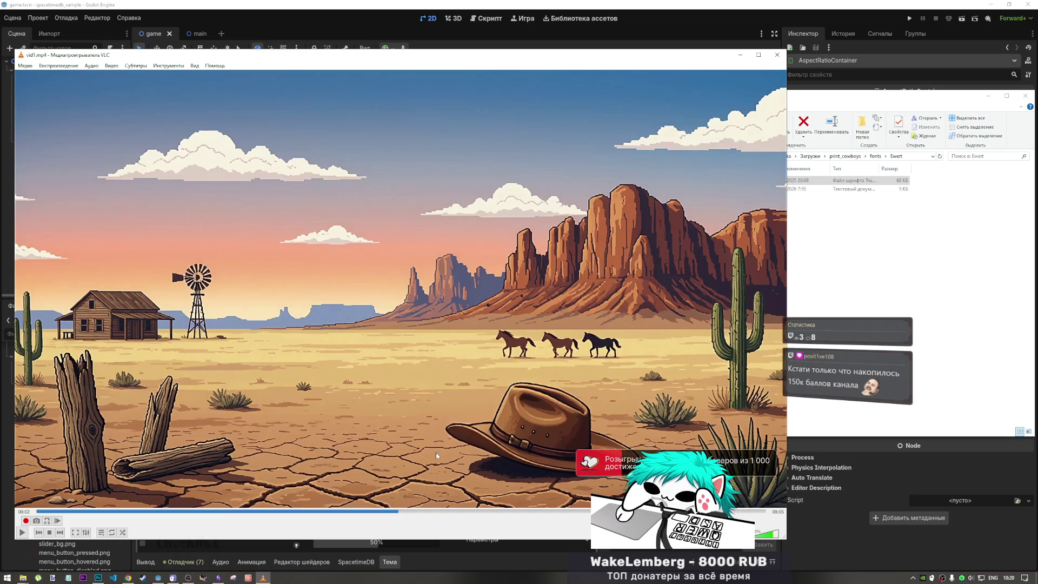
{"action": "mouse_move", "coordinate": [435, 514]}
{"action": "left_mouse_down"}
{"action": "mouse_move", "coordinate": [511, 511]}
{"action": "mouse_move", "coordinate": [492, 515]}
{"action": "left_mouse_up"}
{"action": "left_click_drag", "start_coordinate": [357, 513], "coordinate": [271, 512]}
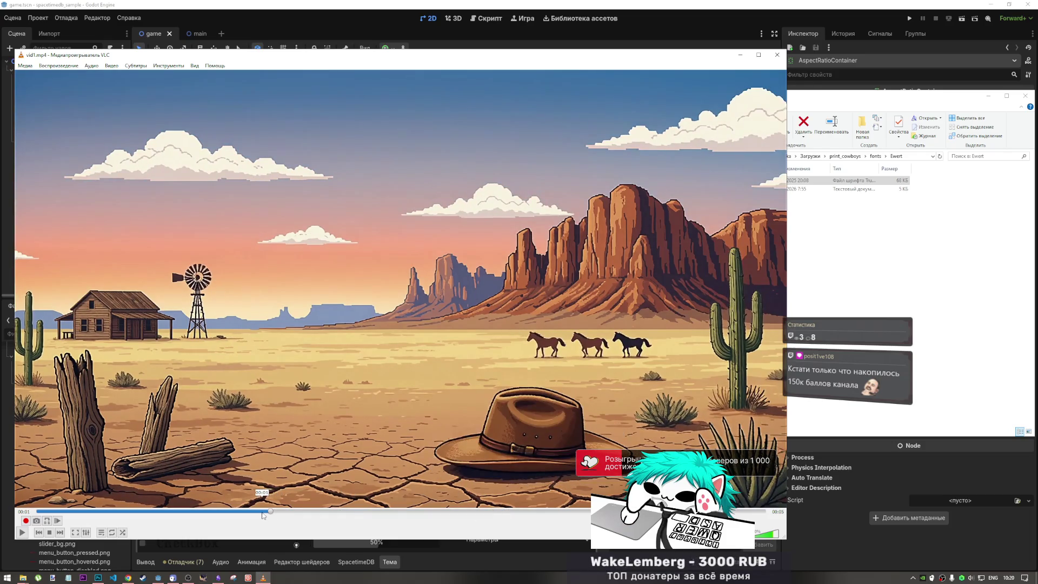
{"action": "left_click", "coordinate": [226, 511]}
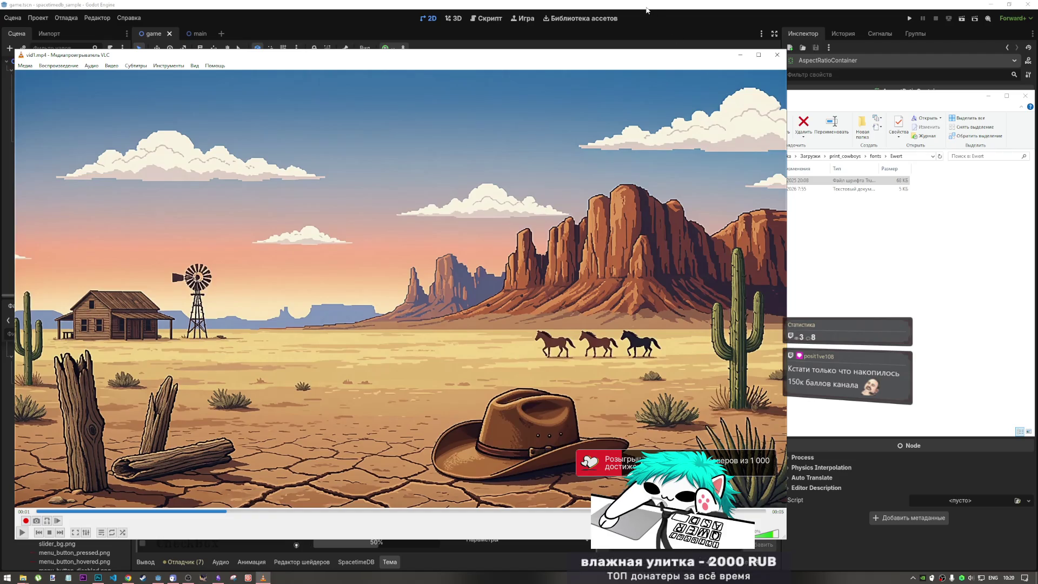
{"action": "left_click", "coordinate": [503, 31]}
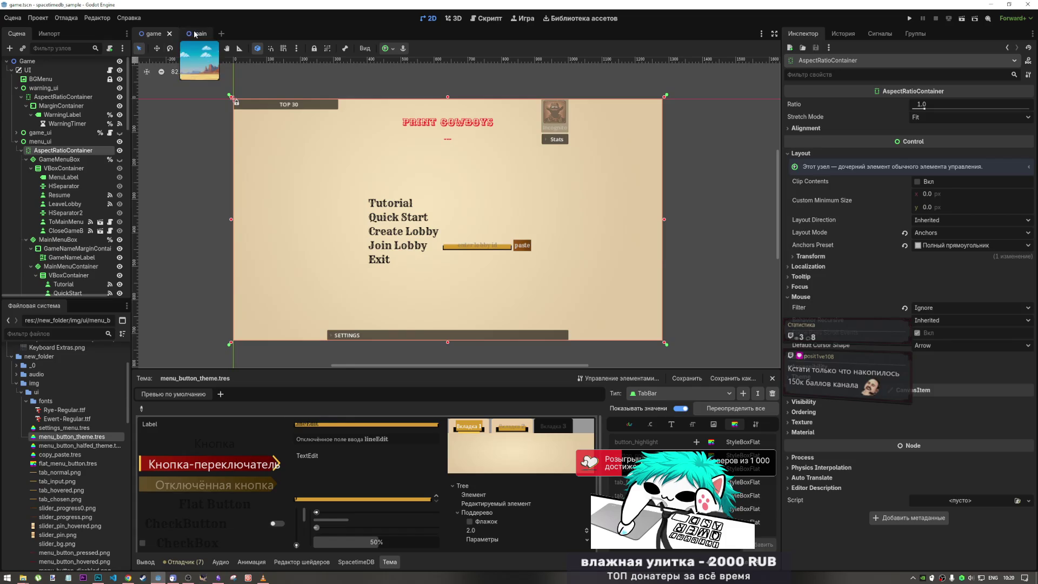
Switch Godot to the desert 'main' scene, then bring the YouTube browser to the front
{"action": "left_click", "coordinate": [189, 34]}
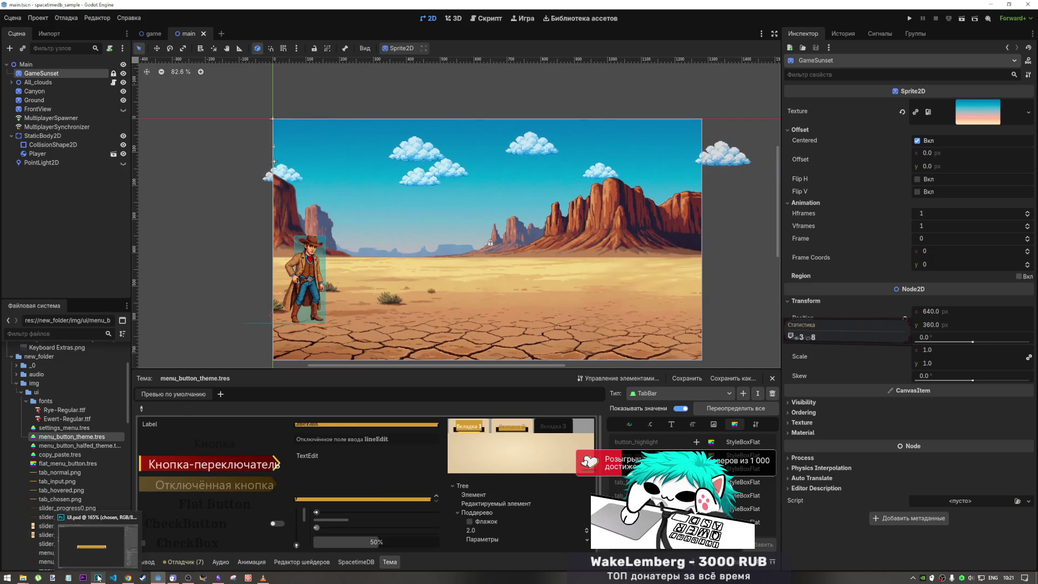
{"action": "left_click", "coordinate": [134, 579]}
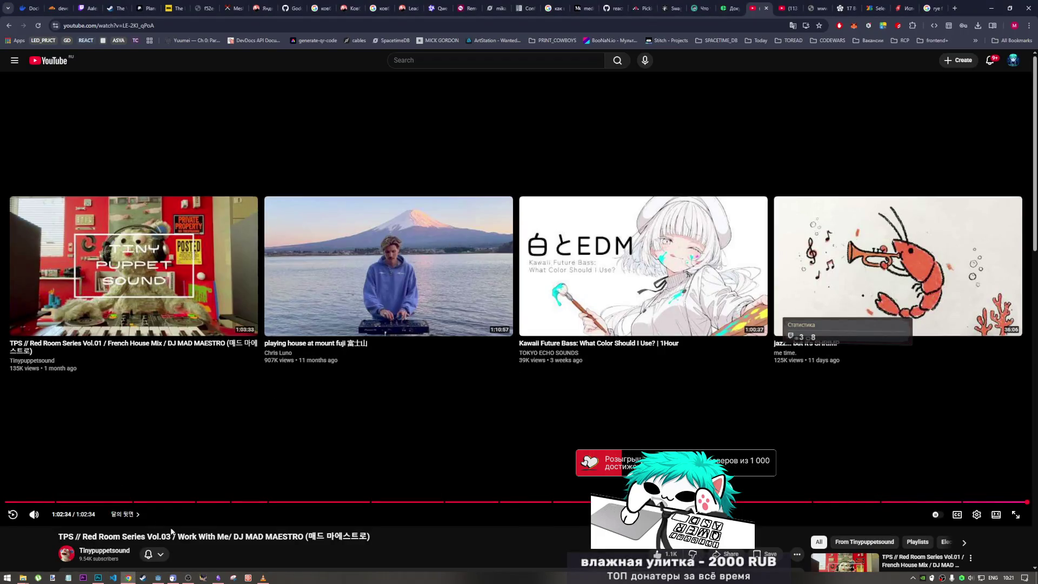
Go to the mix creator's channel and play the Red Room Series Vol.01 French House Mix
{"action": "scroll", "coordinate": [281, 379], "scroll_direction": "down", "scroll_amount": 2}
{"action": "left_click", "coordinate": [108, 474]}
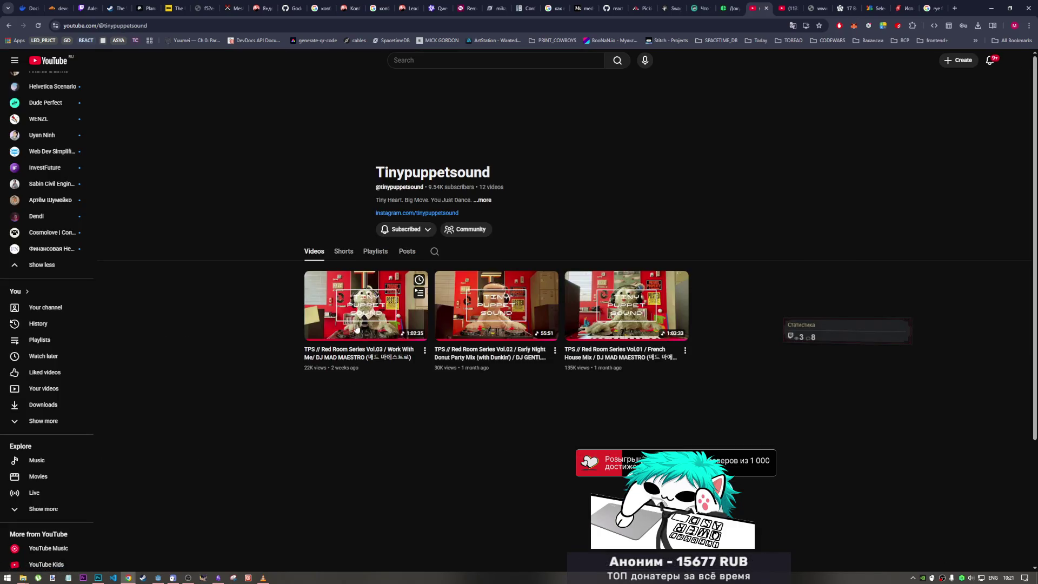
{"action": "left_click", "coordinate": [624, 329]}
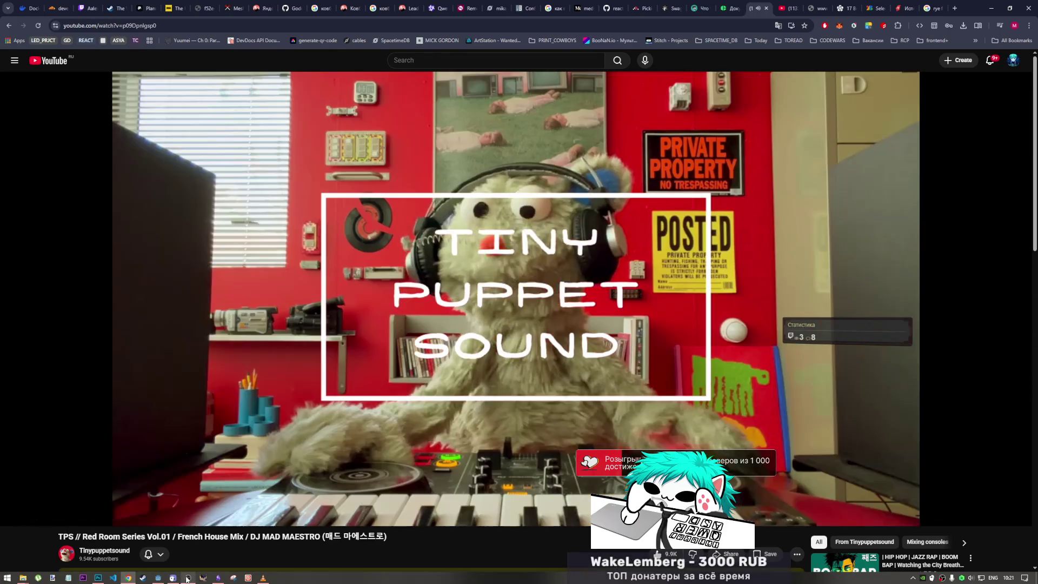
{"action": "left_click", "coordinate": [187, 577]}
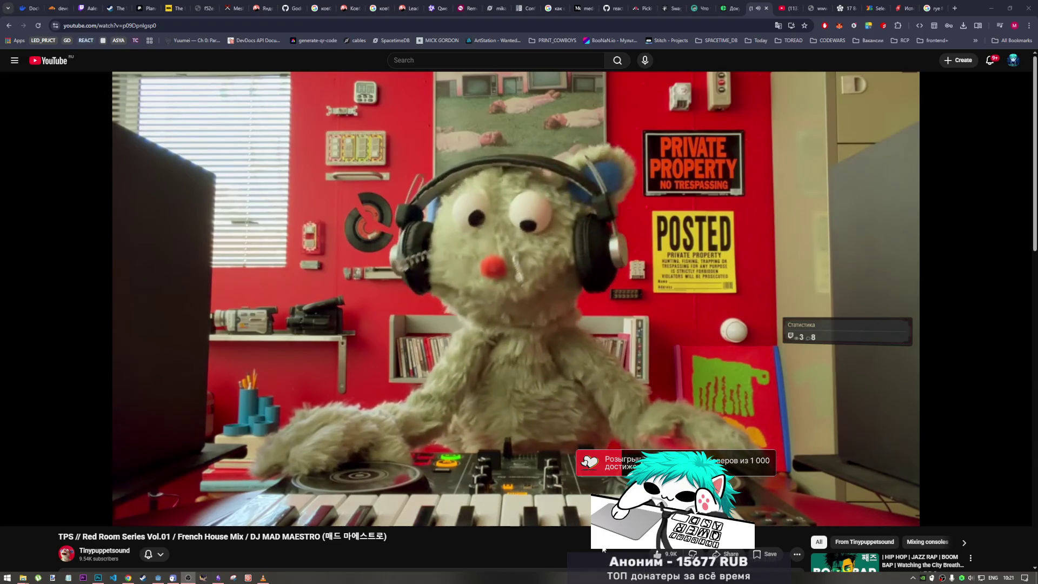
{"action": "left_click", "coordinate": [604, 549]}
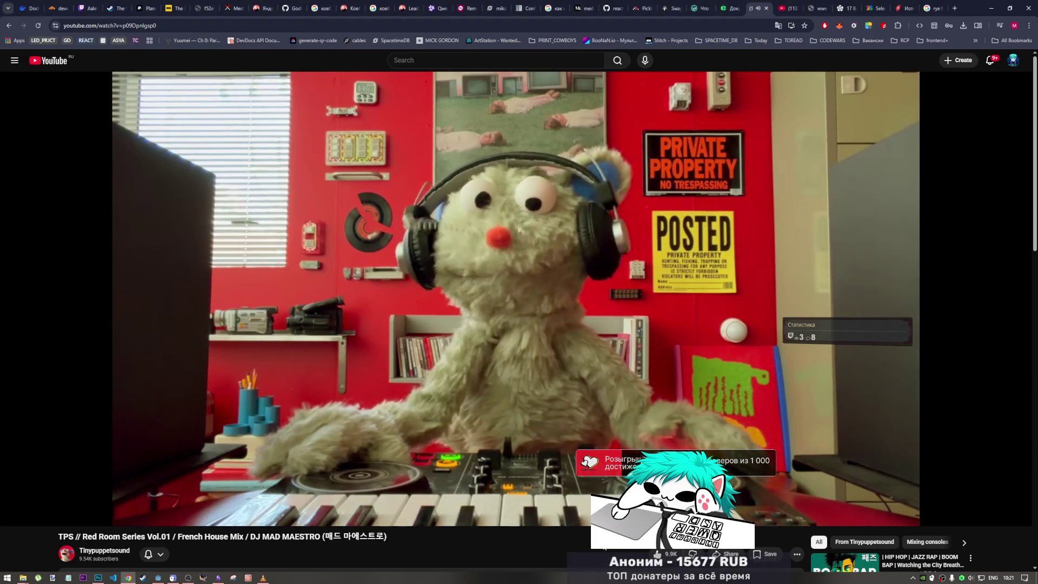
Glance at the Rye-like font search and Captain Howdy font preview tabs, then return to the mix
{"action": "left_click", "coordinate": [929, 8]}
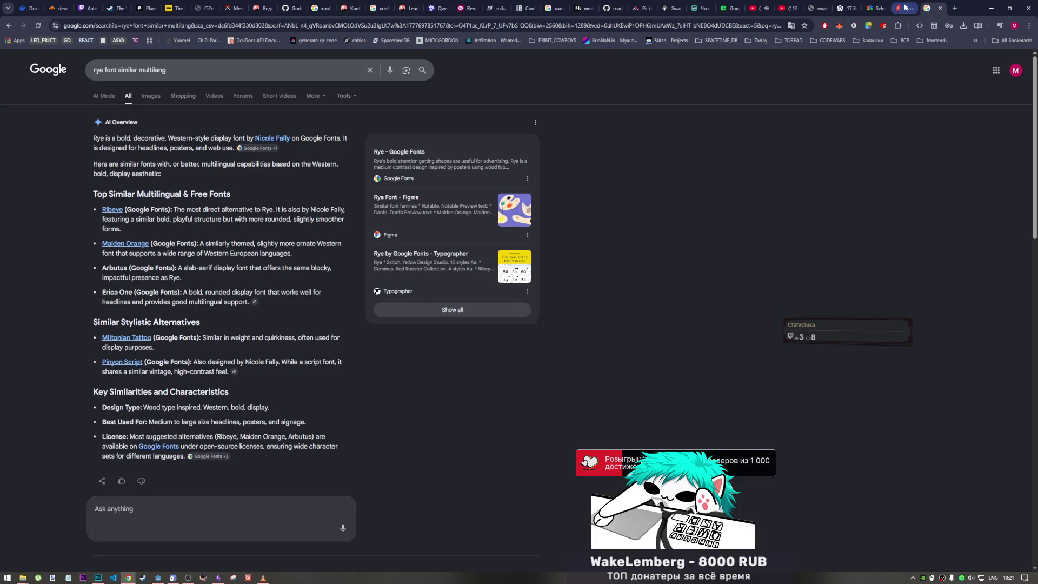
{"action": "left_click", "coordinate": [905, 7]}
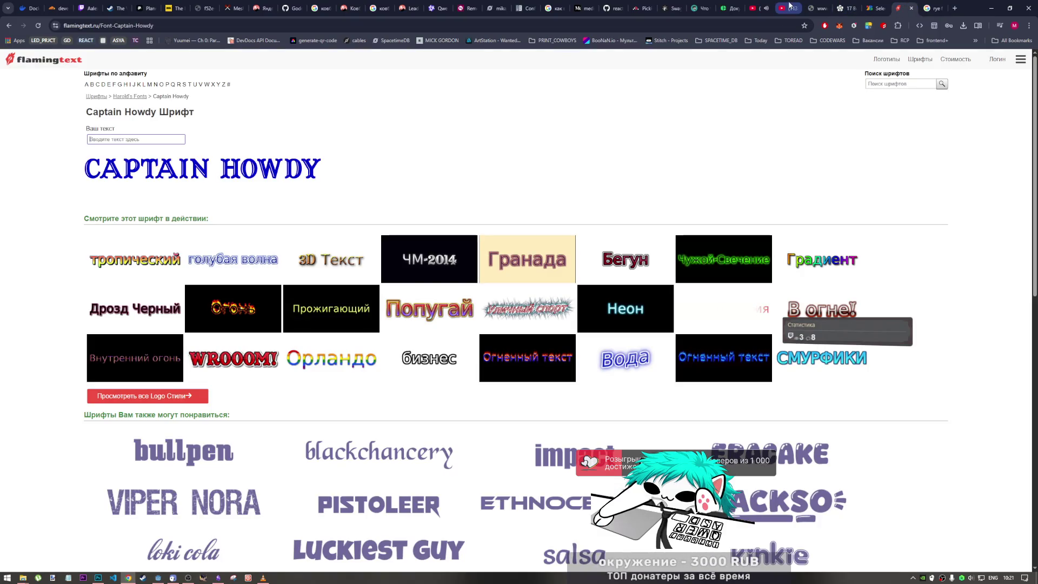
{"action": "left_click", "coordinate": [756, 8]}
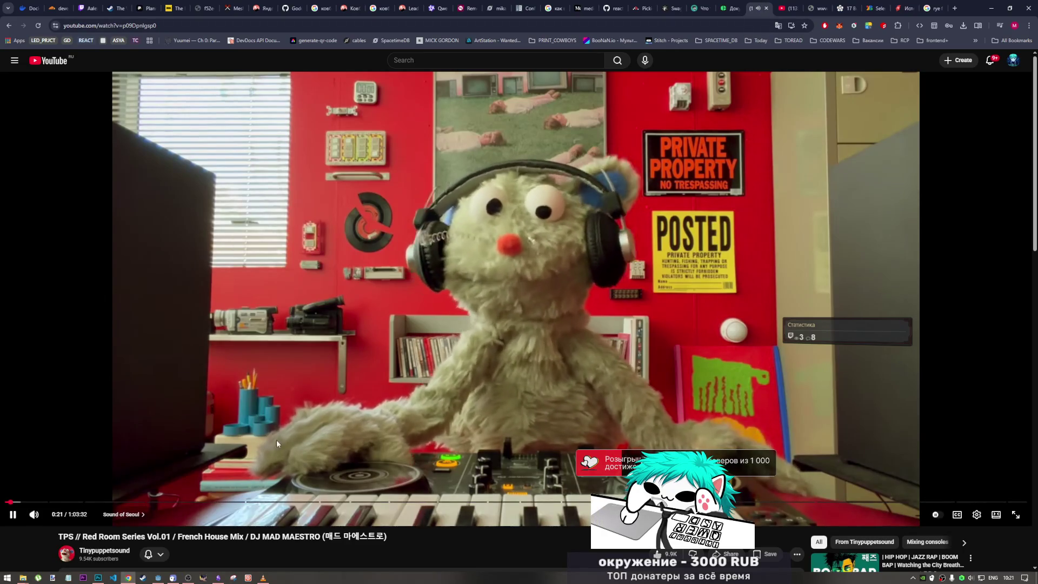
Bring the Godot editor back to the front
{"action": "mouse_move", "coordinate": [220, 577]}
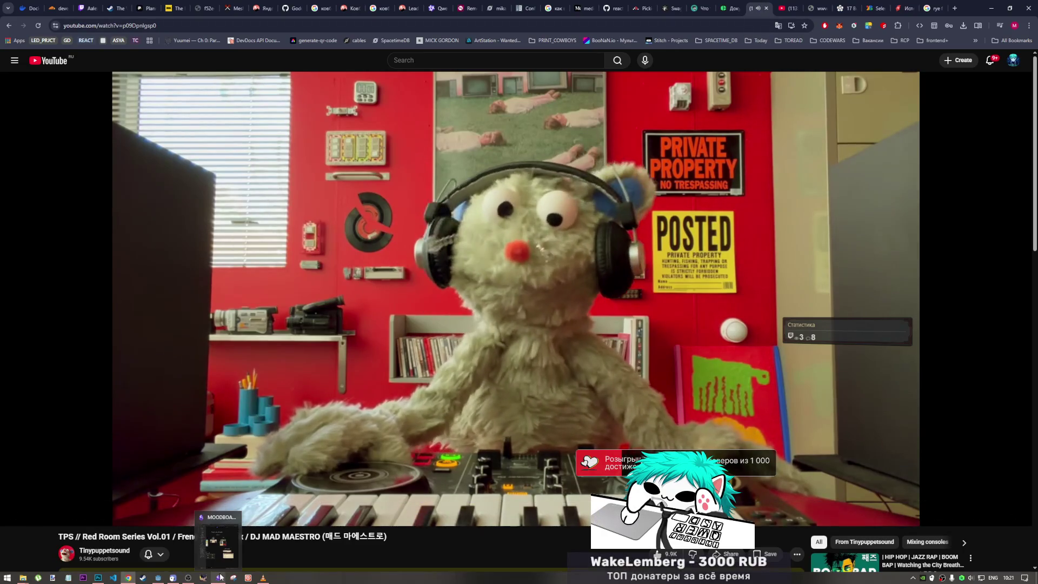
{"action": "mouse_move", "coordinate": [165, 579]}
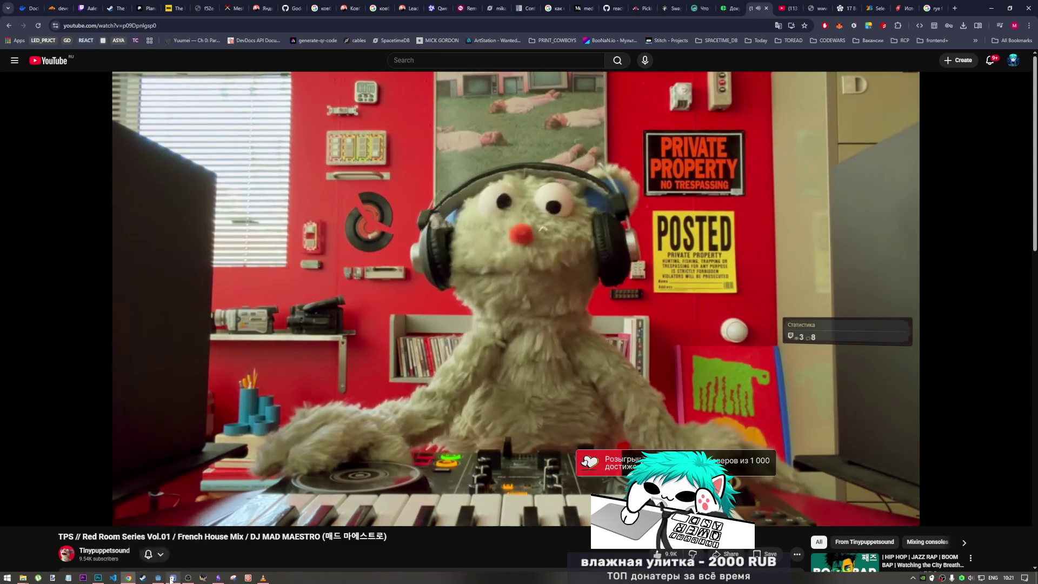
{"action": "left_click", "coordinate": [176, 578]}
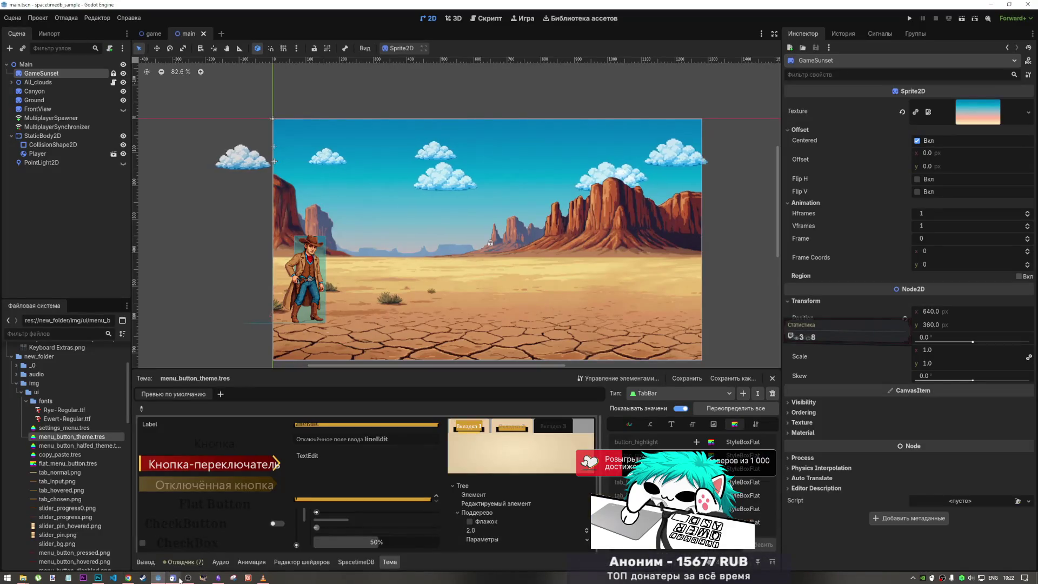
Switch back to the 'game' scene and zoom and pan the canvas to frame the menu
{"action": "mouse_move", "coordinate": [188, 579]}
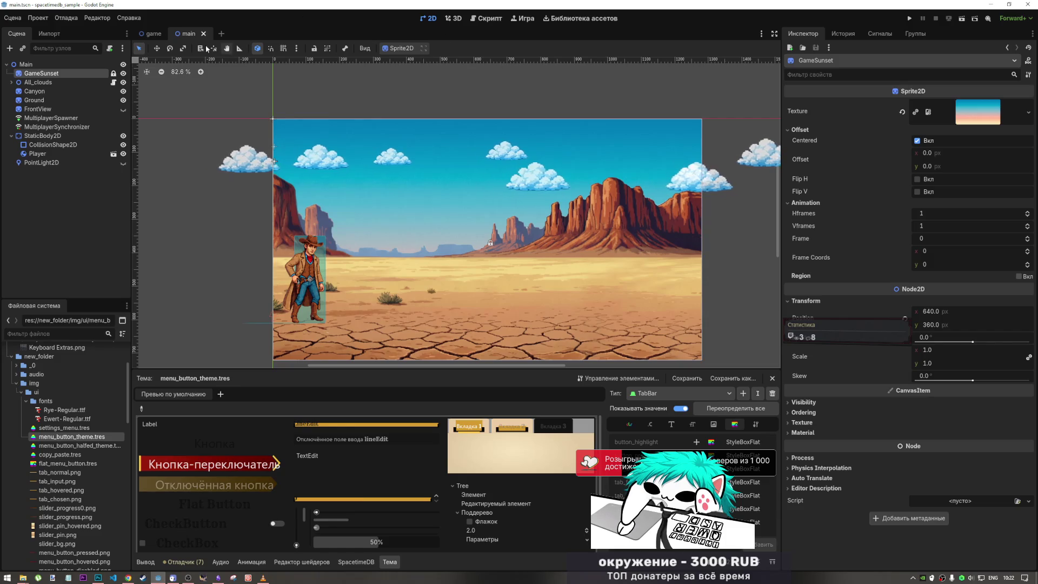
{"action": "left_click", "coordinate": [154, 34]}
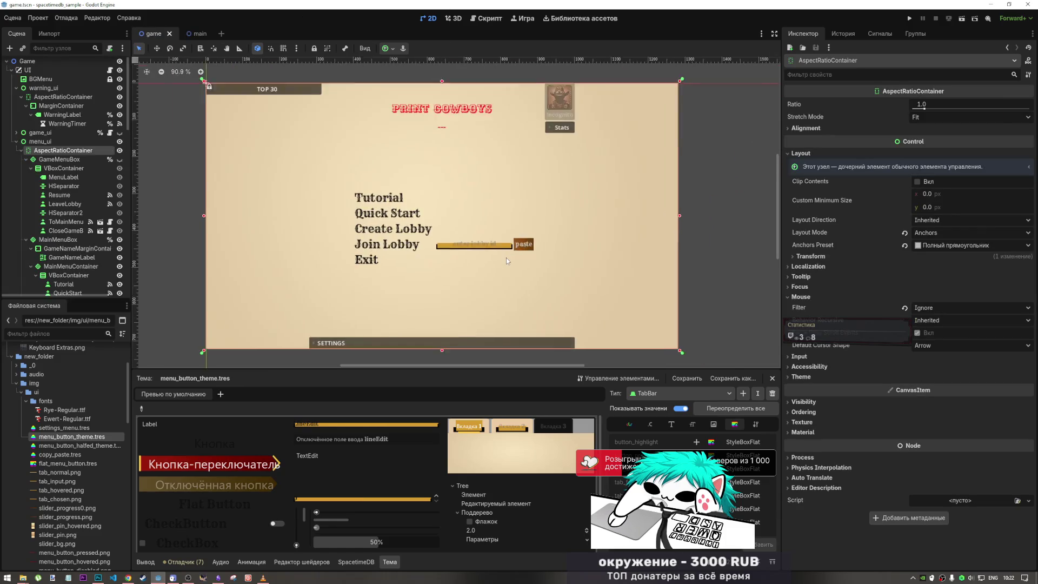
{"action": "scroll", "coordinate": [506, 258], "scroll_direction": "up", "scroll_amount": 3}
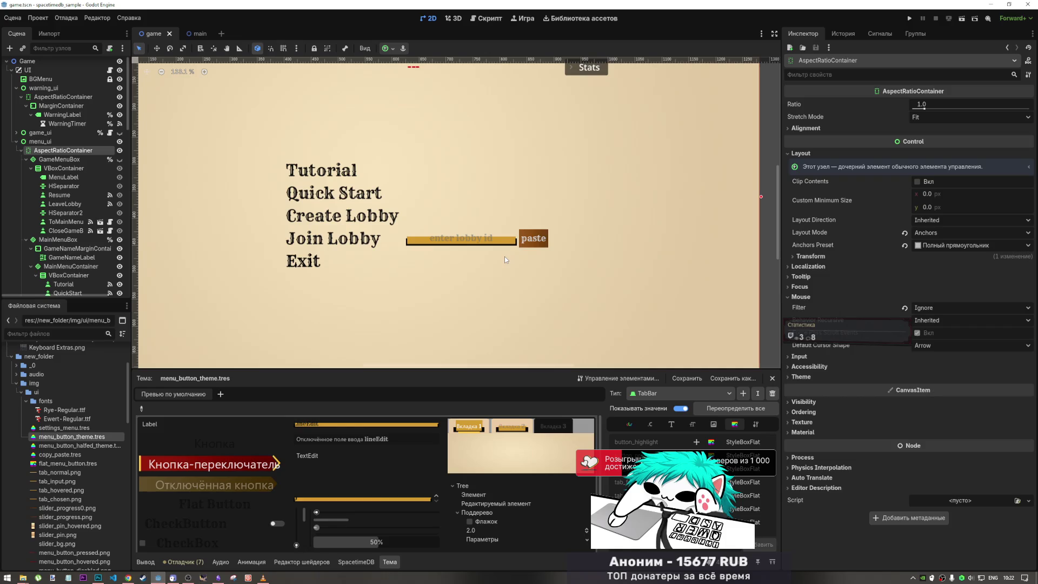
{"action": "scroll", "coordinate": [582, 174], "scroll_direction": "down", "scroll_amount": 1}
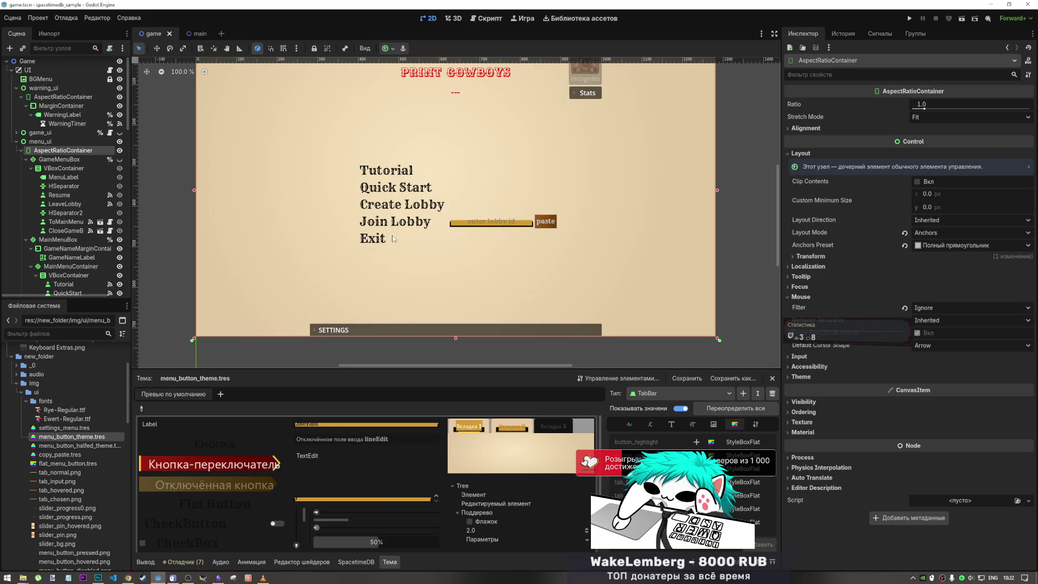
{"action": "mouse_move", "coordinate": [452, 215]}
{"action": "left_mouse_down"}
{"action": "mouse_move", "coordinate": [448, 287]}
{"action": "mouse_move", "coordinate": [421, 217]}
{"action": "mouse_move", "coordinate": [423, 244]}
{"action": "left_mouse_up"}
{"action": "scroll", "coordinate": [449, 287], "scroll_direction": "up", "scroll_amount": 3}
{"action": "scroll", "coordinate": [448, 286], "scroll_direction": "down", "scroll_amount": 3}
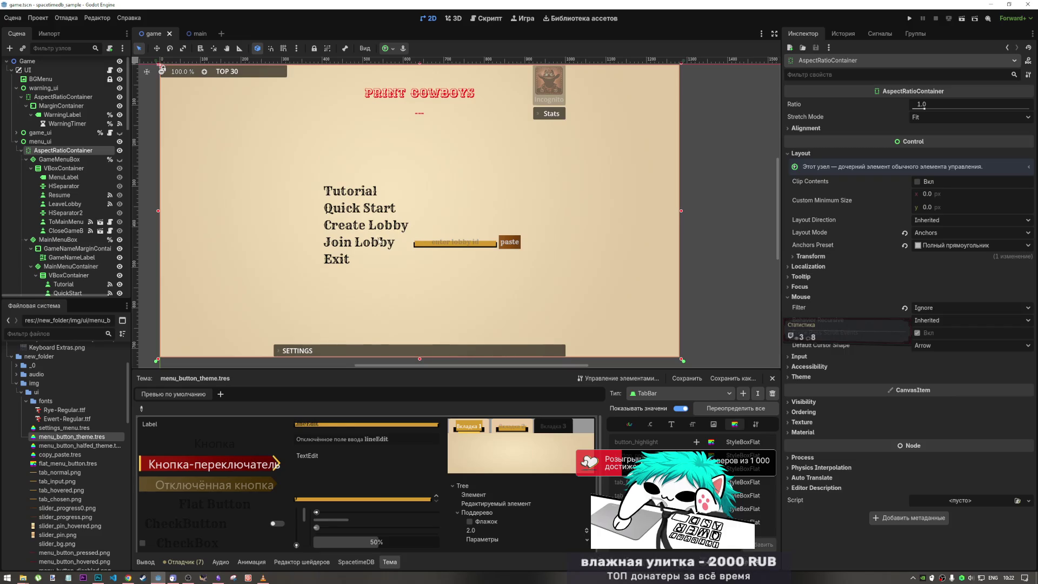
{"action": "scroll", "coordinate": [425, 244], "scroll_direction": "down", "scroll_amount": 2}
{"action": "scroll", "coordinate": [427, 244], "scroll_direction": "up", "scroll_amount": 3}
{"action": "scroll", "coordinate": [431, 244], "scroll_direction": "up", "scroll_amount": 1}
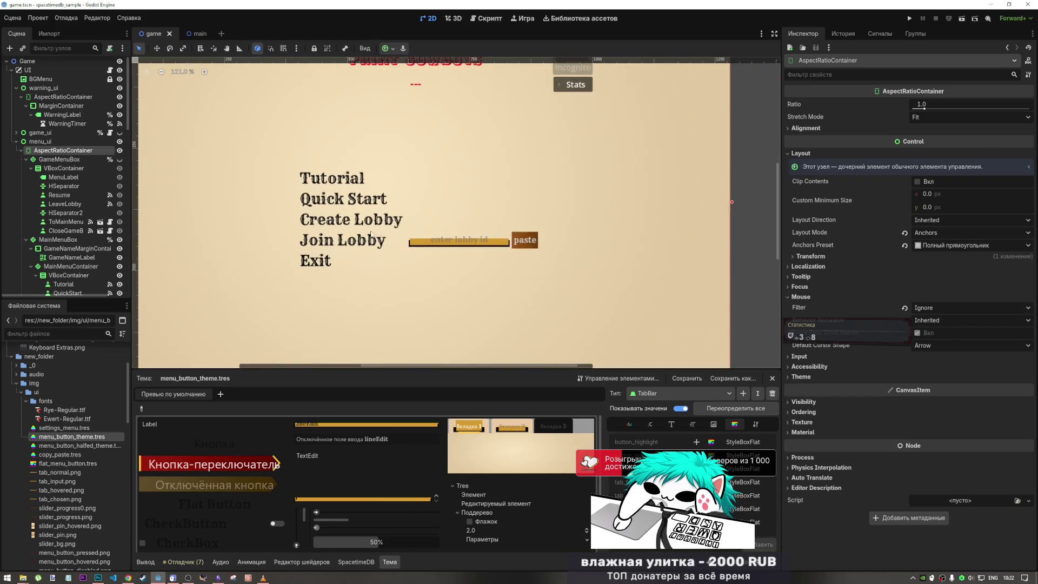
Select the CreateLobby entry and the menu's AspectRatioContainer, then bring up the Obsidian moodboard
{"action": "left_click", "coordinate": [364, 219]}
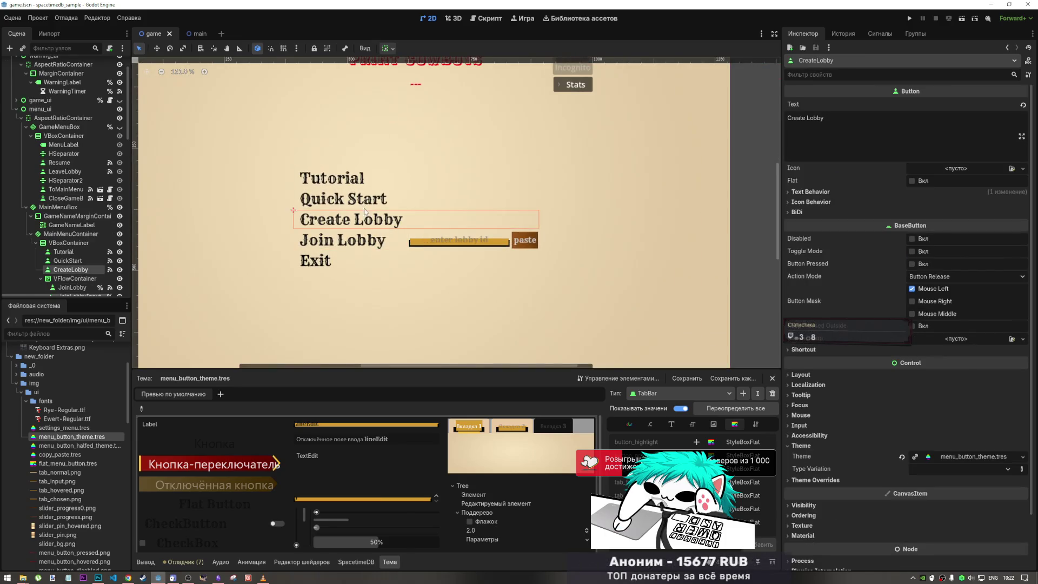
{"action": "scroll", "coordinate": [346, 261], "scroll_direction": "down", "scroll_amount": 4}
{"action": "scroll", "coordinate": [346, 262], "scroll_direction": "up", "scroll_amount": 1}
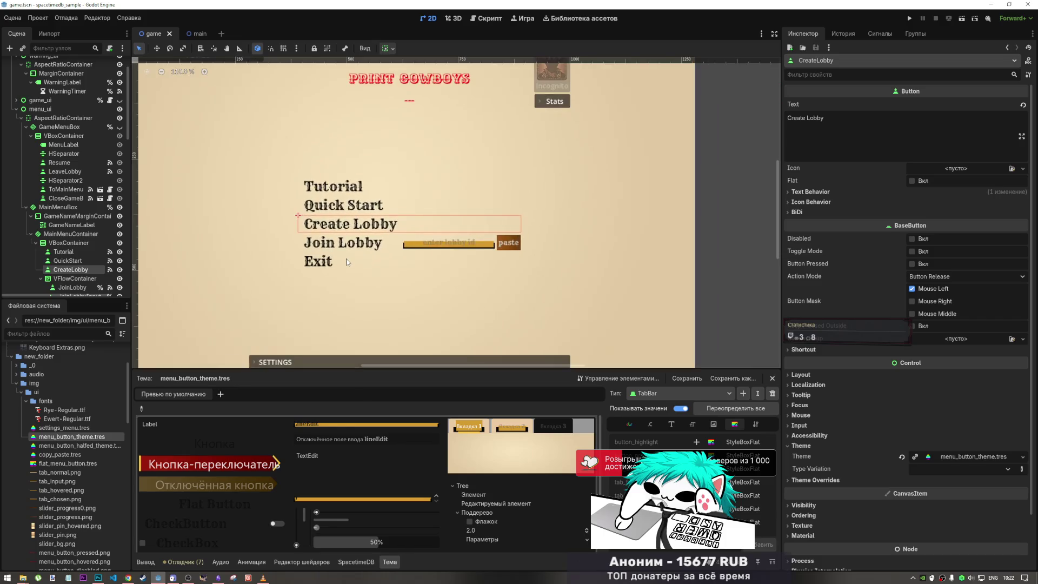
{"action": "scroll", "coordinate": [346, 261], "scroll_direction": "down", "scroll_amount": 2}
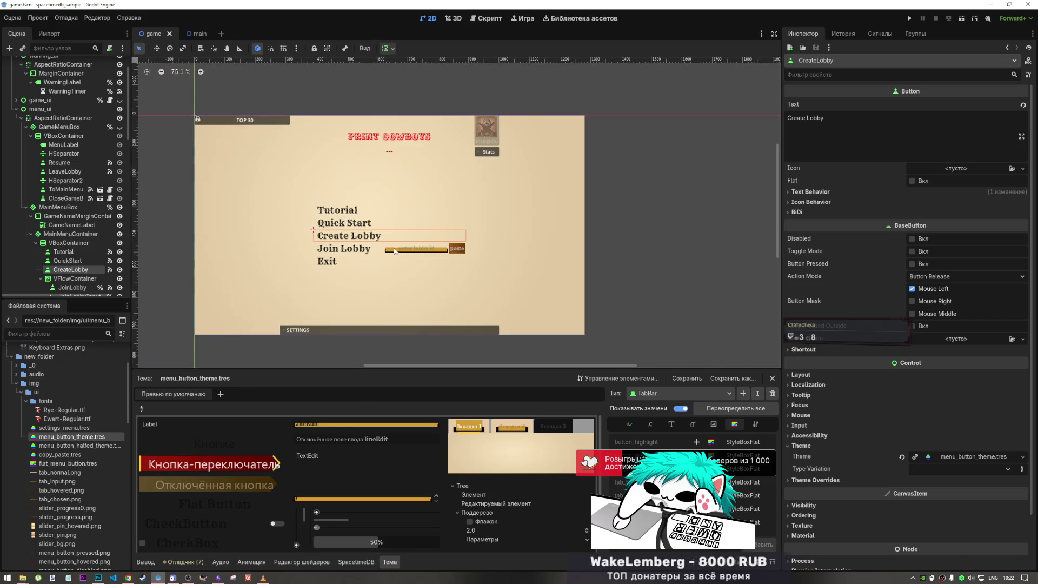
{"action": "left_click", "coordinate": [527, 232]}
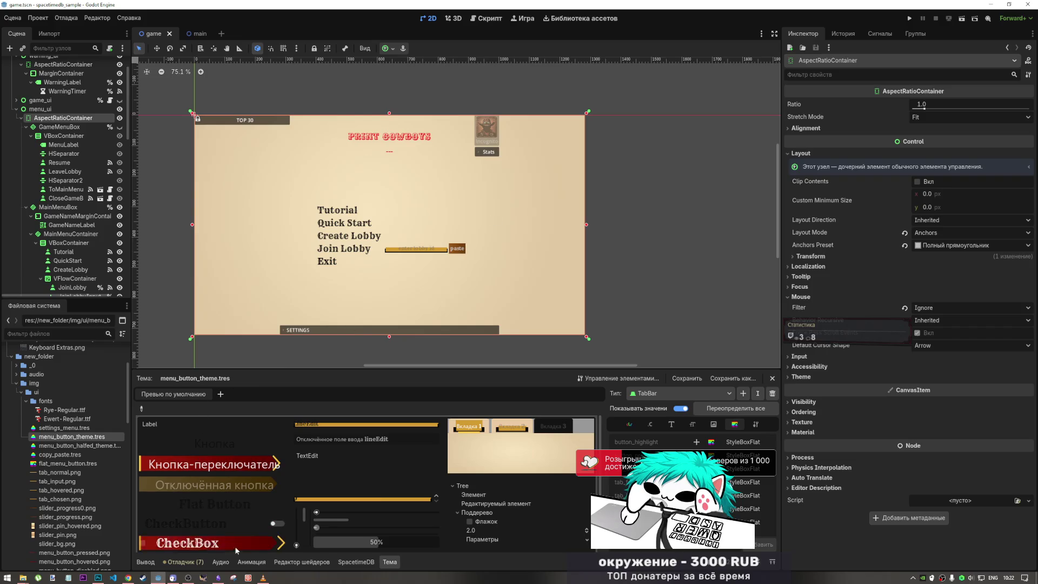
{"action": "left_click", "coordinate": [218, 578]}
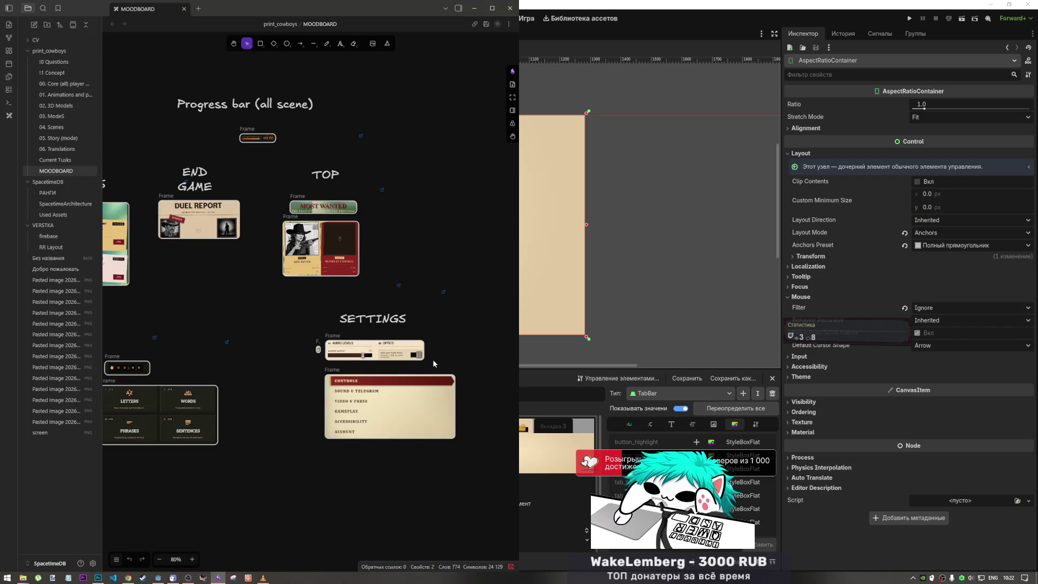
{"action": "scroll", "coordinate": [413, 415], "scroll_direction": "up", "scroll_amount": 3}
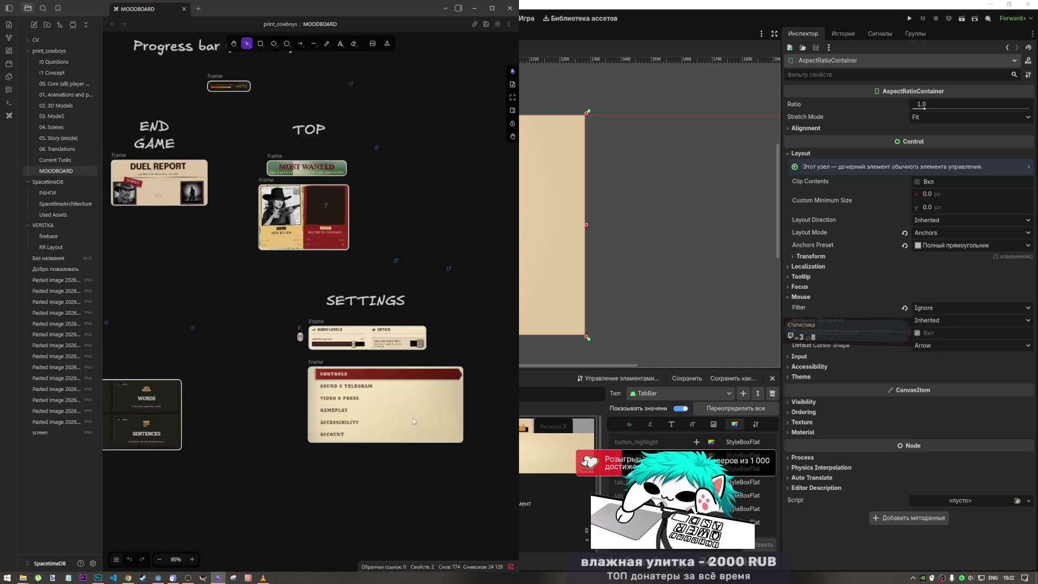
{"action": "scroll", "coordinate": [415, 409], "scroll_direction": "up", "scroll_amount": 5}
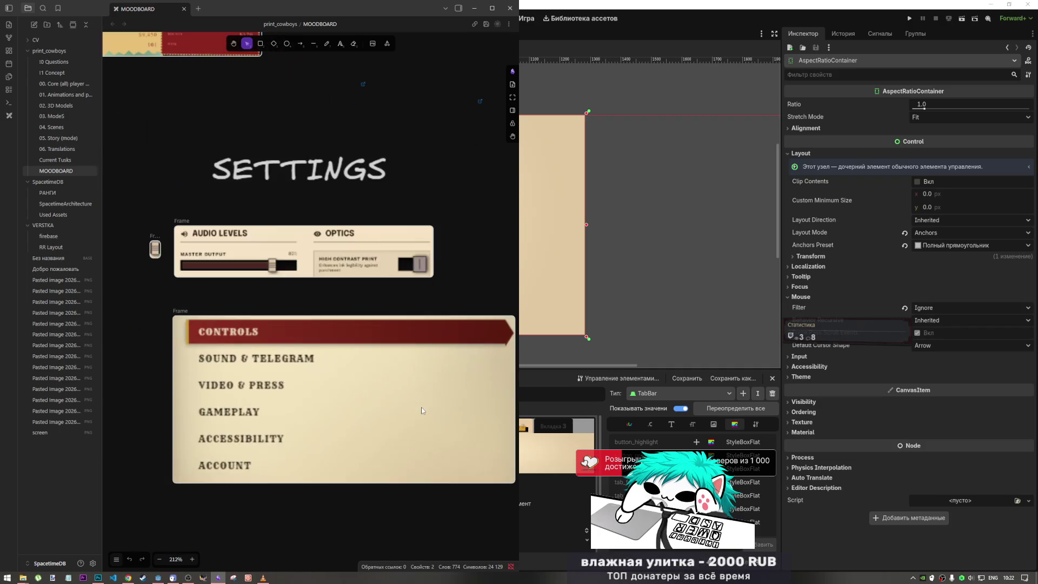
{"action": "left_click_drag", "start_coordinate": [417, 405], "coordinate": [361, 368]}
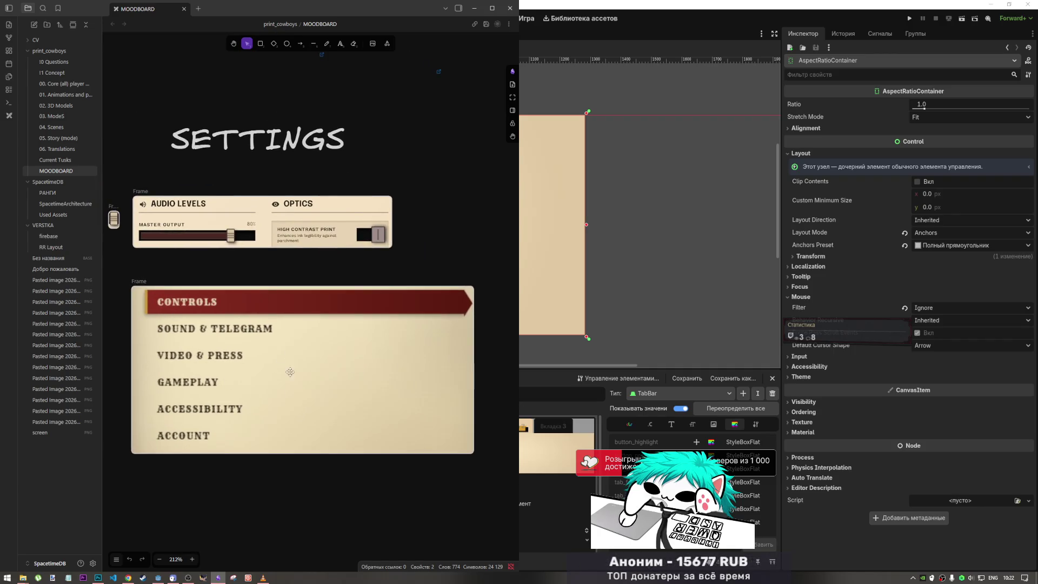
{"action": "scroll", "coordinate": [440, 350], "scroll_direction": "down", "scroll_amount": 3}
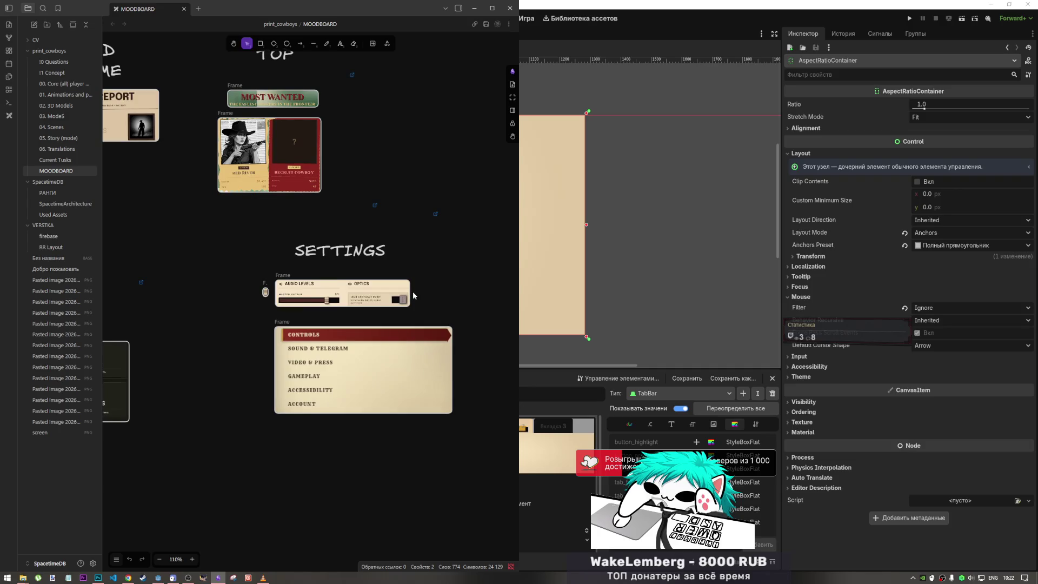
{"action": "scroll", "coordinate": [401, 337], "scroll_direction": "down", "scroll_amount": 1}
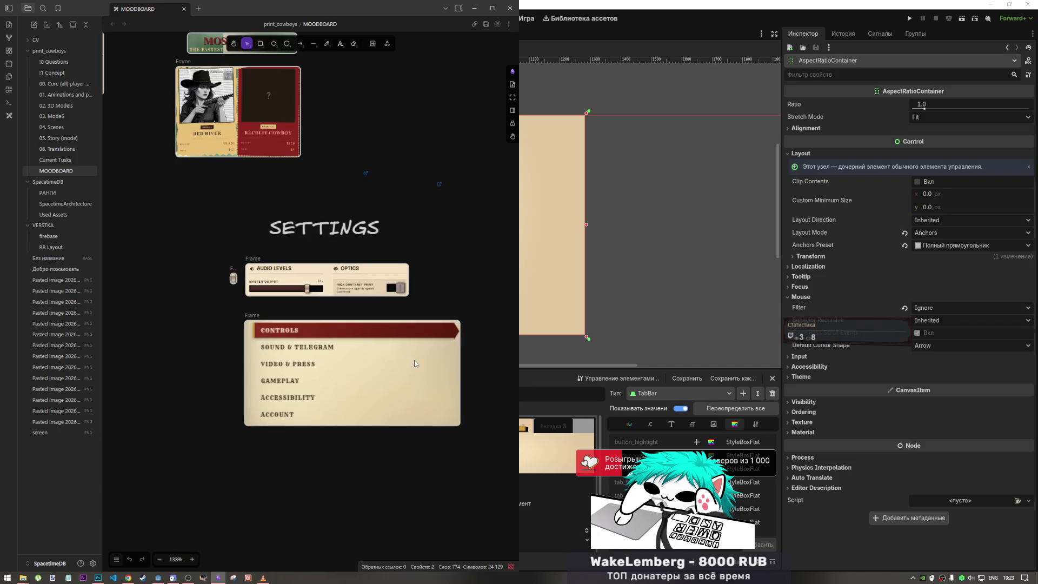
{"action": "scroll", "coordinate": [409, 357], "scroll_direction": "up", "scroll_amount": 2}
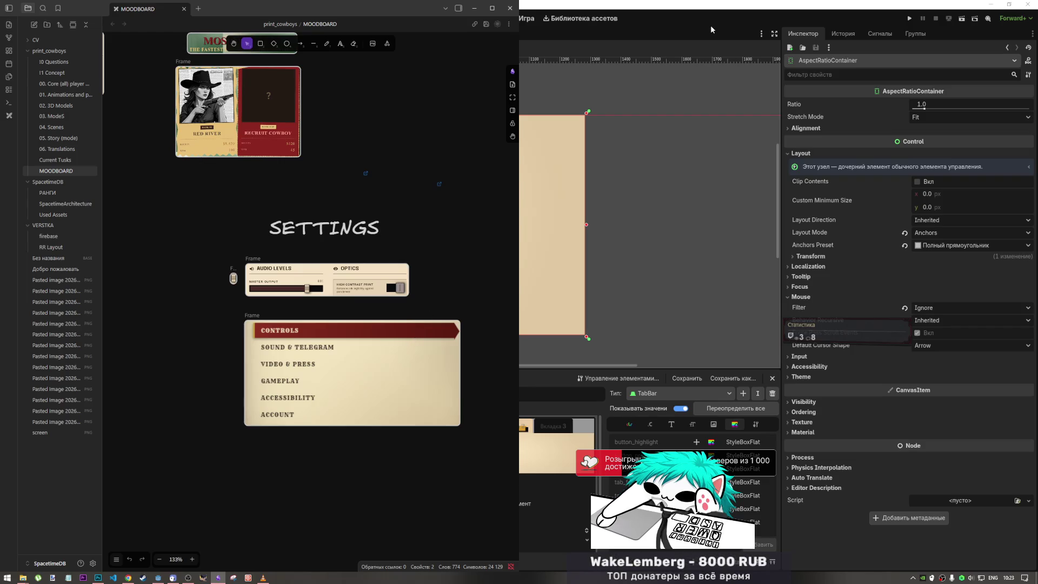
{"action": "left_click", "coordinate": [710, 11]}
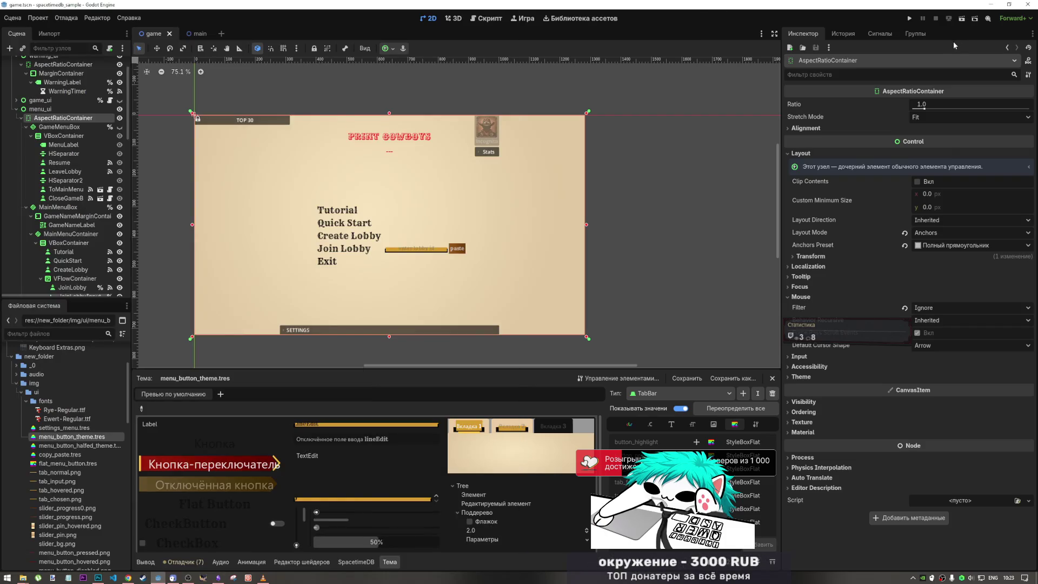
Run the current scene, enter a player nickname and confirm it to reach the main menu
{"action": "left_click", "coordinate": [962, 18]}
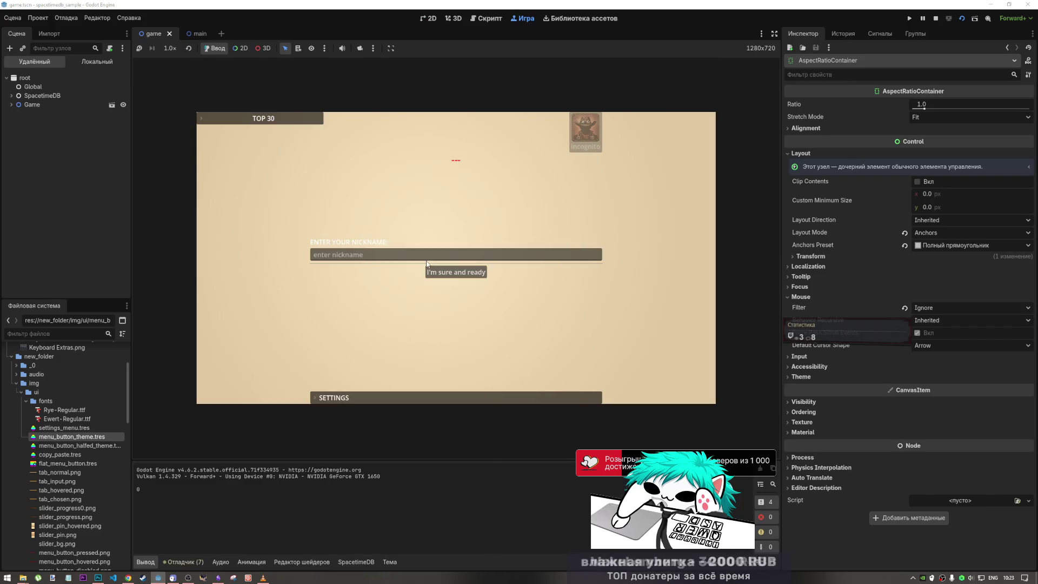
{"action": "type", "text": "98989"}
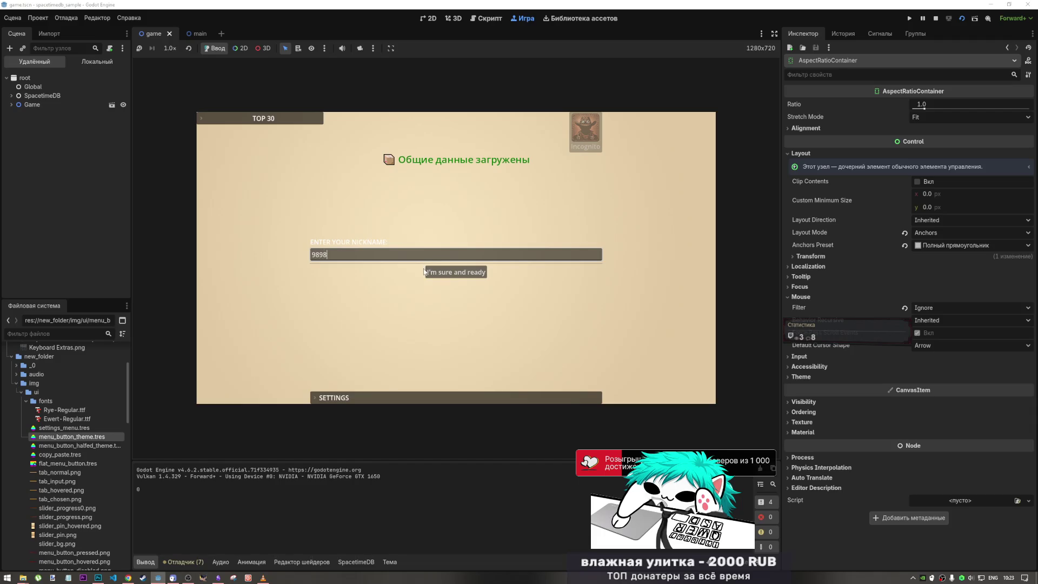
{"action": "left_click", "coordinate": [426, 272]}
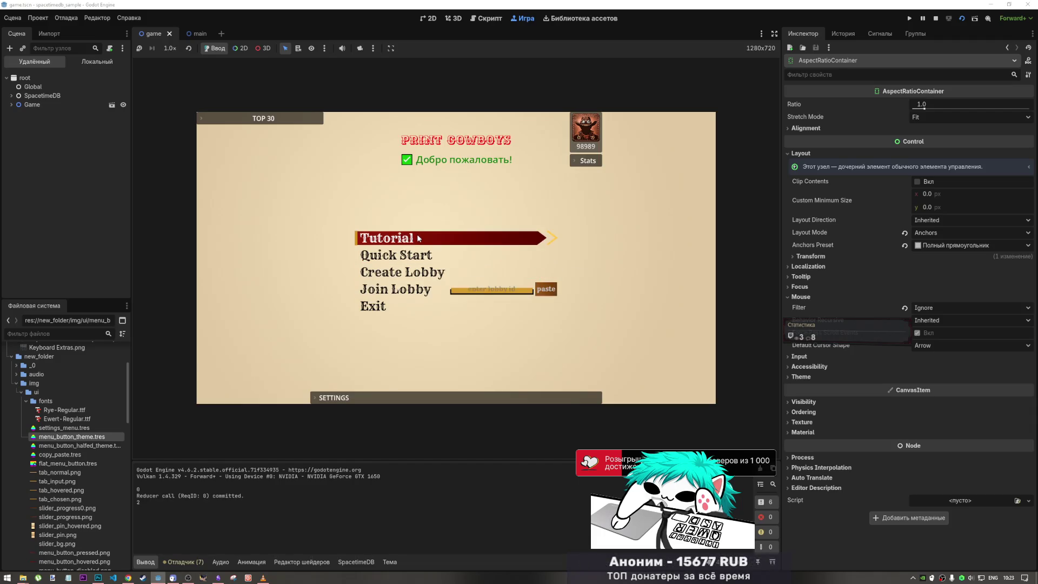
Open and close Settings, move the highlight with Up/Down, and paste a lobby ID into its field
{"action": "left_click", "coordinate": [410, 396]}
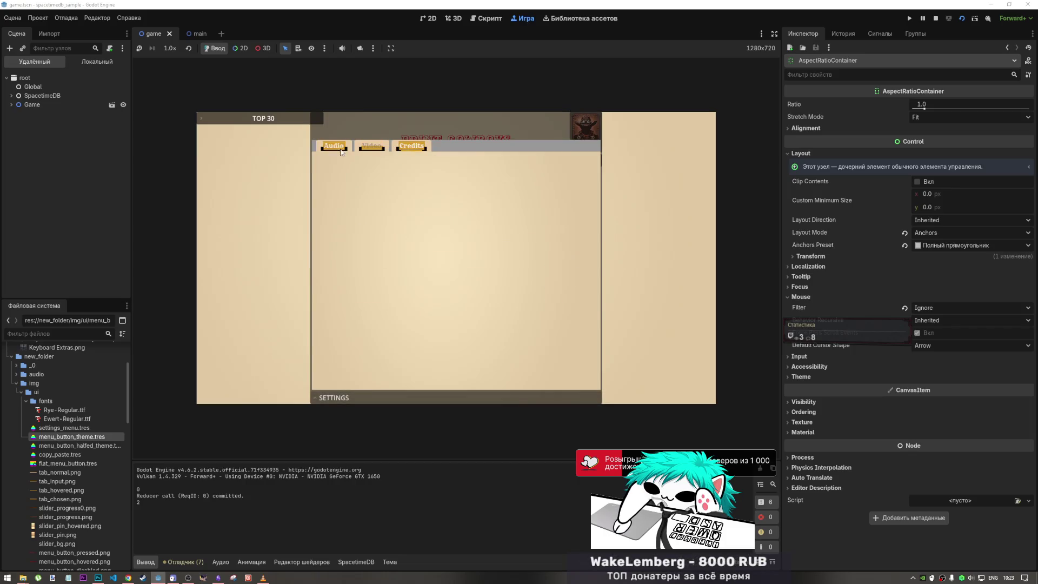
{"action": "left_click", "coordinate": [450, 397]}
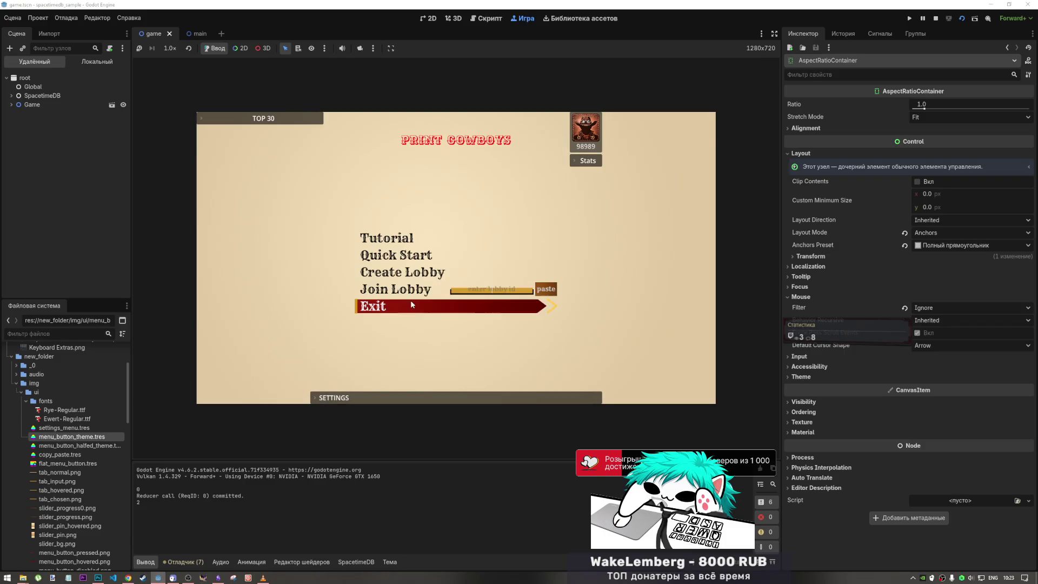
{"action": "key", "text": "Up"}
{"action": "key", "text": "Up"}
{"action": "key", "text": "Up"}
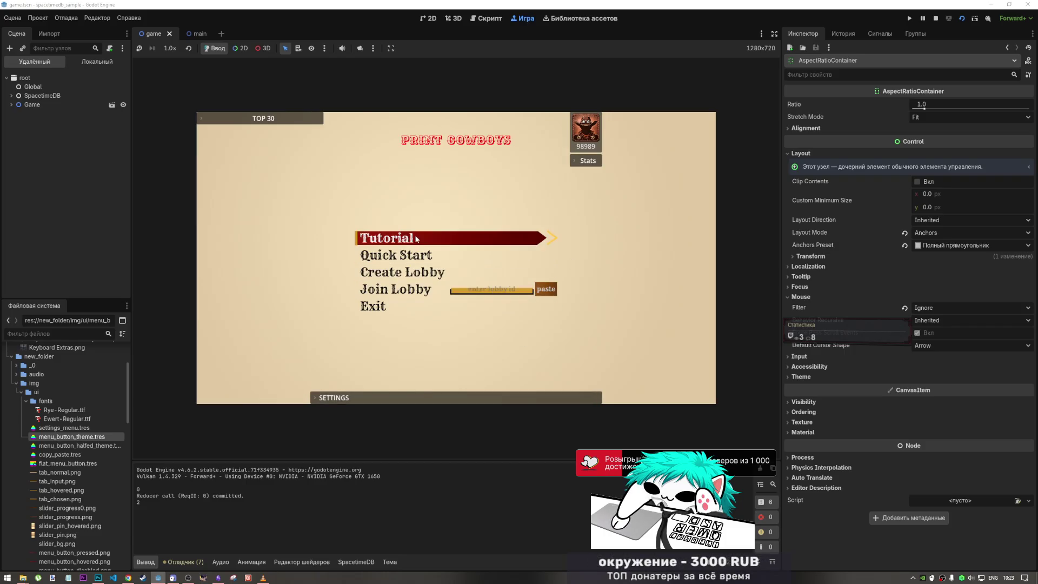
{"action": "key", "text": "Down"}
{"action": "key", "text": "Down"}
{"action": "left_click", "coordinate": [476, 291]}
{"action": "type", "text": "123"}
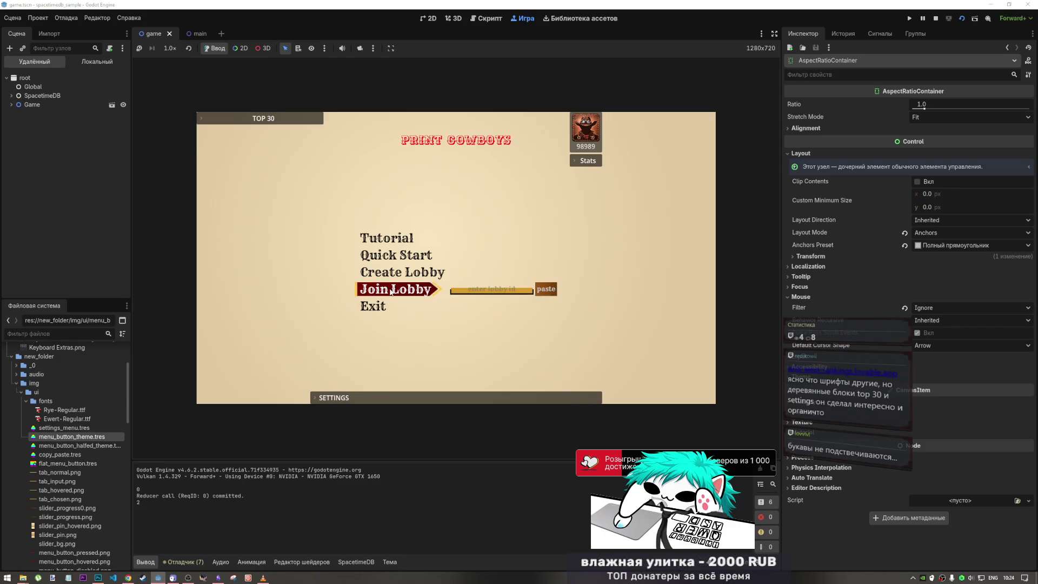
Try Join Lobby in the running game, then switch to the Chrome browser
{"action": "left_click", "coordinate": [395, 292]}
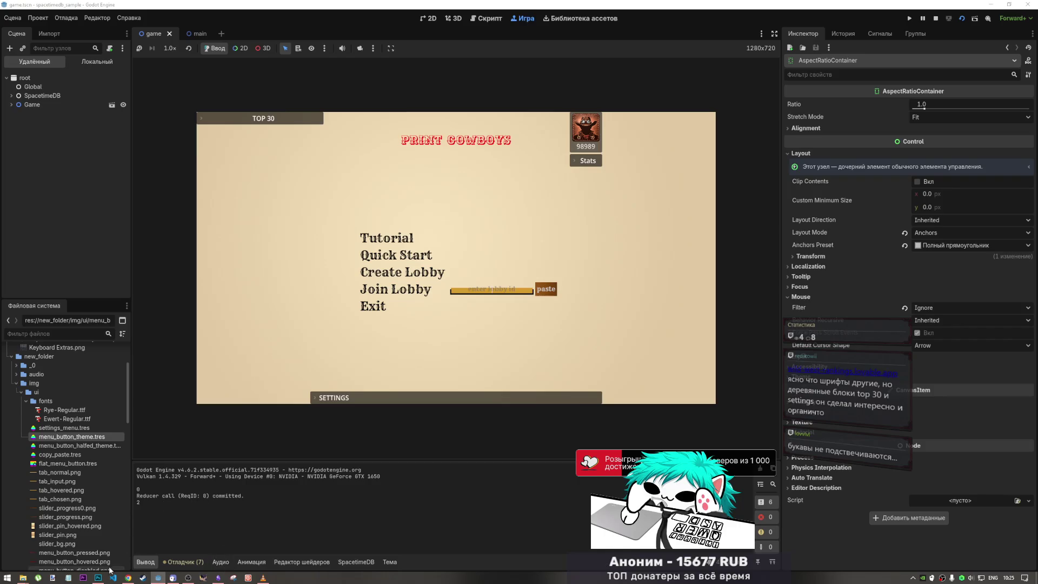
{"action": "left_click", "coordinate": [128, 577]}
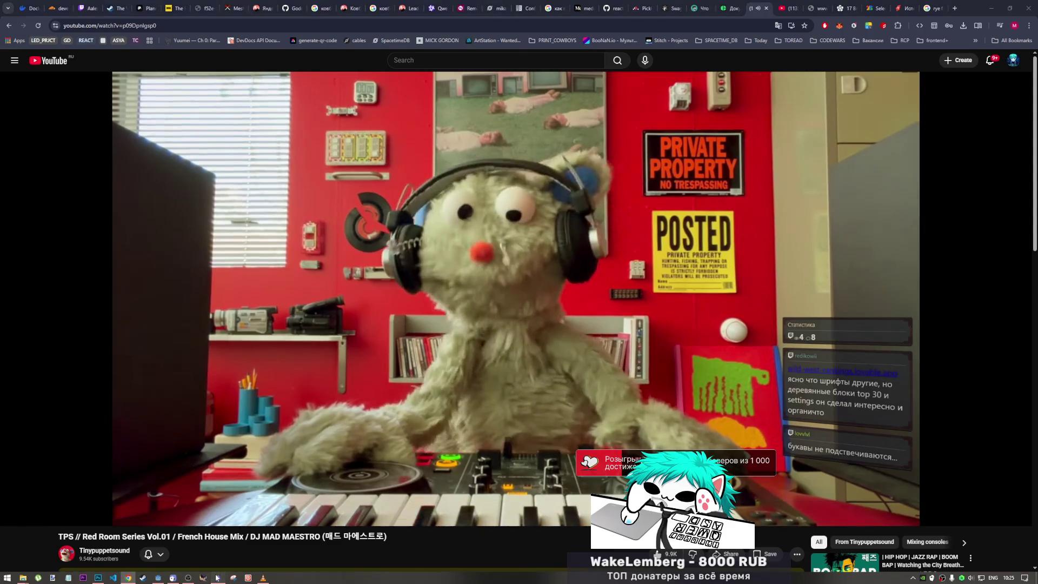
Bring the Obsidian moodboard to the front
{"action": "left_click", "coordinate": [189, 578]}
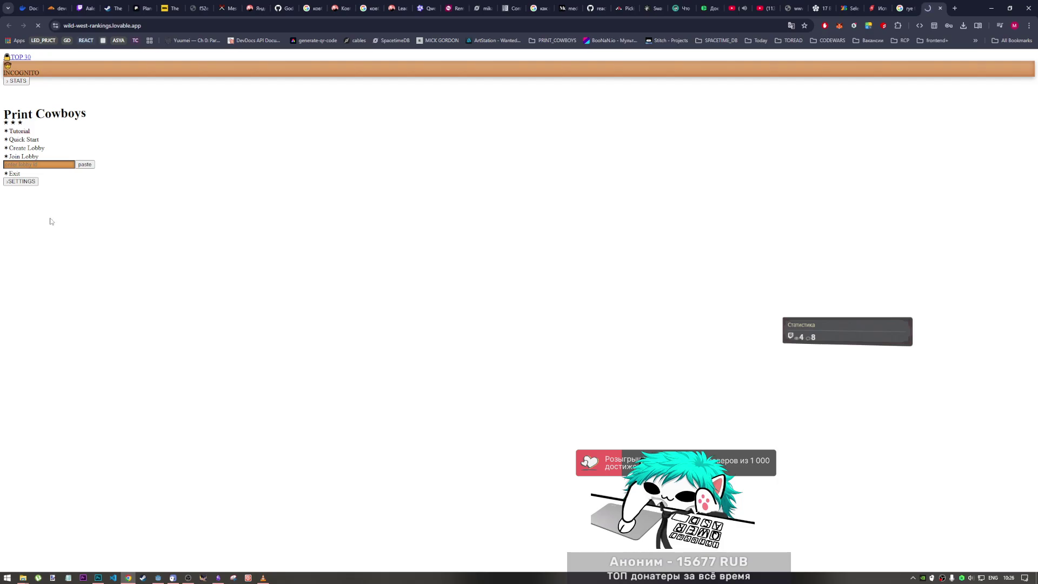
Enable the Browsec VPN extension under Manage extensions and reload the Print Cowboys prototype tab
{"action": "left_click_drag", "start_coordinate": [29, 120], "coordinate": [5, 120]}
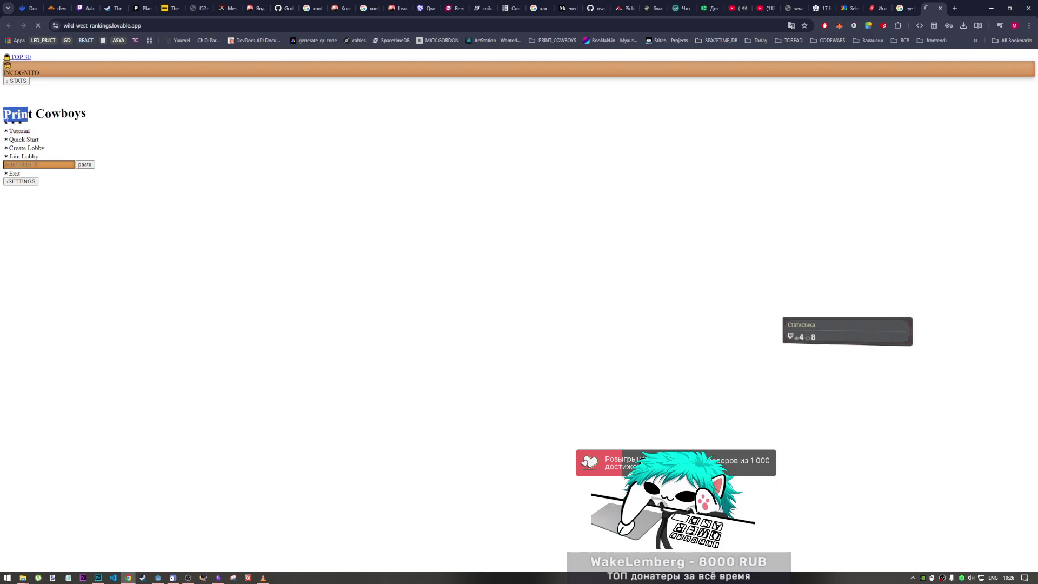
{"action": "left_click", "coordinate": [26, 125]}
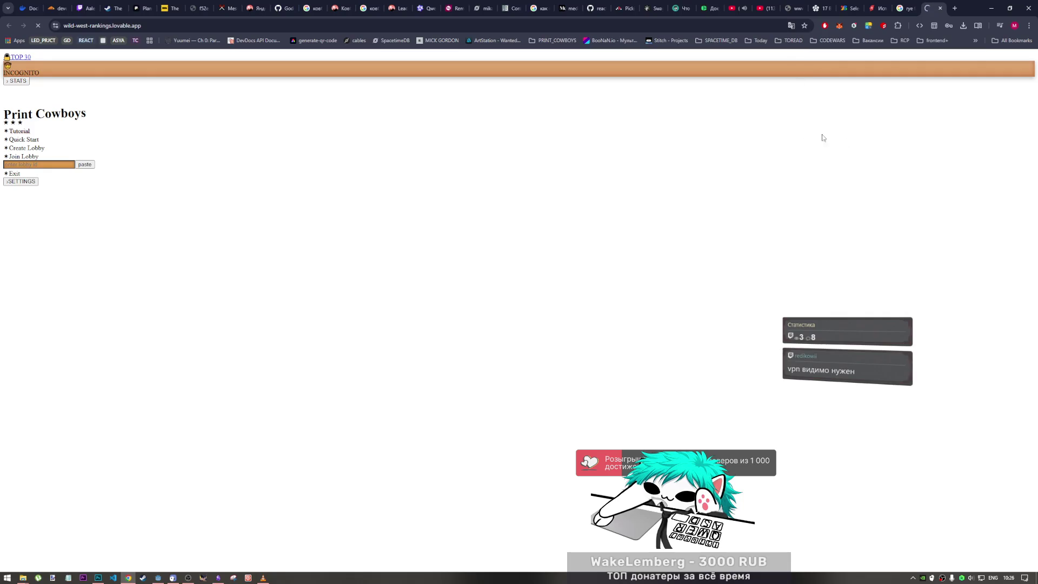
{"action": "left_click", "coordinate": [898, 25]}
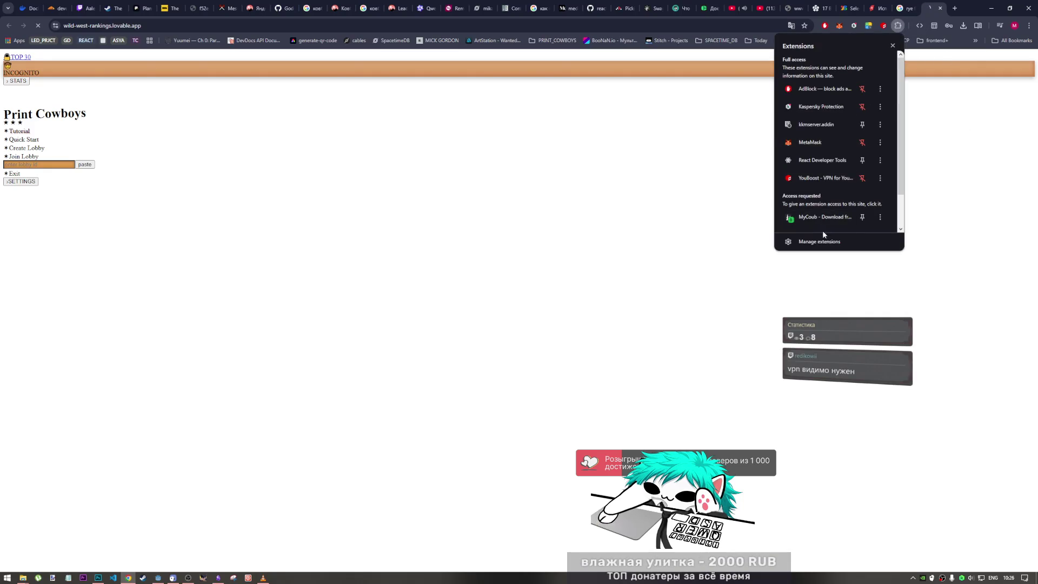
{"action": "left_click", "coordinate": [830, 242]}
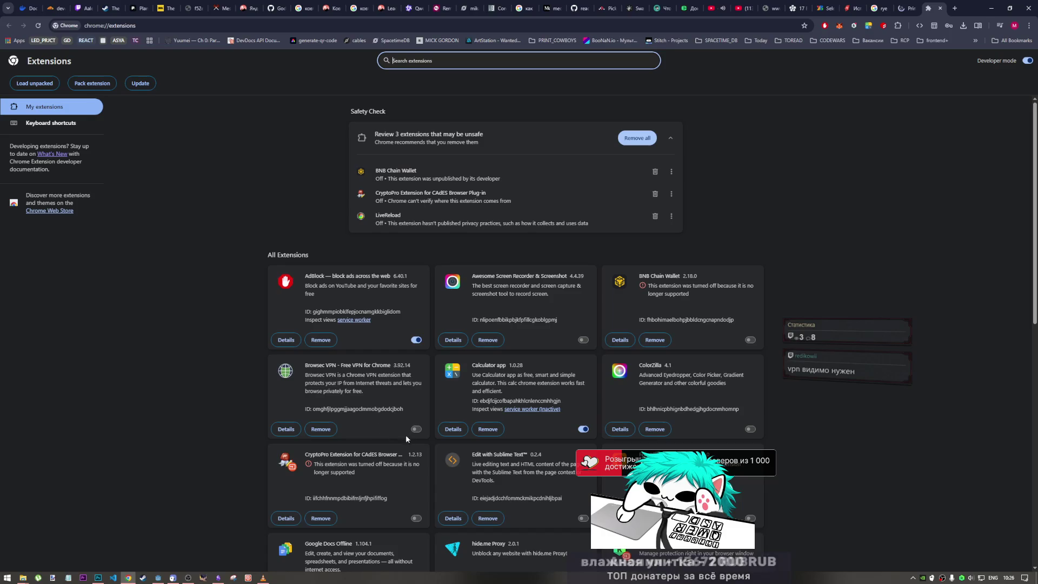
{"action": "left_click", "coordinate": [416, 429]}
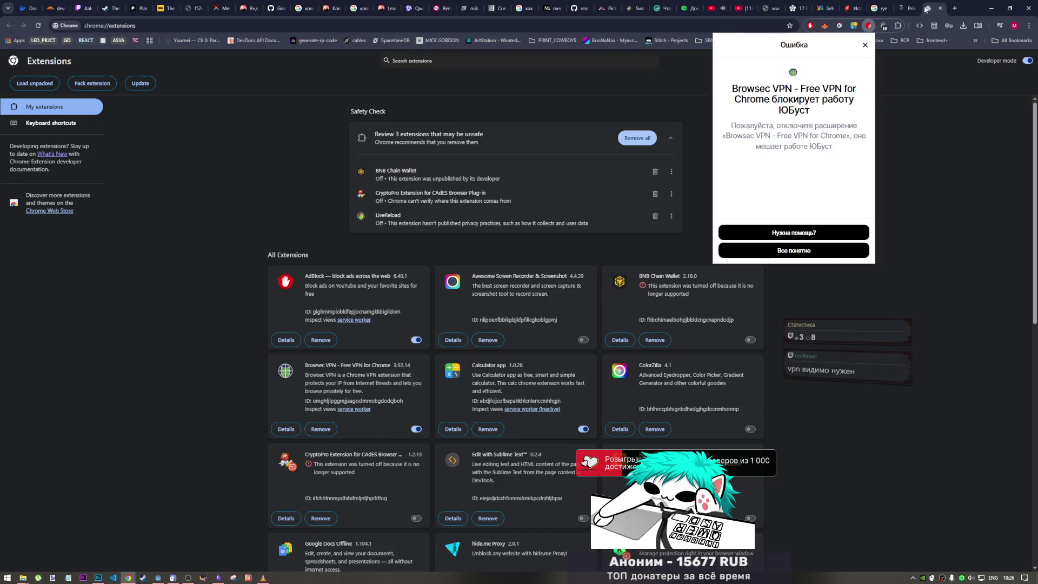
{"action": "left_click", "coordinate": [901, 8]}
{"action": "left_click", "coordinate": [37, 26]}
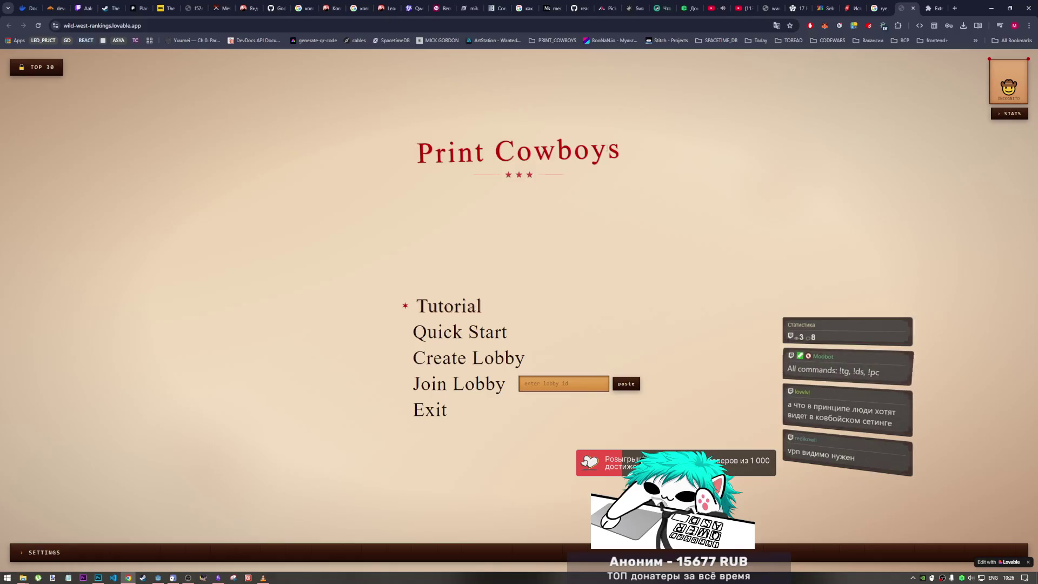
Browse the prototype's TOP 30 rankings, go back to its main menu, then switch to Photoshop
{"action": "mouse_move", "coordinate": [608, 151]}
{"action": "left_mouse_down"}
{"action": "mouse_move", "coordinate": [433, 157]}
{"action": "mouse_move", "coordinate": [630, 157]}
{"action": "left_mouse_up"}
{"action": "left_click", "coordinate": [631, 157]}
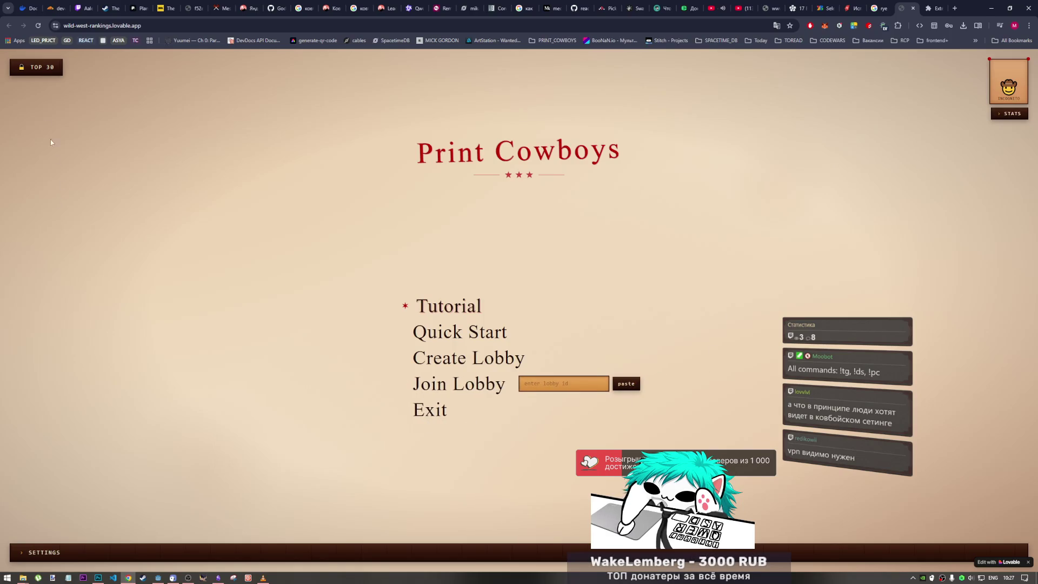
{"action": "left_click", "coordinate": [44, 68]}
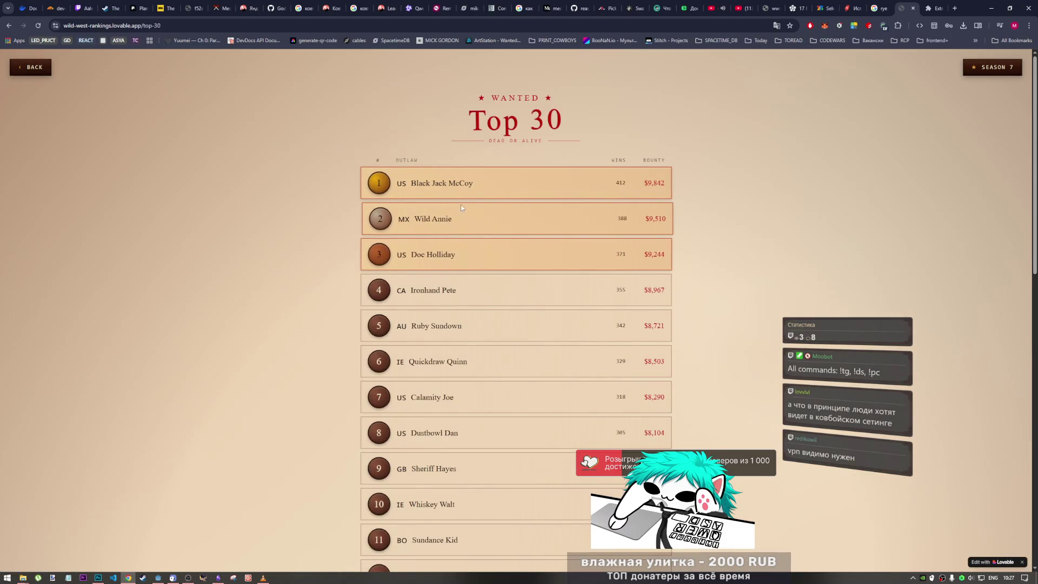
{"action": "scroll", "coordinate": [463, 190], "scroll_direction": "down", "scroll_amount": 1}
{"action": "scroll", "coordinate": [463, 222], "scroll_direction": "up", "scroll_amount": 1}
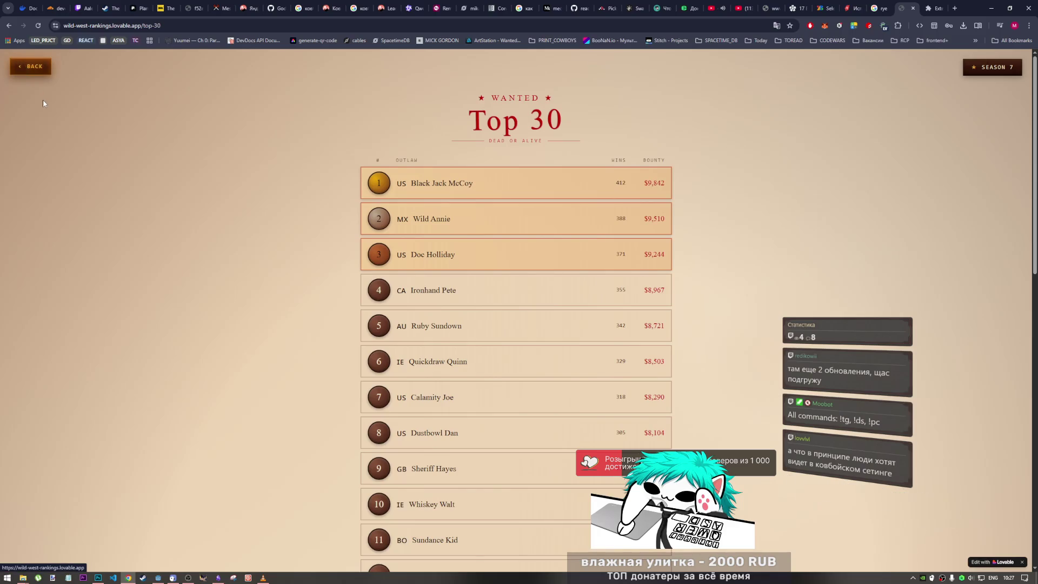
{"action": "left_click", "coordinate": [35, 67]}
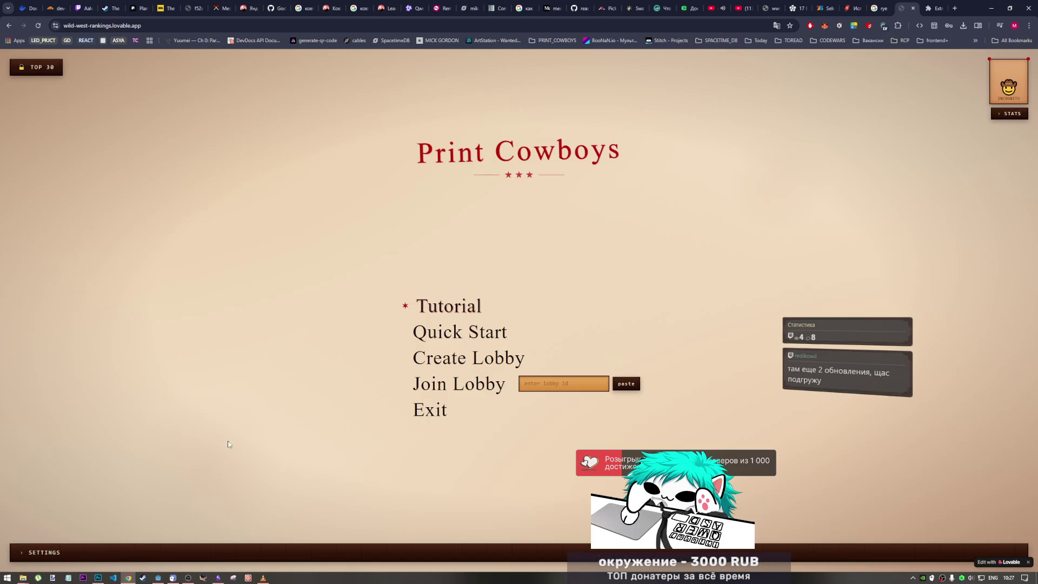
{"action": "mouse_move", "coordinate": [23, 580]}
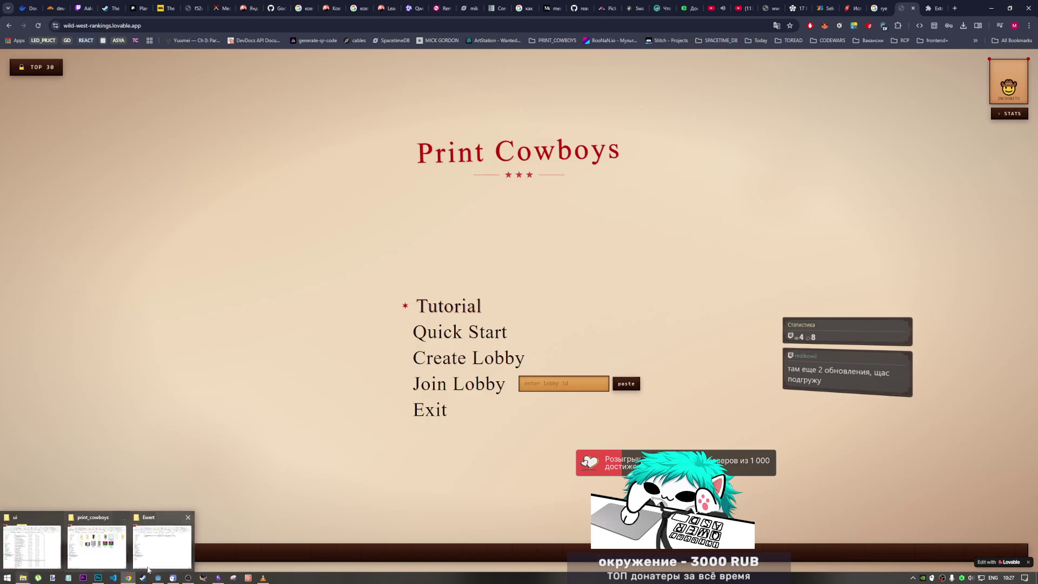
{"action": "left_click", "coordinate": [101, 579]}
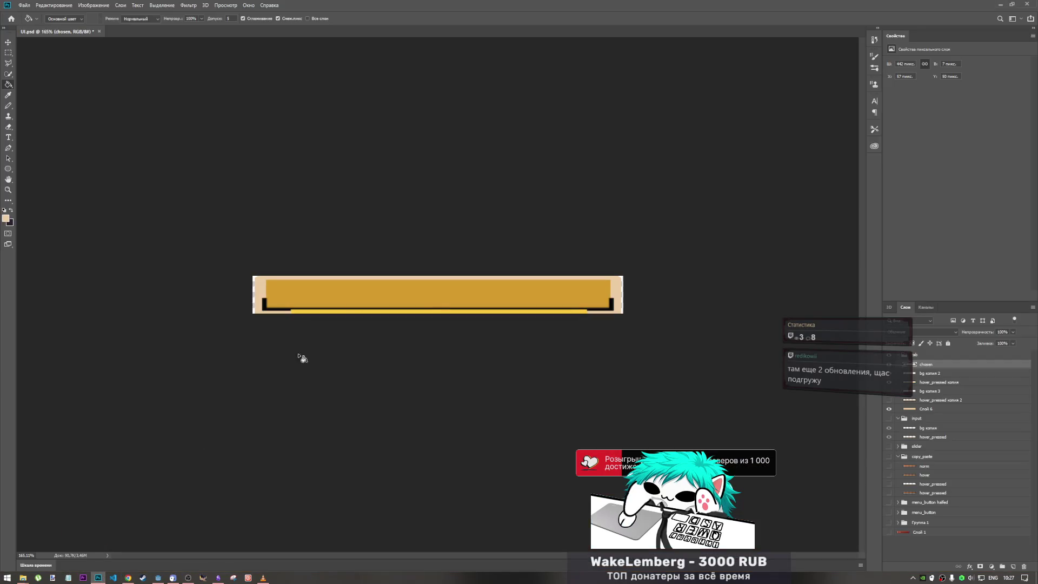
Create a new 2560×1440 document, paste the browser screenshot, and delete the empty background layer
{"action": "left_click", "coordinate": [24, 5]}
{"action": "left_click", "coordinate": [38, 16]}
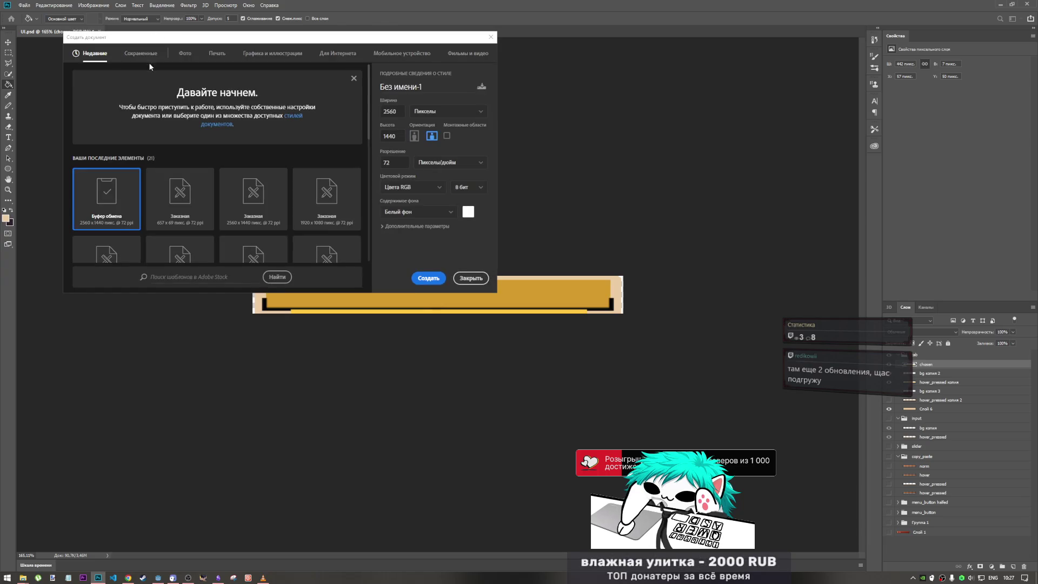
{"action": "left_click", "coordinate": [425, 277]}
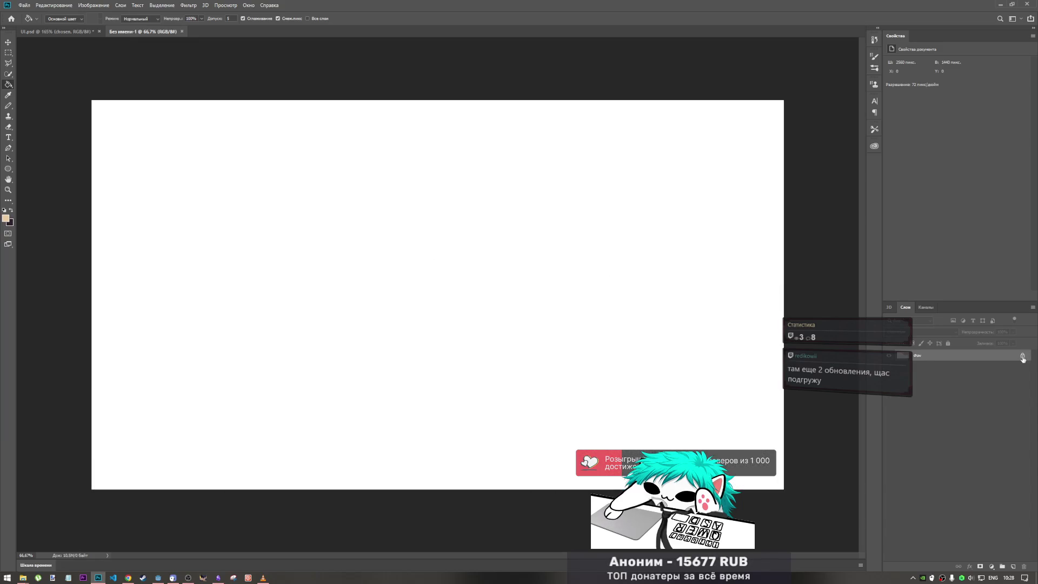
{"action": "left_click", "coordinate": [1022, 357]}
{"action": "key", "text": "ctrl+v"}
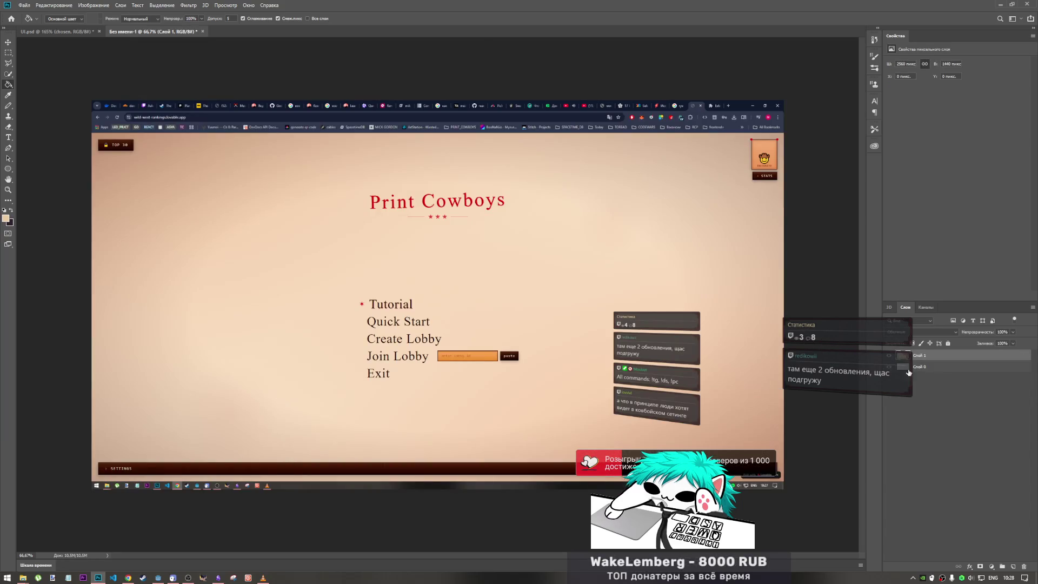
{"action": "left_click", "coordinate": [909, 371]}
{"action": "left_click", "coordinate": [1021, 566]}
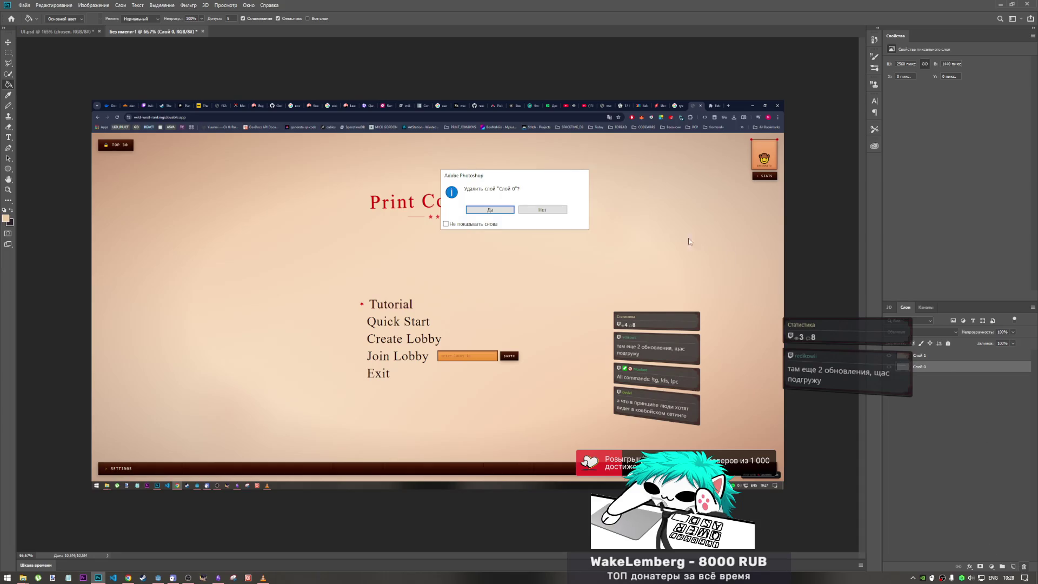
{"action": "left_click", "coordinate": [507, 211]}
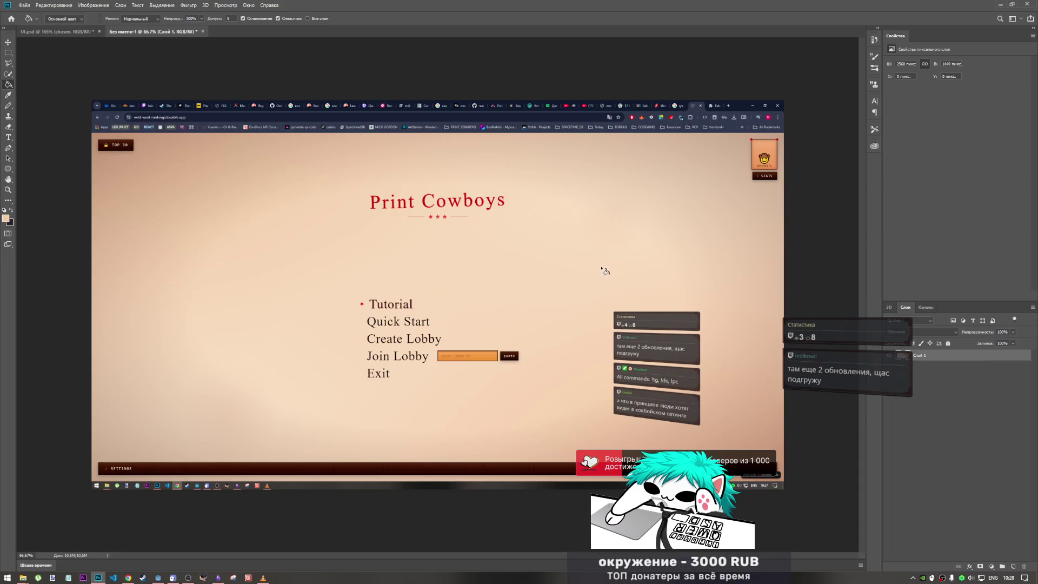
Marquee-select the top-right avatar card, copy and paste it as a new layer, and start Free Transform
{"action": "left_click", "coordinate": [8, 52]}
{"action": "left_click_drag", "start_coordinate": [749, 136], "coordinate": [782, 171]}
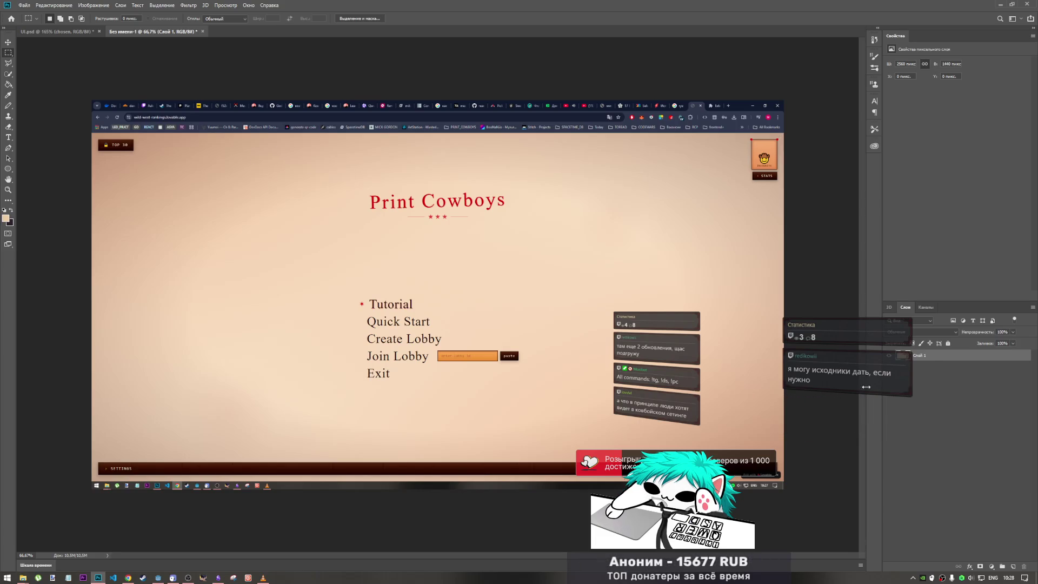
{"action": "key", "text": "ctrl+c"}
{"action": "key", "text": "ctrl+v"}
{"action": "key", "text": "ctrl+t"}
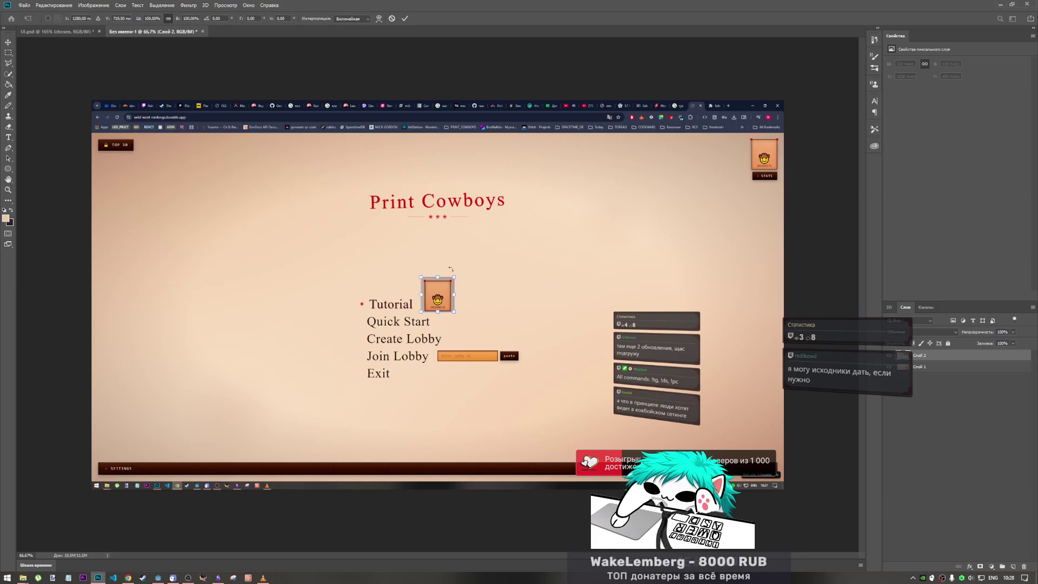
Move the pasted avatar card to the top-right and enlarge it to about 226%, then bring up the browser
{"action": "mouse_move", "coordinate": [451, 309]}
{"action": "left_mouse_down"}
{"action": "mouse_move", "coordinate": [281, 197]}
{"action": "mouse_move", "coordinate": [158, 167]}
{"action": "mouse_move", "coordinate": [140, 147]}
{"action": "mouse_move", "coordinate": [180, 191]}
{"action": "left_mouse_up"}
{"action": "mouse_move", "coordinate": [146, 159]}
{"action": "left_mouse_down"}
{"action": "mouse_move", "coordinate": [572, 159]}
{"action": "mouse_move", "coordinate": [331, 162]}
{"action": "mouse_move", "coordinate": [820, 174]}
{"action": "mouse_move", "coordinate": [731, 155]}
{"action": "mouse_move", "coordinate": [754, 159]}
{"action": "left_mouse_up"}
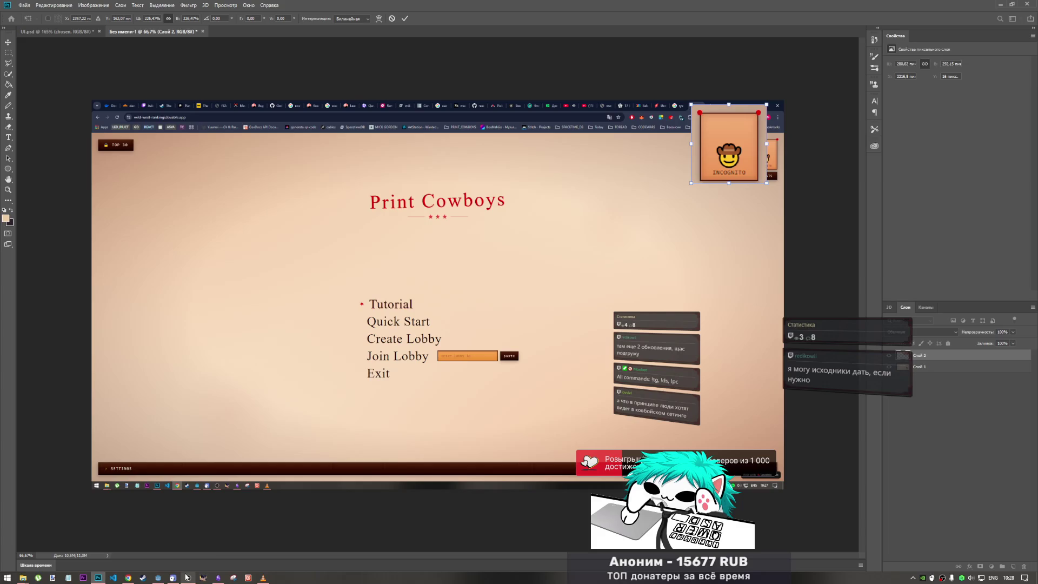
{"action": "mouse_move", "coordinate": [188, 577]}
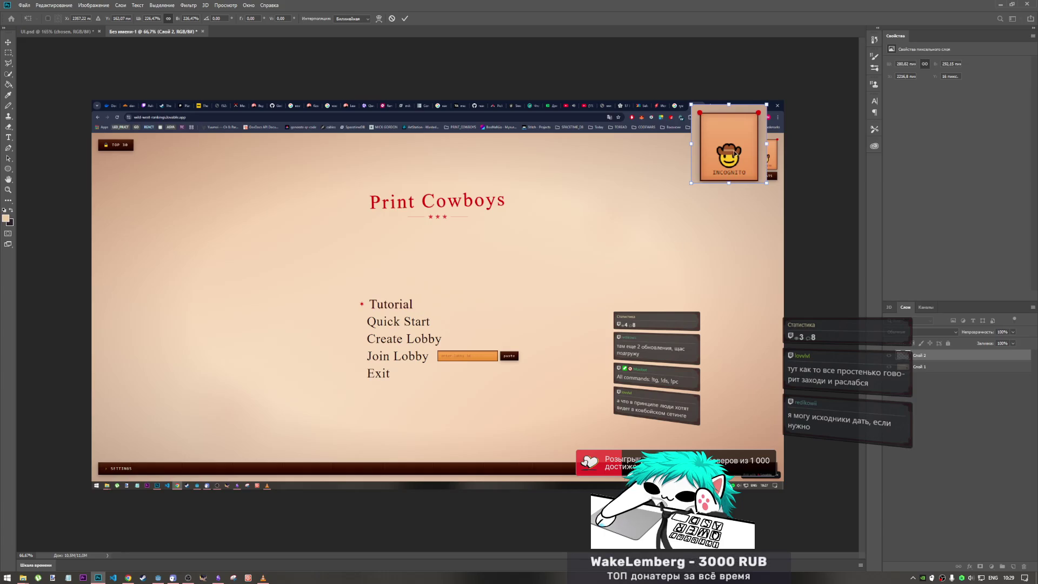
{"action": "left_click_drag", "start_coordinate": [734, 153], "coordinate": [737, 152]}
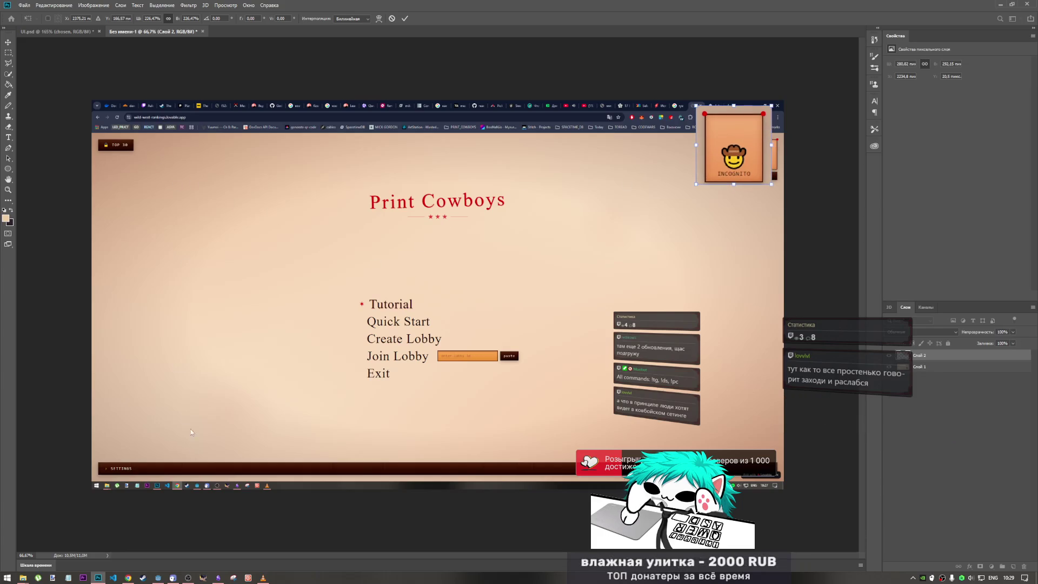
{"action": "mouse_move", "coordinate": [128, 577]}
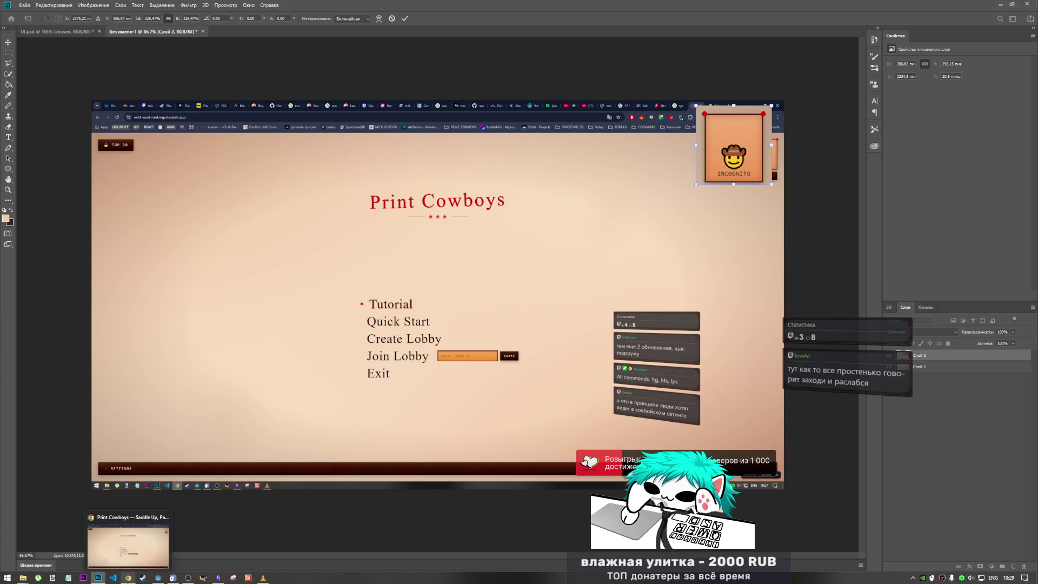
{"action": "left_click", "coordinate": [130, 546]}
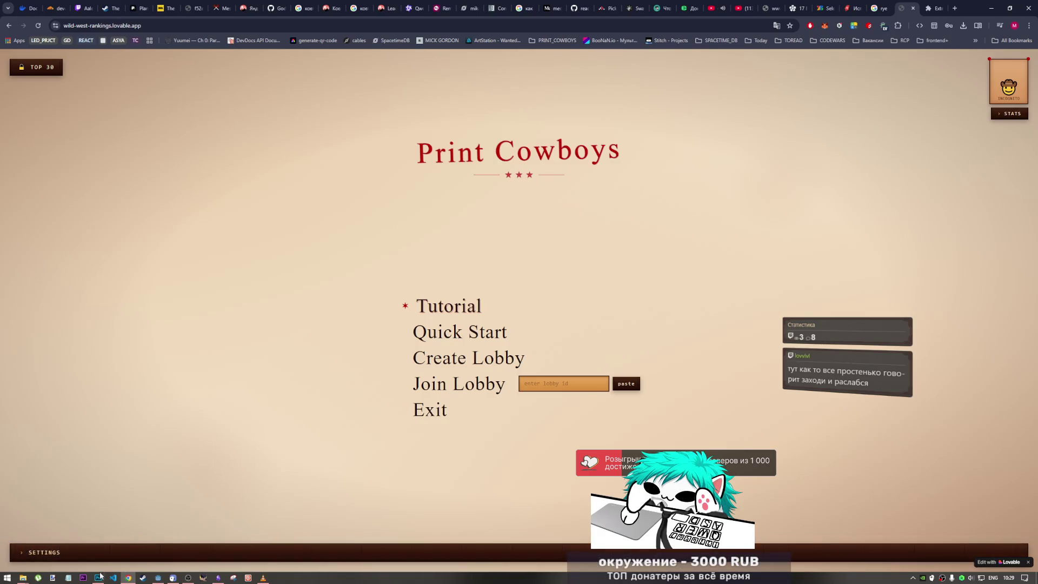
Commit the profile card's placement and paste a fresh Print Cowboys screenshot as a new layer
{"action": "left_click", "coordinate": [129, 577]}
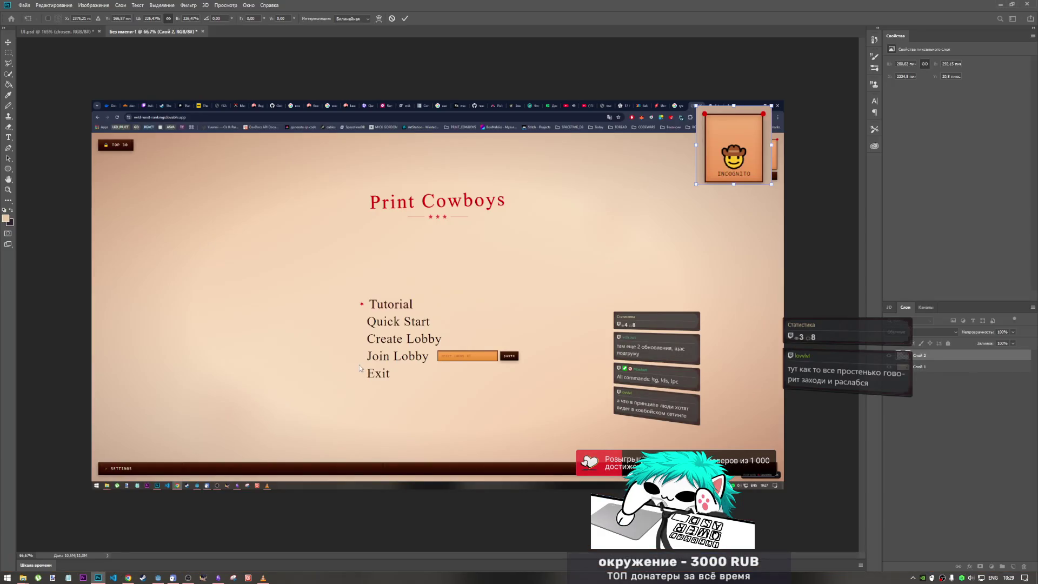
{"action": "key", "text": "Return"}
{"action": "key", "text": "ctrl+v"}
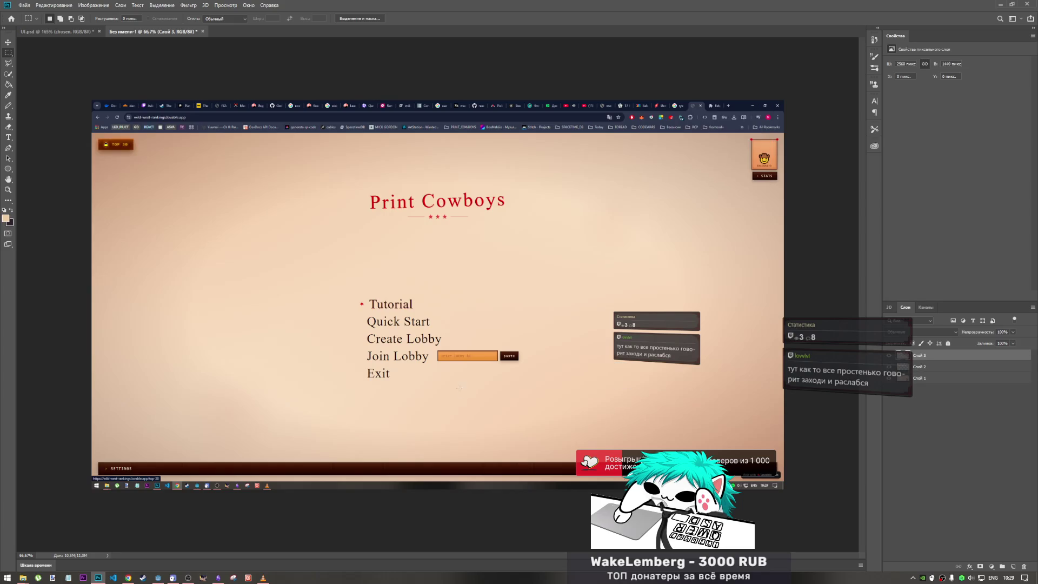
Delete the old Layer 1 and make the new screenshot Layer 3 active
{"action": "left_click", "coordinate": [944, 385]}
{"action": "left_click", "coordinate": [945, 380]}
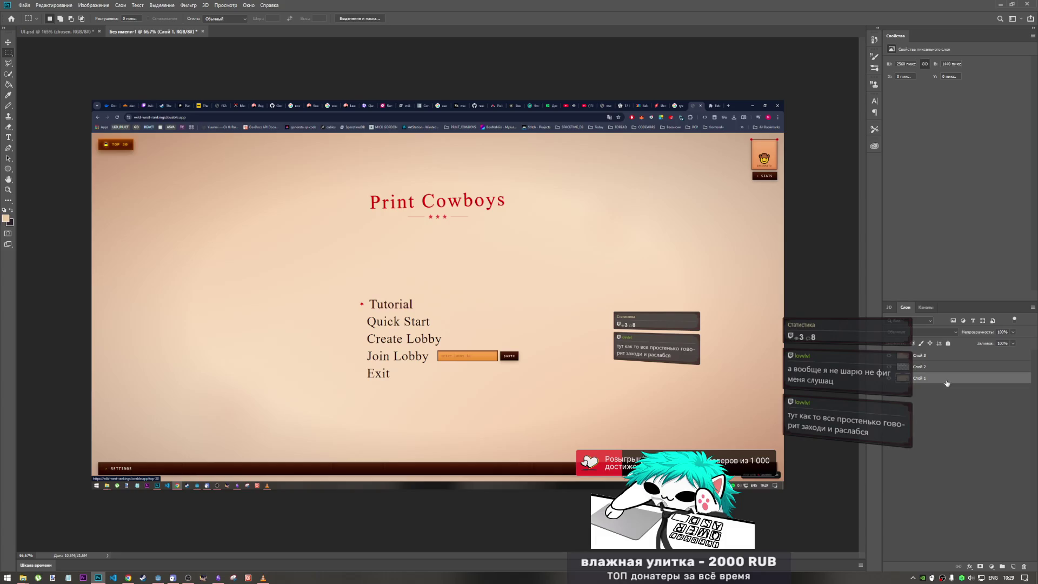
{"action": "key", "text": "Delete"}
{"action": "left_click", "coordinate": [937, 357]}
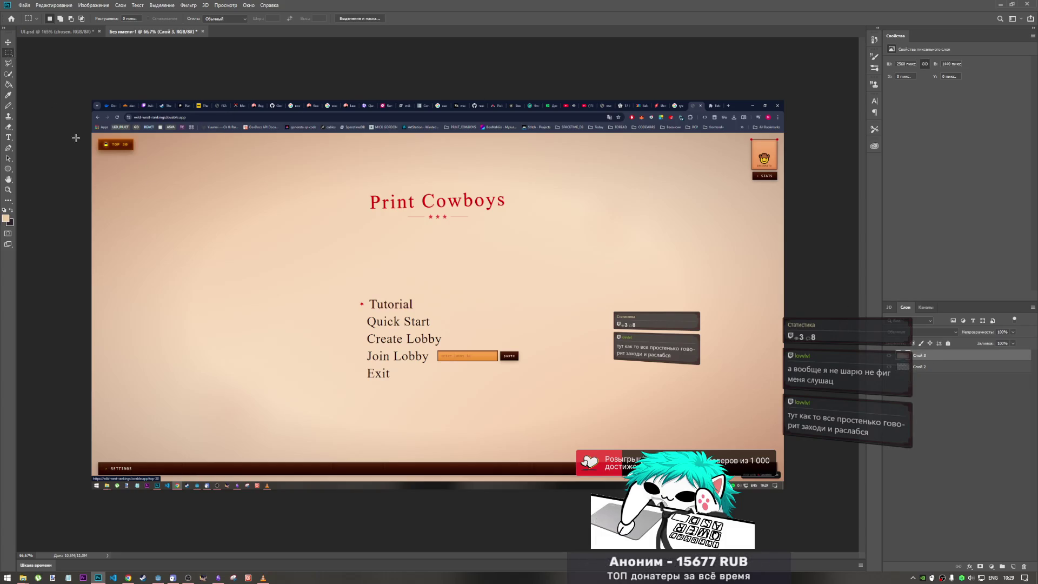
Cut the TOP 30 button onto its own layer and move it top-right beside the profile card
{"action": "left_click_drag", "start_coordinate": [94, 134], "coordinate": [142, 157]}
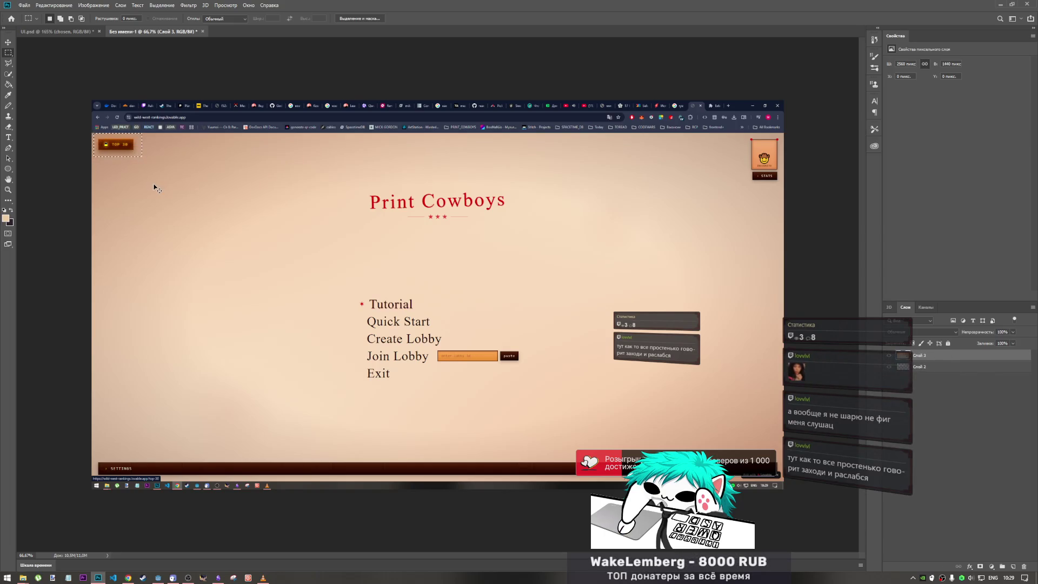
{"action": "key", "text": "ctrl+x"}
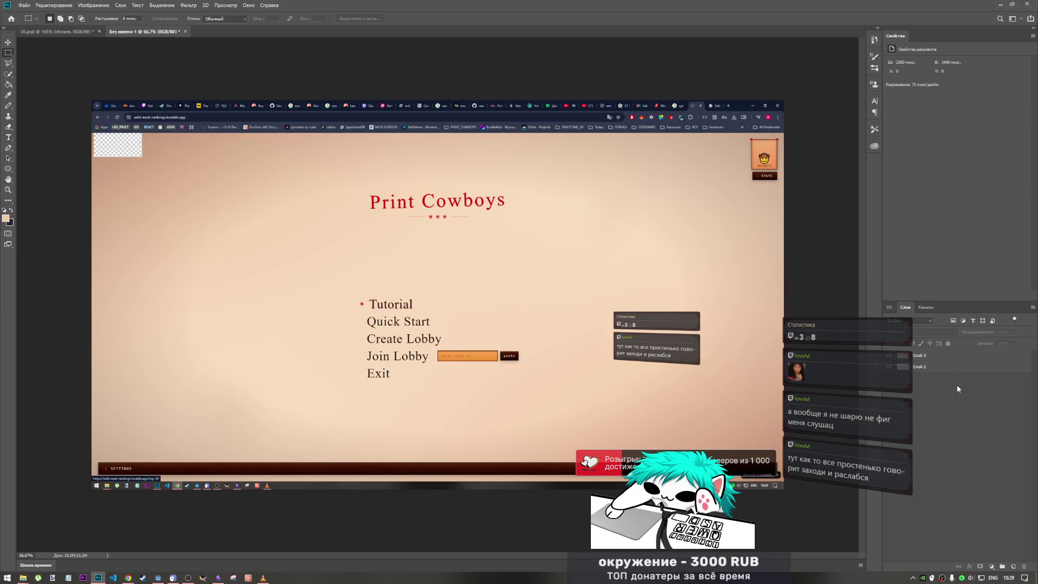
{"action": "key", "text": "ctrl+v"}
{"action": "key", "text": "ctrl+t"}
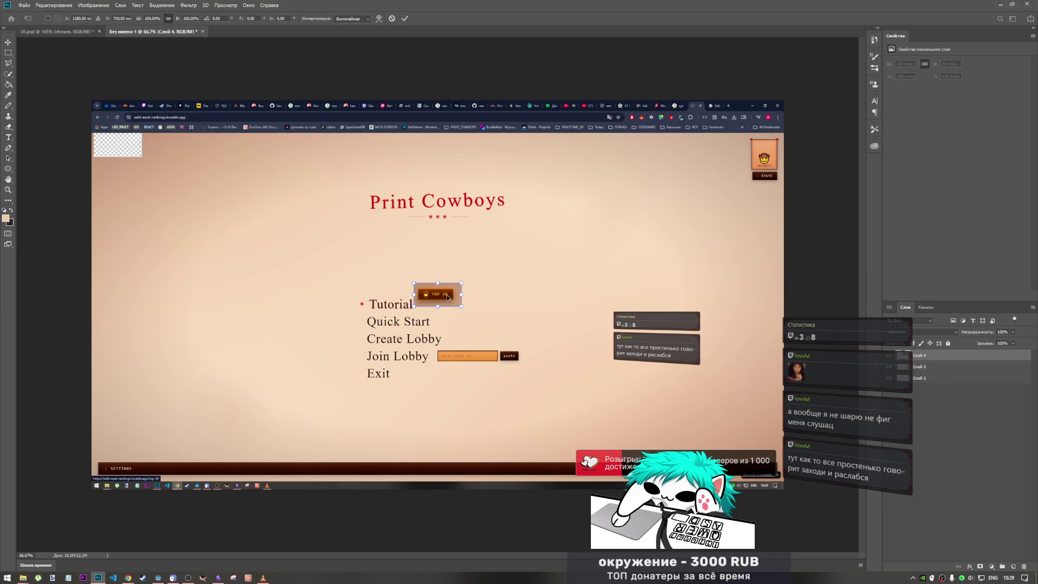
{"action": "mouse_move", "coordinate": [447, 295]}
{"action": "left_mouse_down"}
{"action": "mouse_move", "coordinate": [686, 163]}
{"action": "mouse_move", "coordinate": [709, 176]}
{"action": "left_mouse_up"}
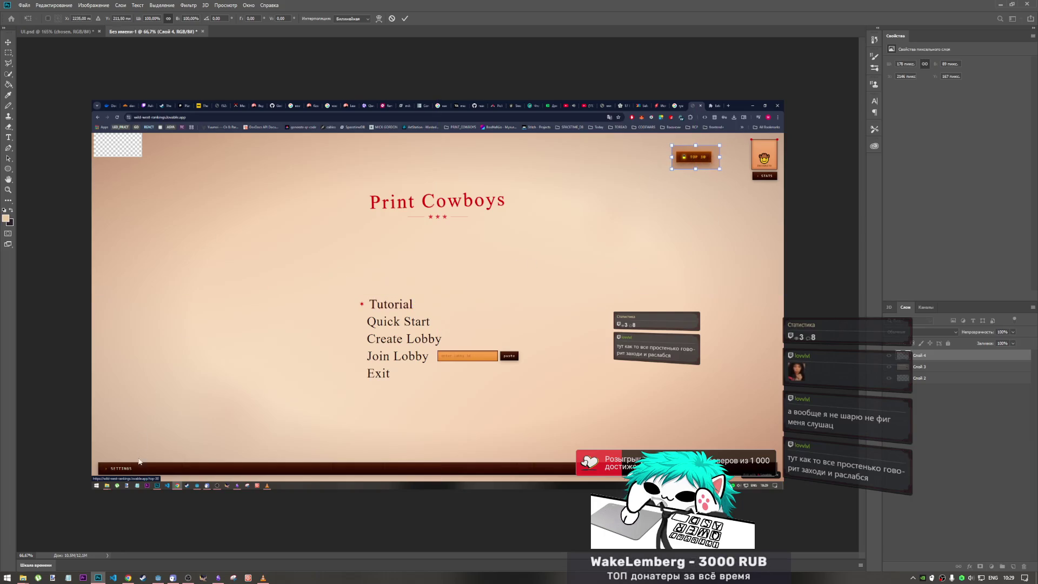
{"action": "left_click", "coordinate": [129, 577]}
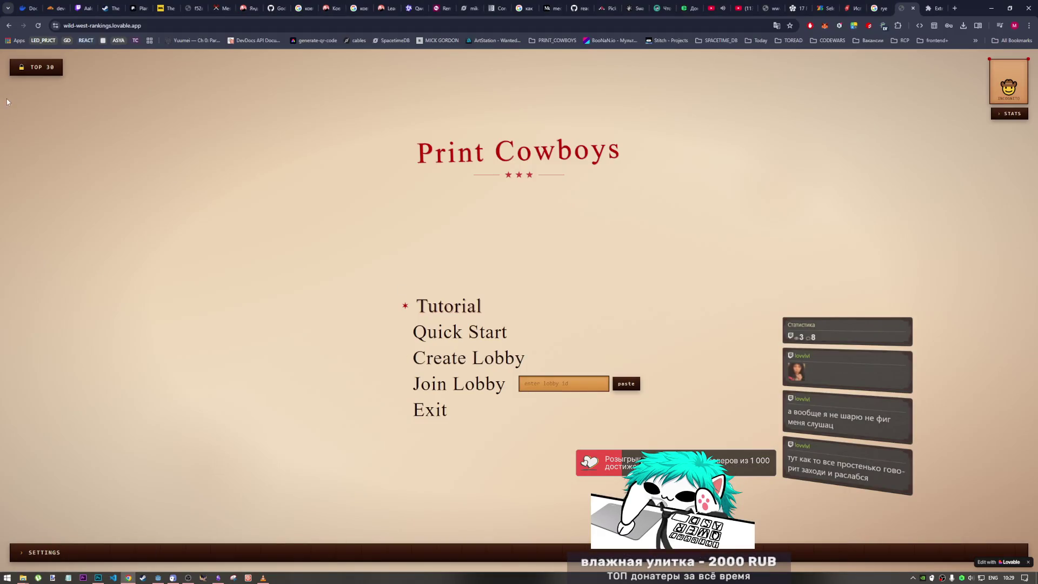
View the prototype's Top 30 WANTED leaderboard page in Lovable
{"action": "left_click", "coordinate": [36, 76]}
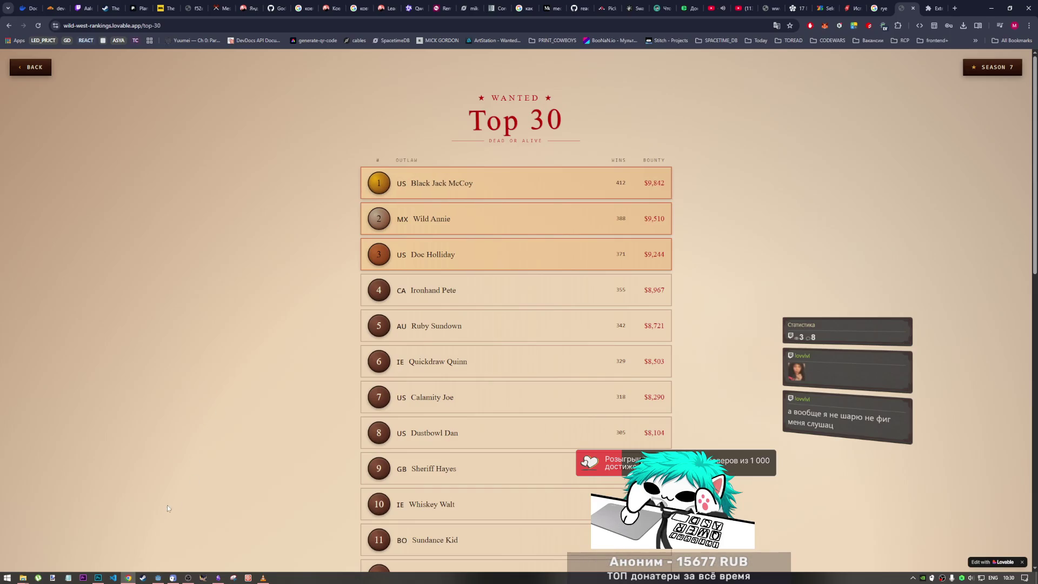
{"action": "left_click", "coordinate": [154, 578]}
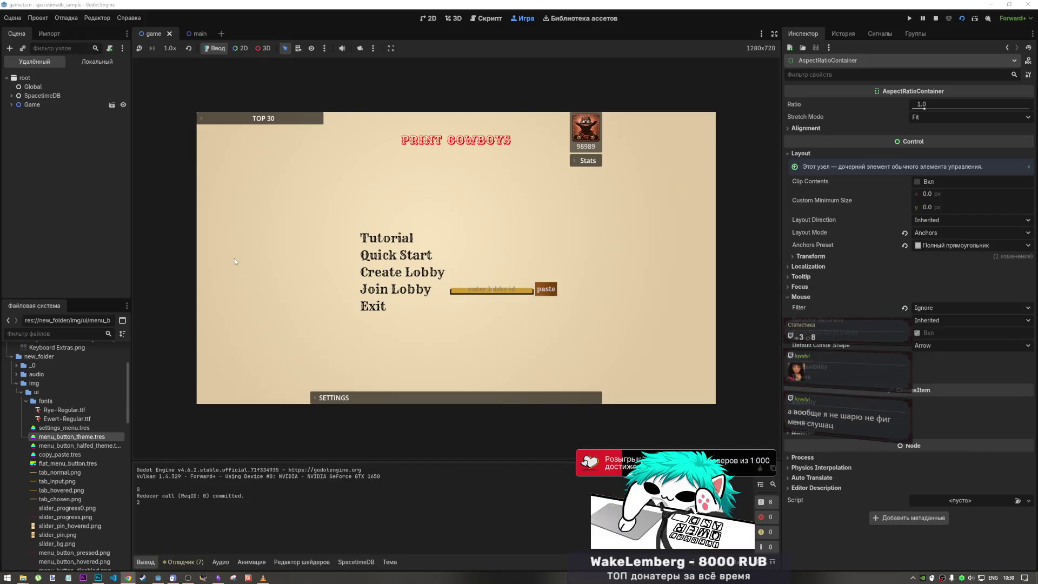
Expand the running game's TOP 30 panel to show its %place%/%nickname% placeholder rows
{"action": "left_click", "coordinate": [227, 119]}
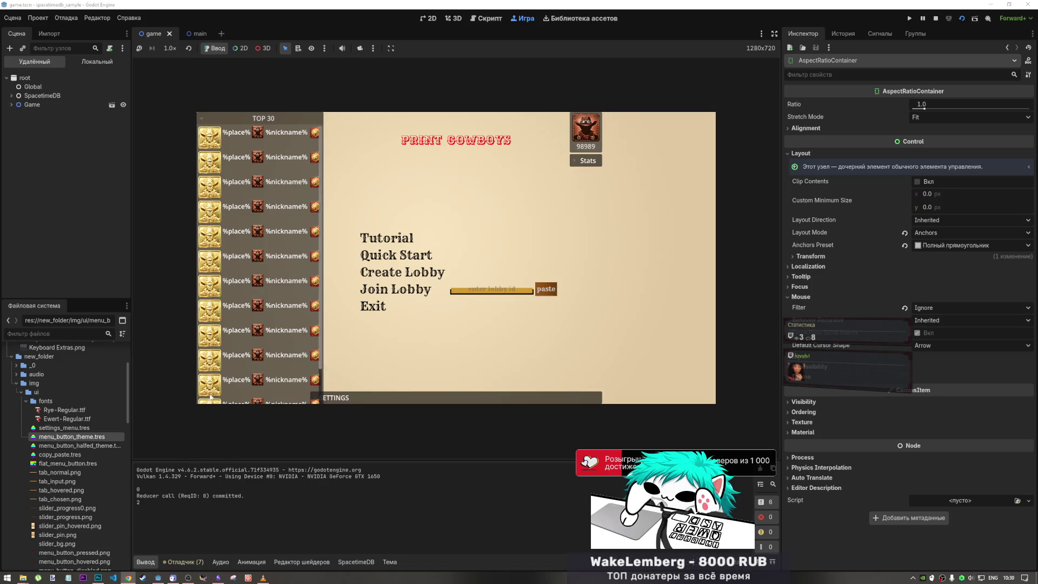
{"action": "mouse_move", "coordinate": [100, 580]}
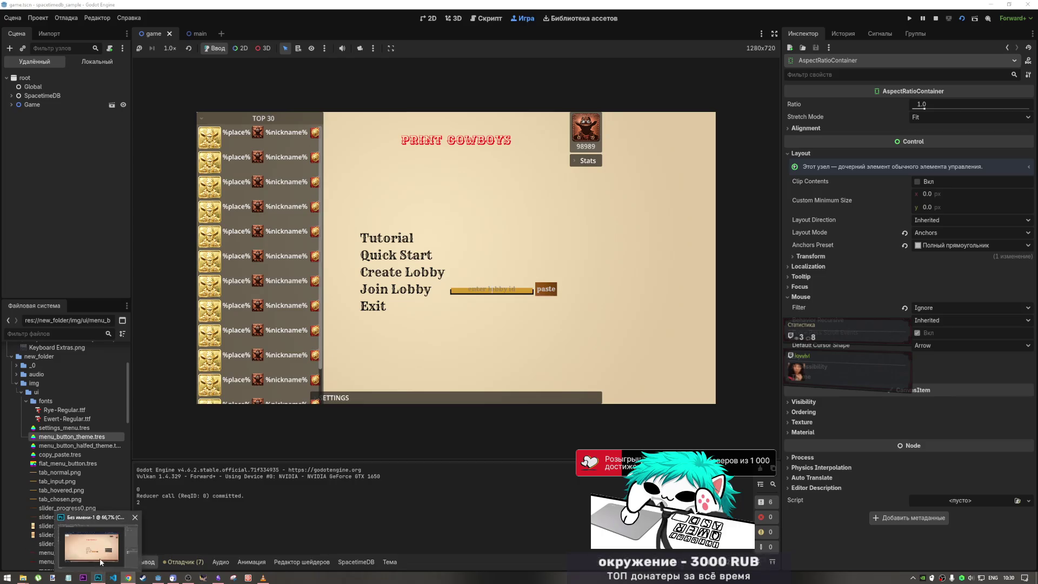
{"action": "left_click", "coordinate": [92, 545]}
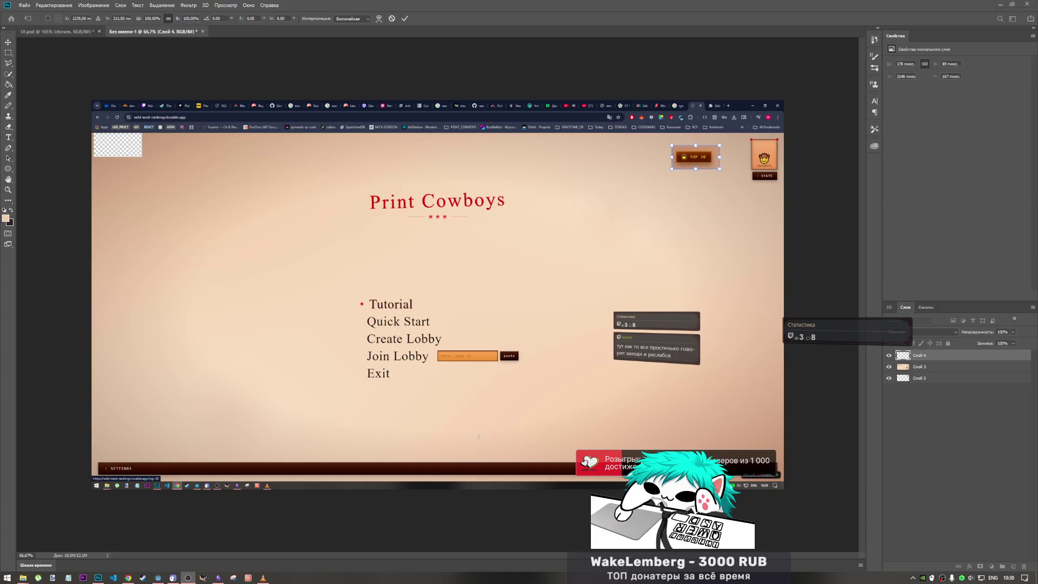
Commit the TOP 30 button's position and copy the orange lobby-ID field from the screenshot
{"action": "left_click", "coordinate": [689, 56]}
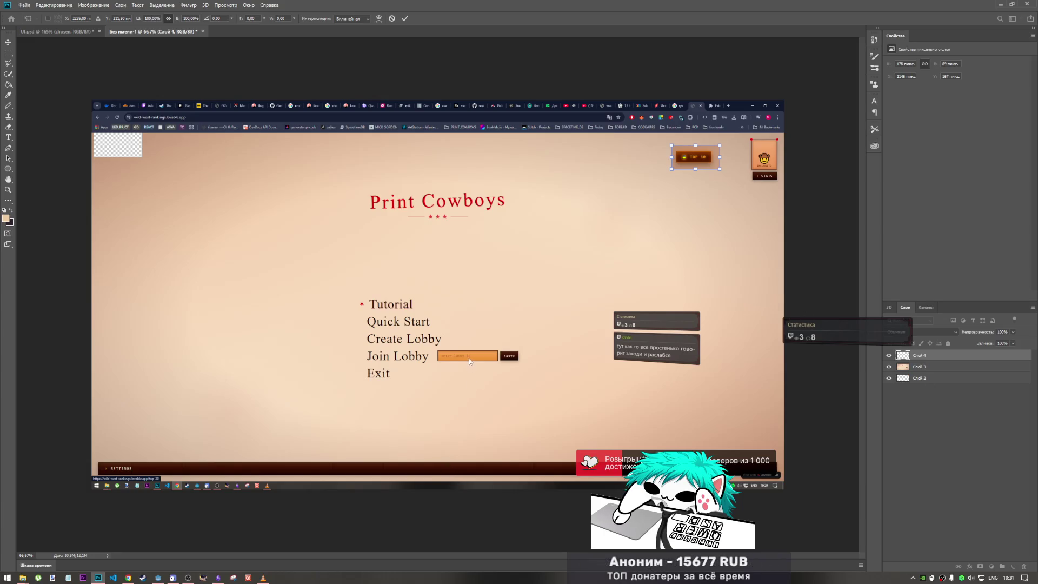
{"action": "key", "text": "m"}
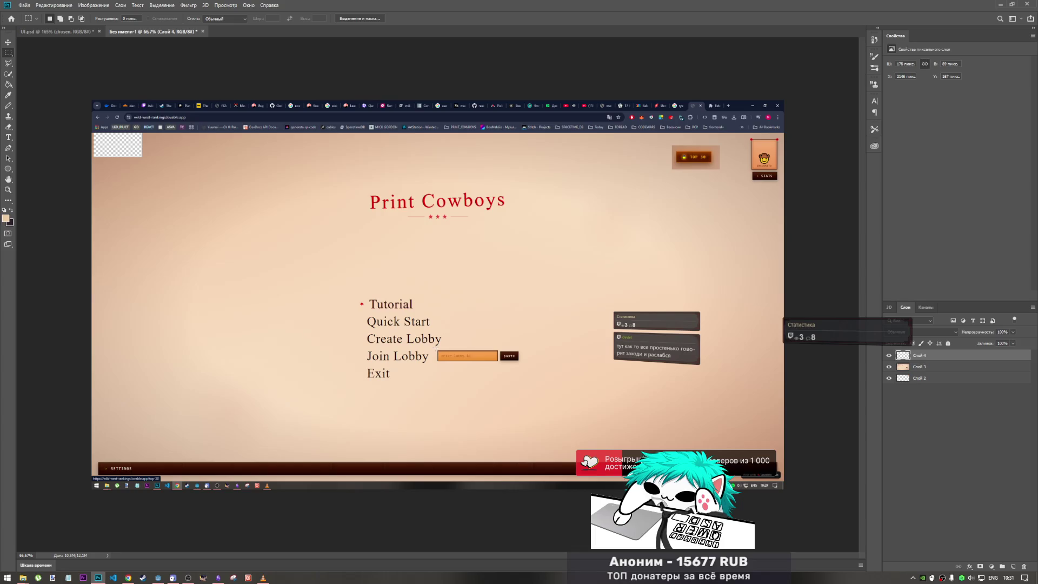
{"action": "mouse_move", "coordinate": [436, 348]}
{"action": "left_mouse_down"}
{"action": "mouse_move", "coordinate": [509, 370]}
{"action": "mouse_move", "coordinate": [499, 363]}
{"action": "left_mouse_up"}
{"action": "key", "text": "ctrl+c"}
{"action": "left_click", "coordinate": [496, 212]}
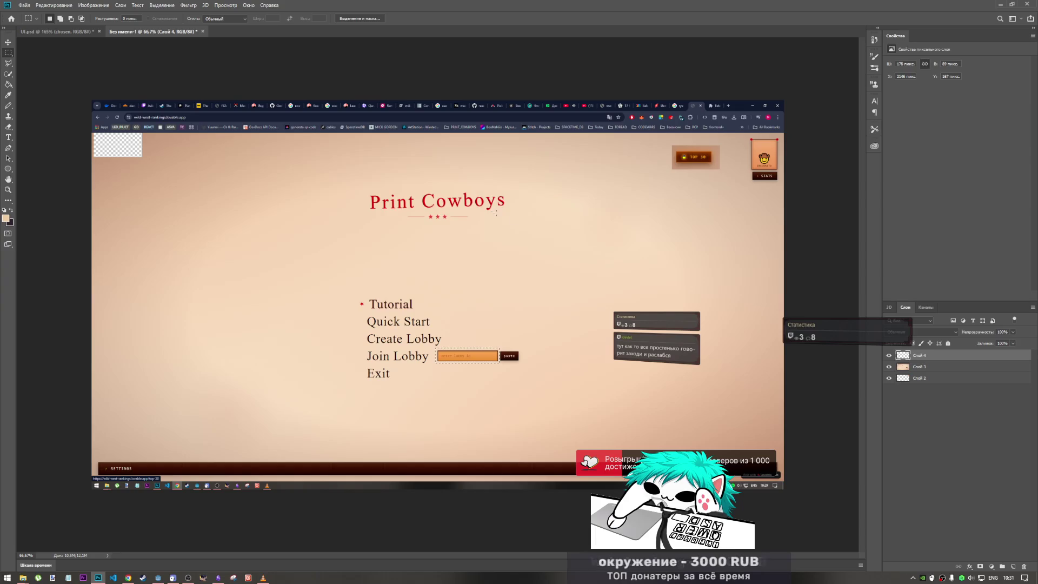
Paste the orange lobby-ID field as a new layer and move it to the top, left of TOP 30
{"action": "key", "text": "alt+bracketleft"}
{"action": "left_click", "coordinate": [595, 226]}
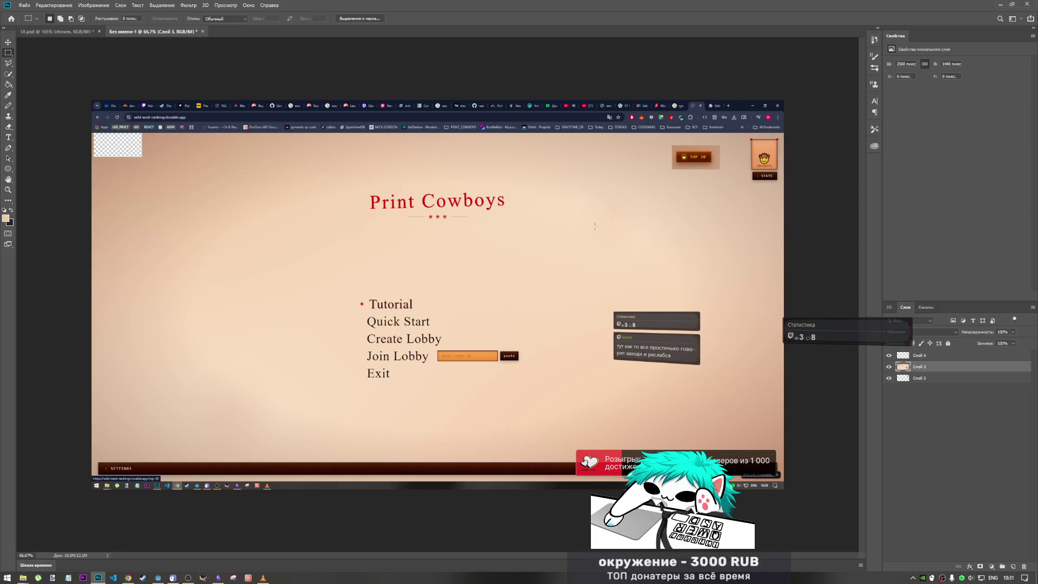
{"action": "key", "text": "ctrl+v"}
{"action": "key", "text": "ctrl+t"}
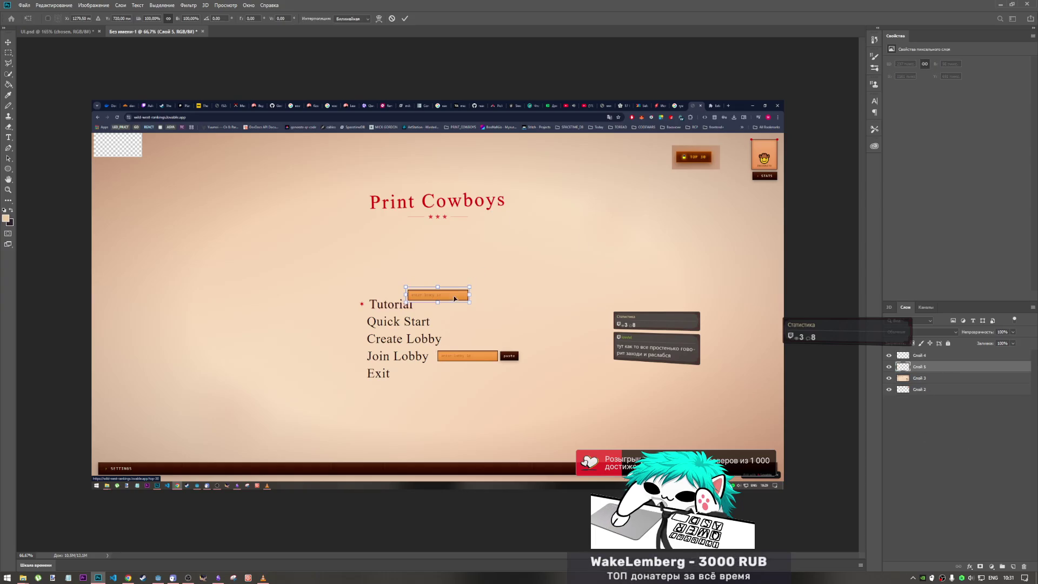
{"action": "left_click_drag", "start_coordinate": [453, 298], "coordinate": [642, 160]}
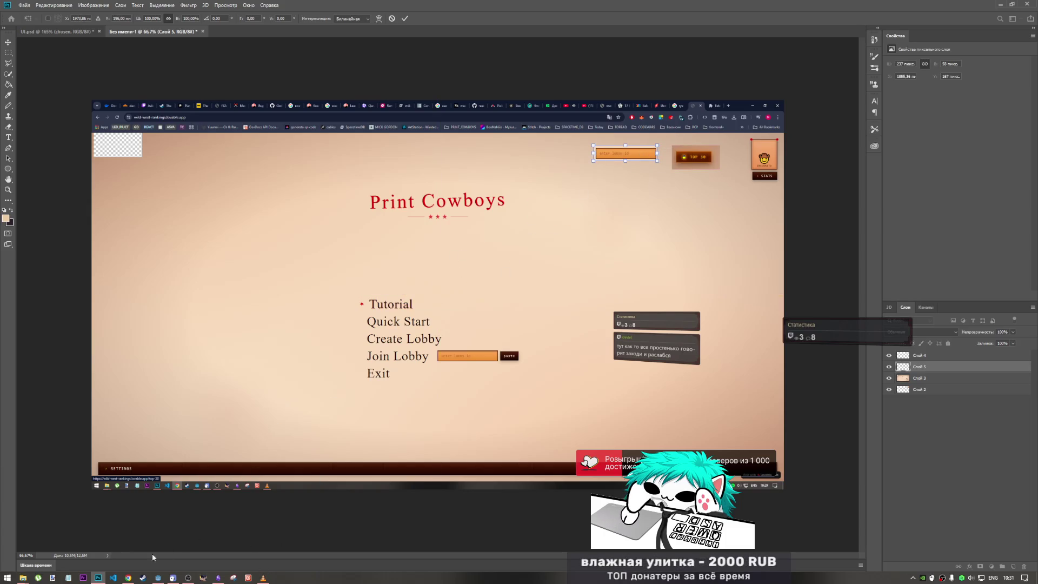
{"action": "left_click", "coordinate": [128, 577]}
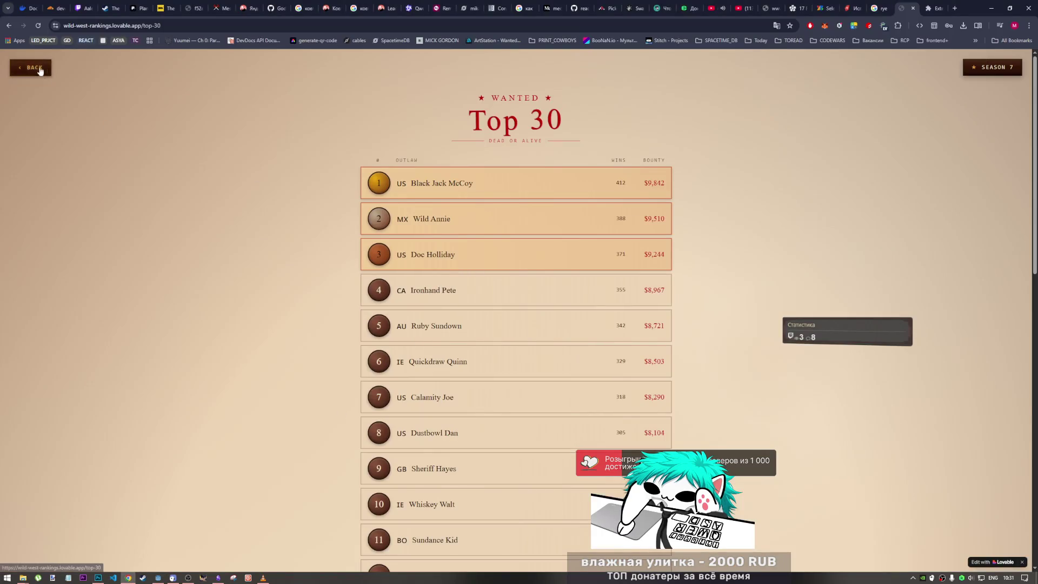
Return the prototype to its main menu and type test text 'cxc' into Join Lobby
{"action": "left_click", "coordinate": [34, 68]}
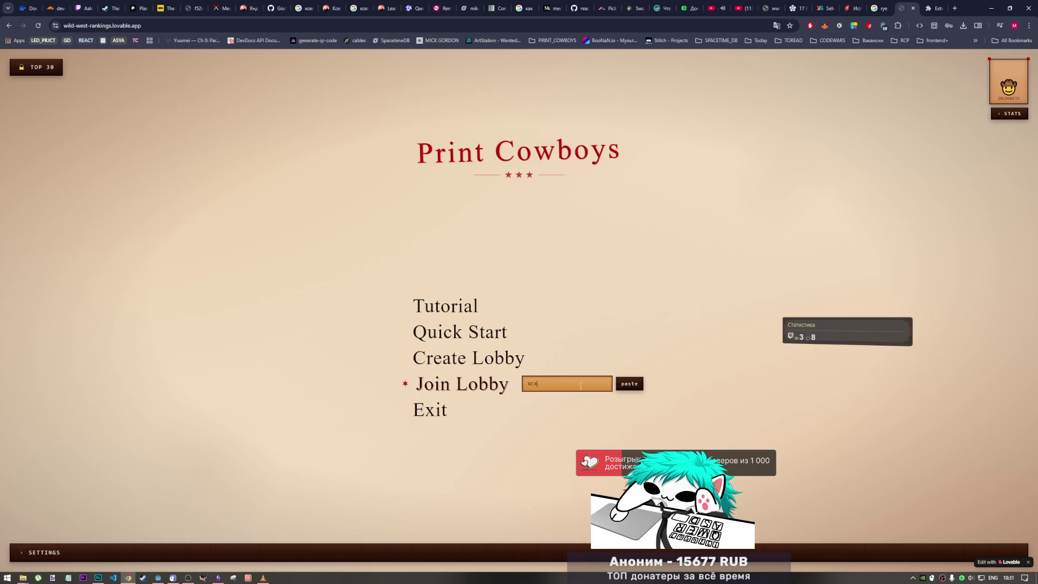
{"action": "type", "text": "cxc"}
{"action": "left_click_drag", "start_coordinate": [566, 384], "coordinate": [508, 393]}
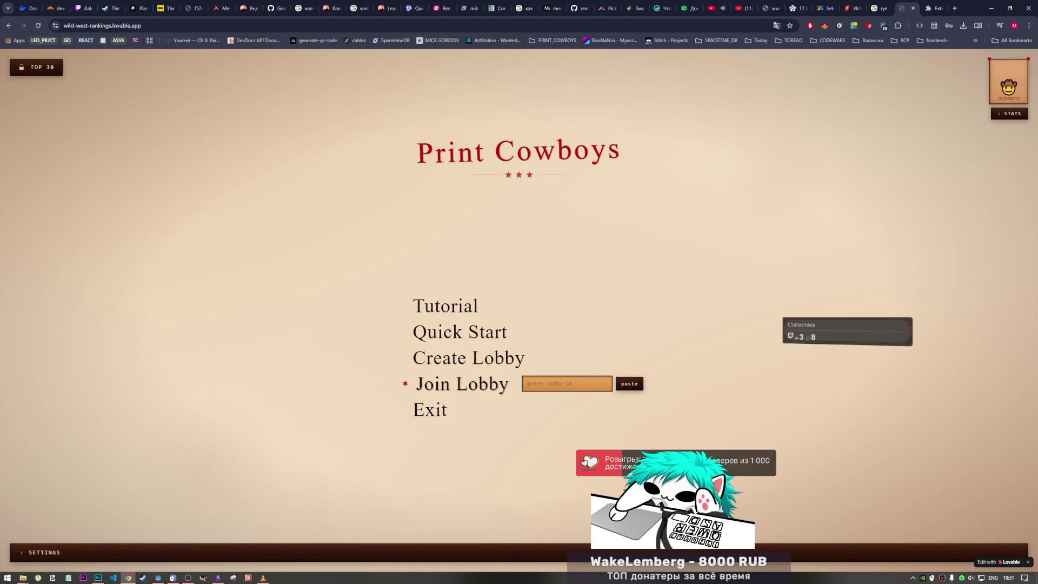
Clear the Join Lobby field and test its paste button several times
{"action": "left_click", "coordinate": [631, 385]}
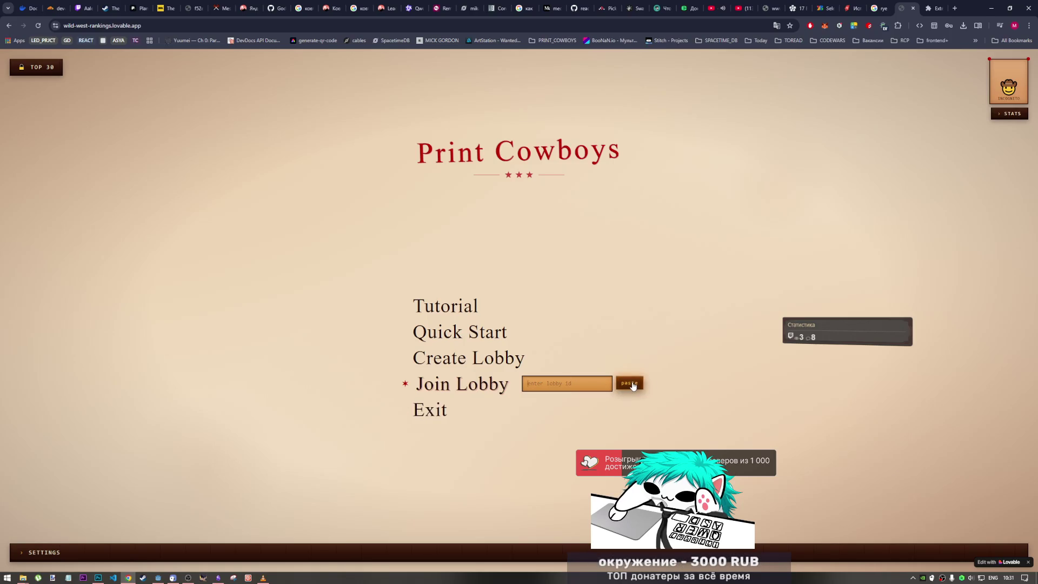
{"action": "left_click", "coordinate": [634, 385]}
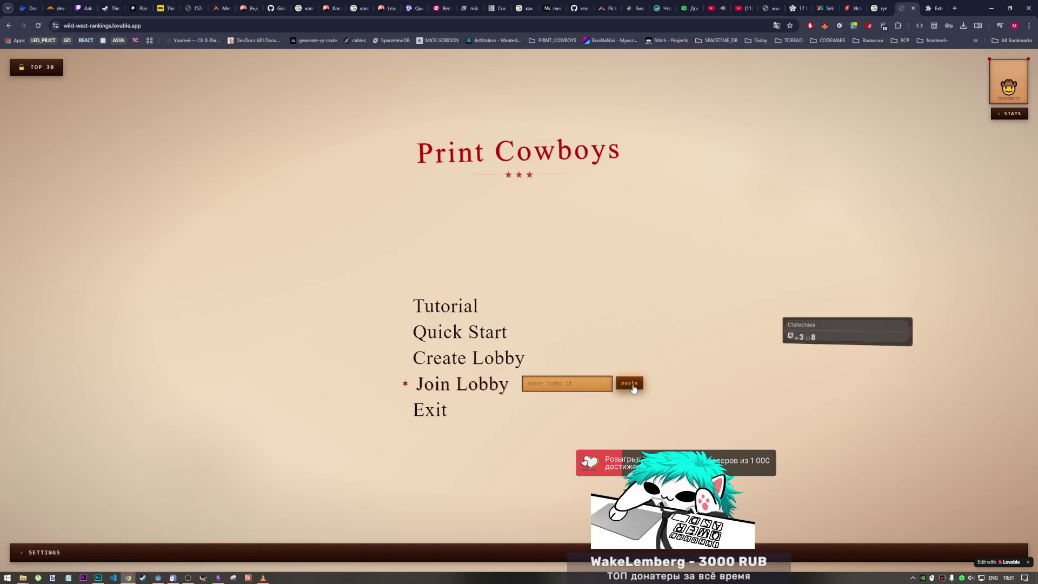
{"action": "left_click", "coordinate": [631, 387]}
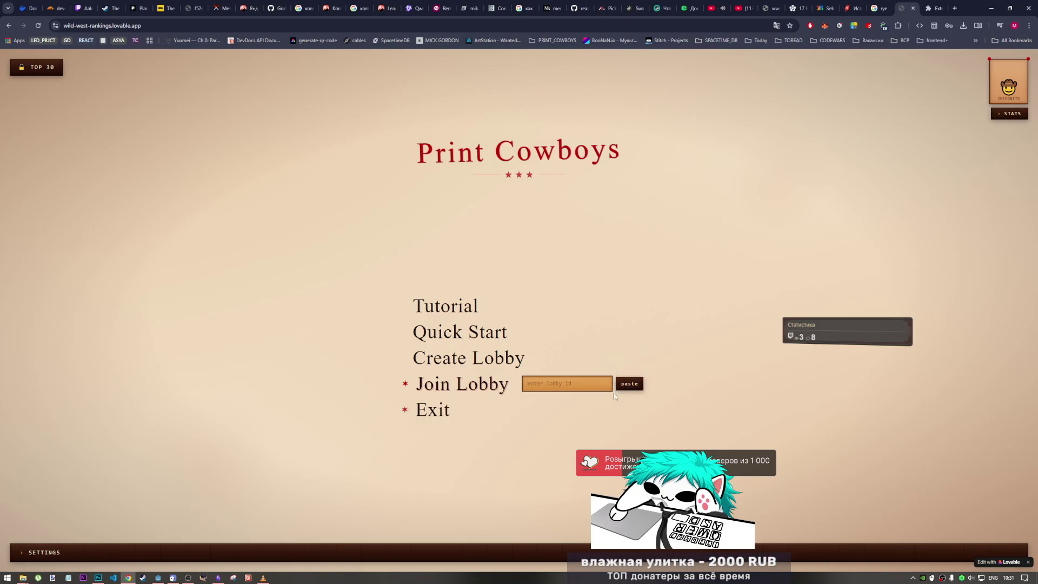
{"action": "left_click", "coordinate": [627, 387]}
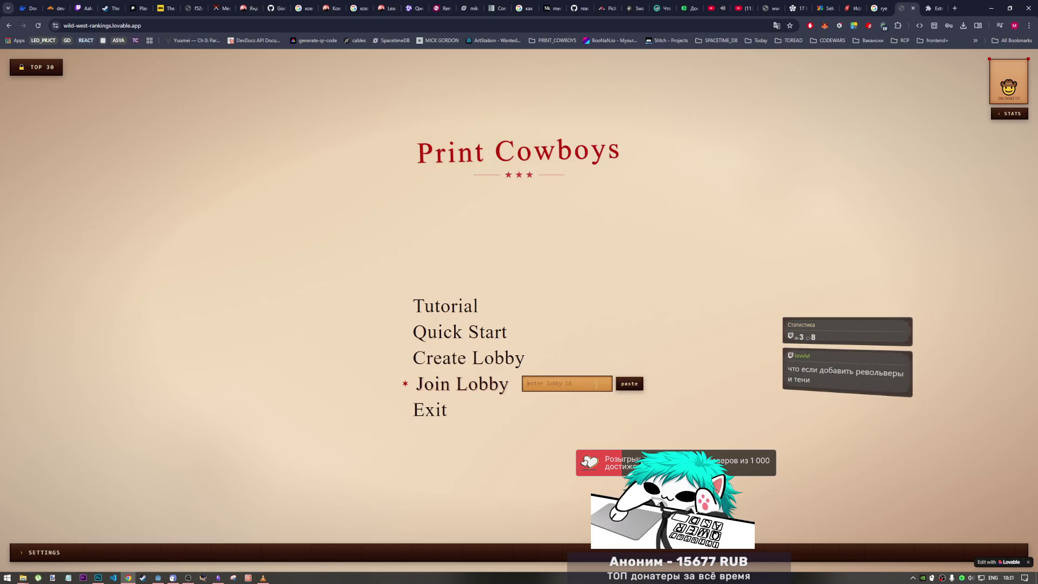
{"action": "left_click", "coordinate": [625, 392]}
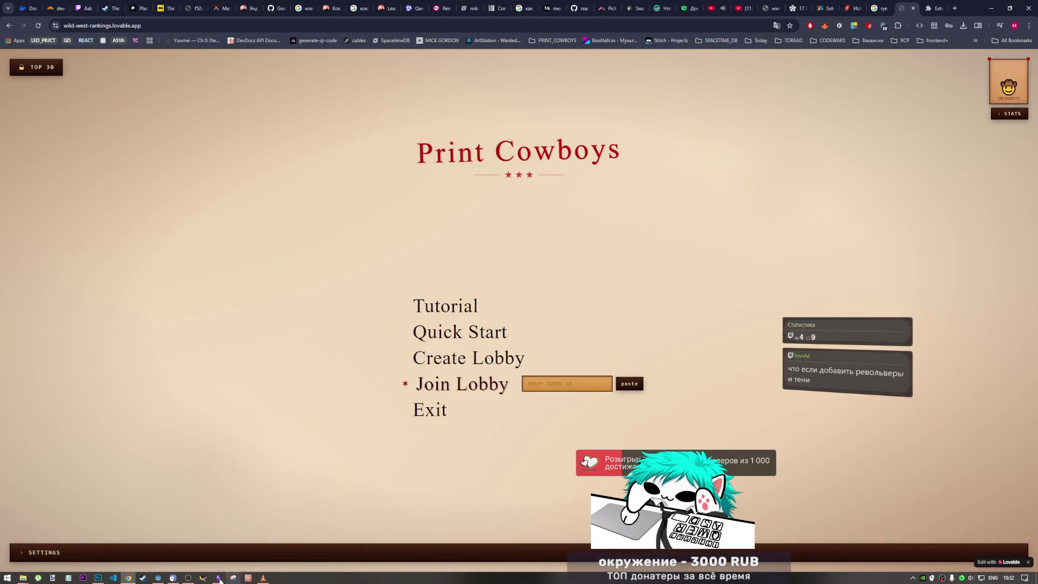
{"action": "left_click", "coordinate": [158, 577]}
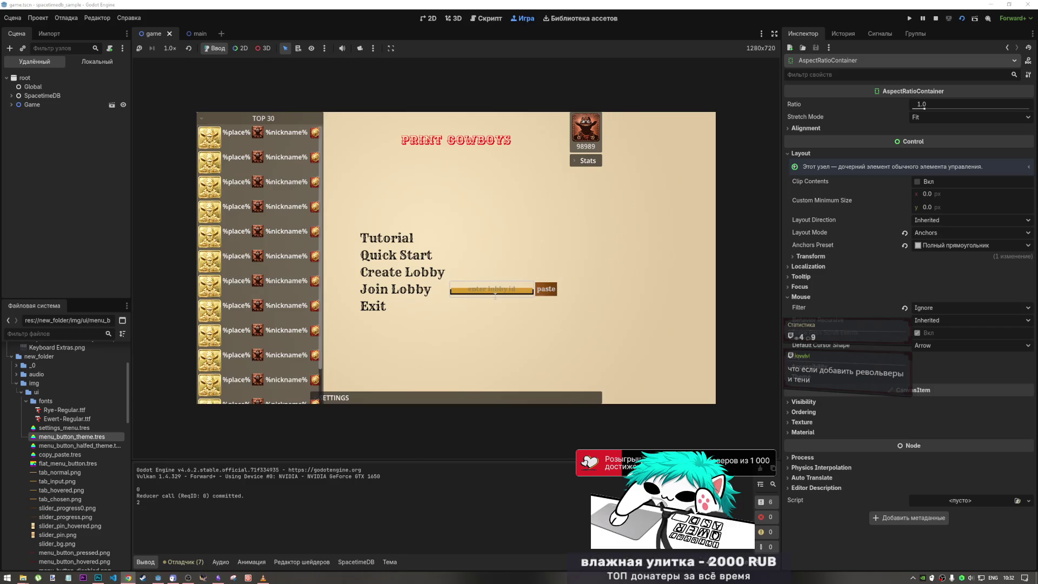
Paste text into the game's lobby id field, then clear it back to its empty placeholder
{"action": "key", "text": "ctrl+v"}
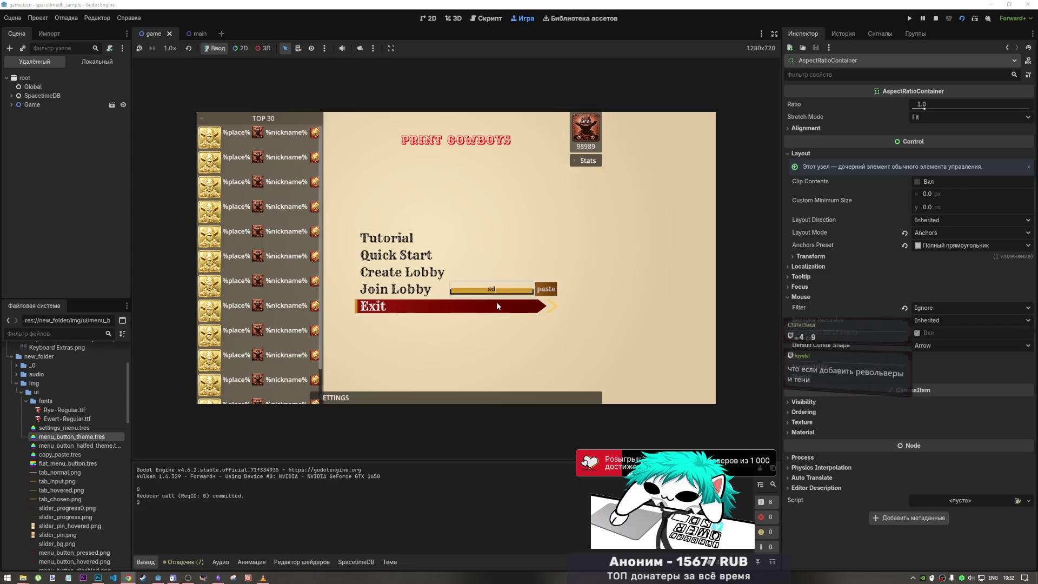
{"action": "key", "text": "BackSpace"}
{"action": "key", "text": "BackSpace"}
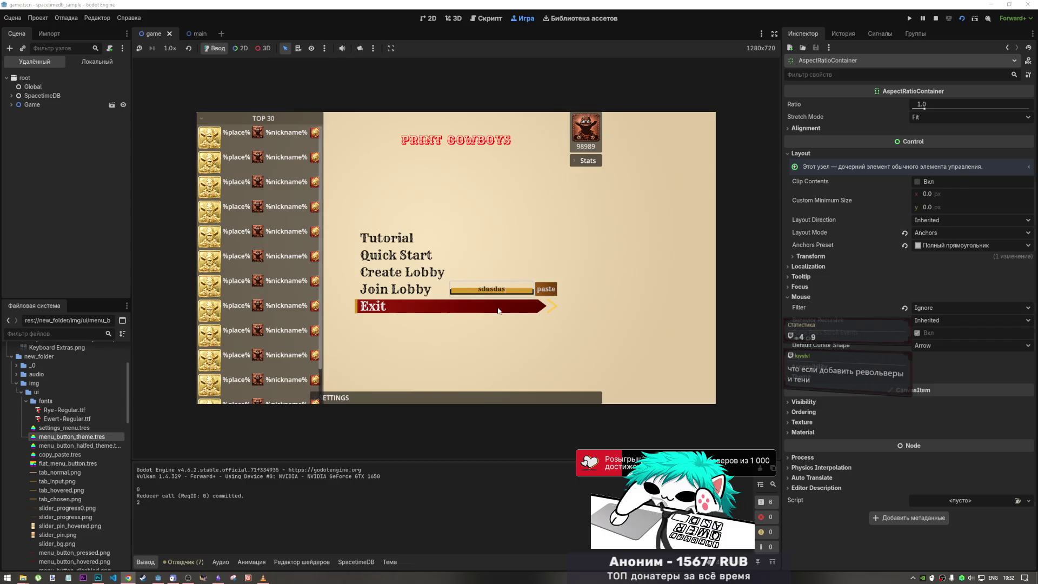
{"action": "key", "text": "BackSpace"}
{"action": "key", "text": "BackSpace"}
{"action": "key", "text": "BackSpace"}
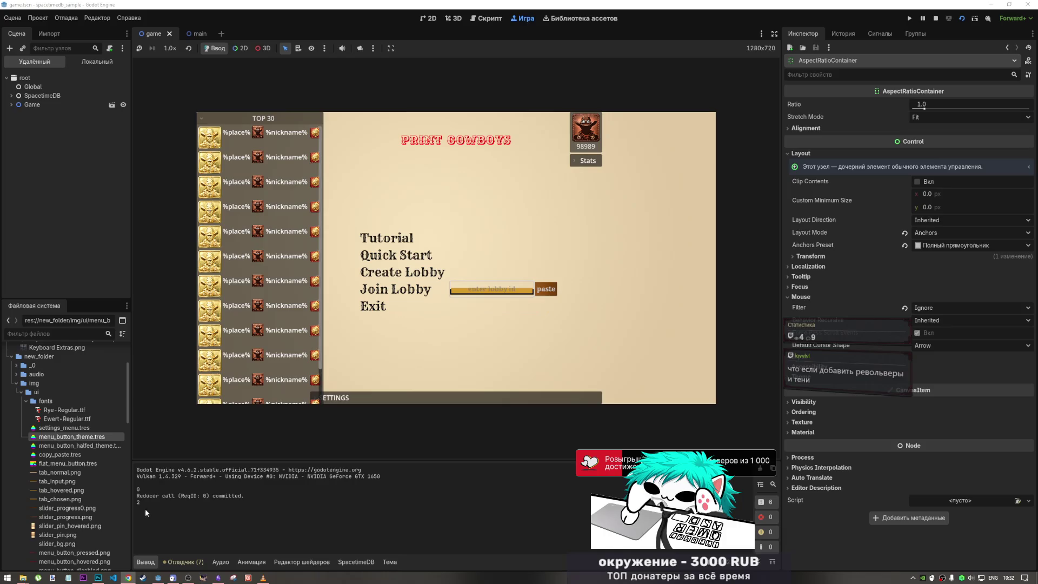
{"action": "left_click", "coordinate": [98, 577]}
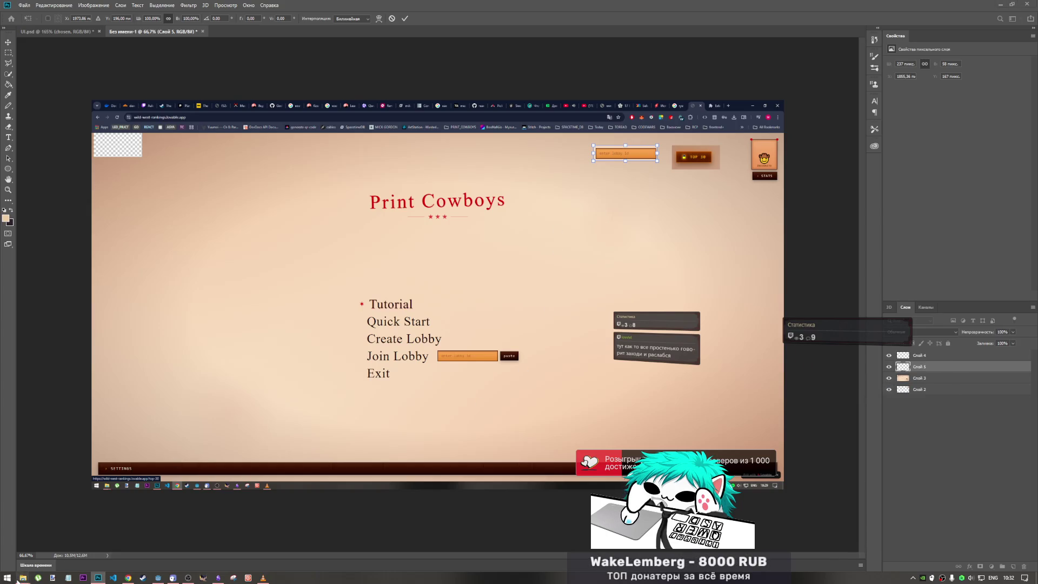
Browse the Preview, drafts and print_bounty_cowboys folders inside print_cowboys
{"action": "left_click", "coordinate": [23, 577]}
{"action": "left_click", "coordinate": [97, 541]}
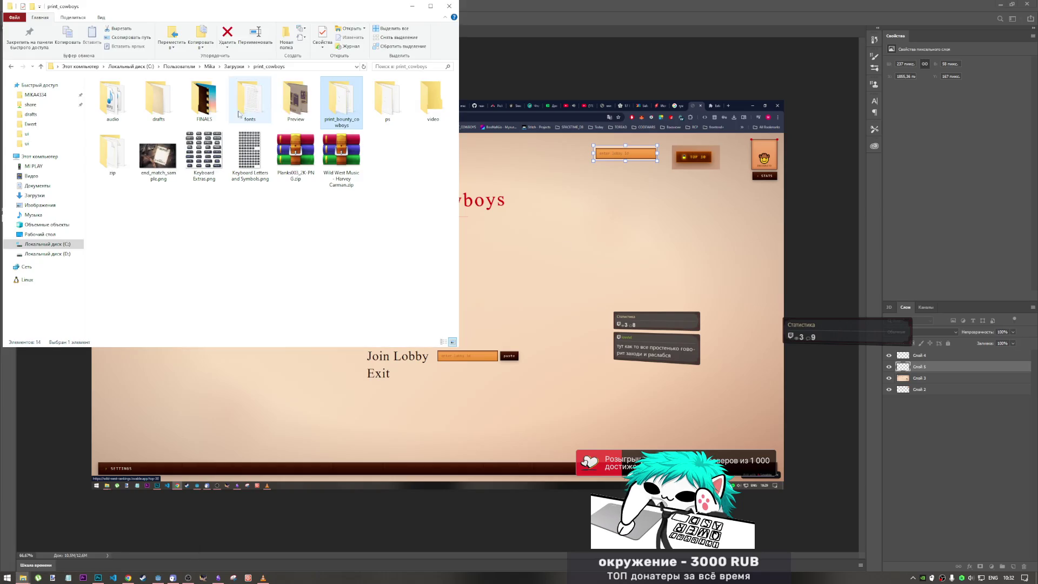
{"action": "double_click", "coordinate": [296, 100]}
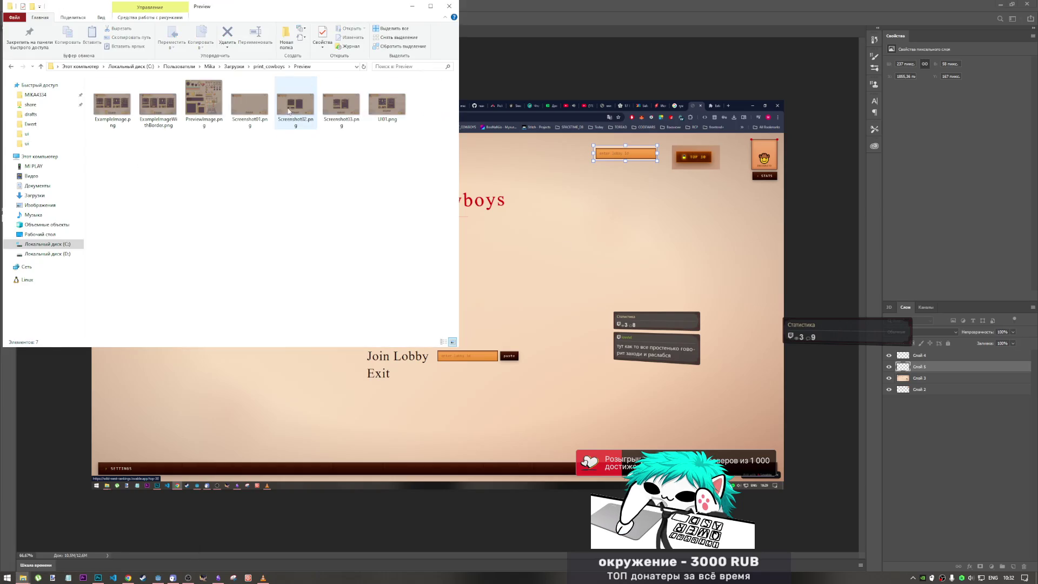
{"action": "left_click", "coordinate": [40, 69]}
{"action": "left_click", "coordinate": [161, 110]}
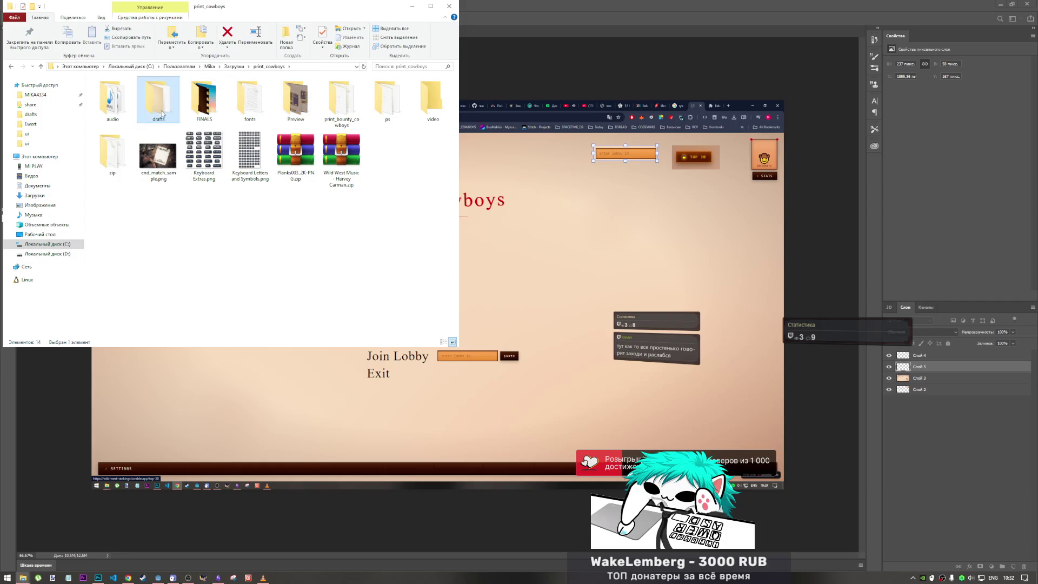
{"action": "double_click", "coordinate": [161, 111]}
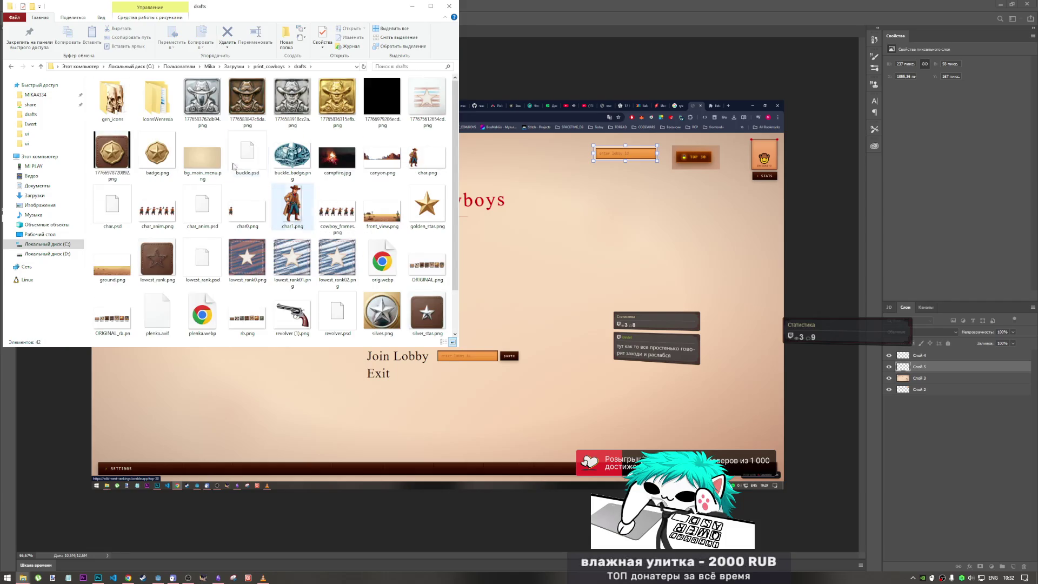
{"action": "left_click", "coordinate": [40, 66]}
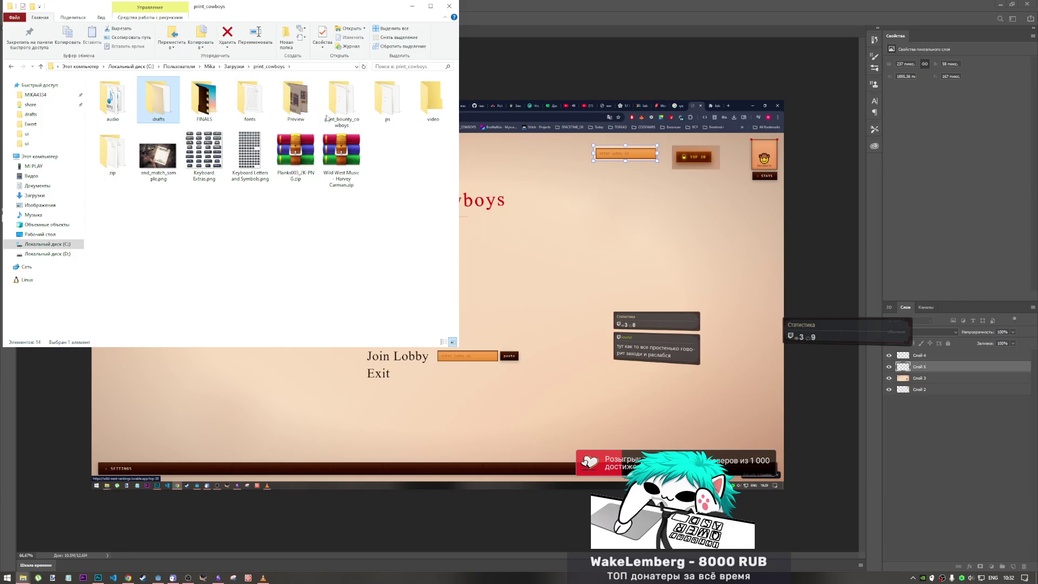
{"action": "double_click", "coordinate": [336, 115]}
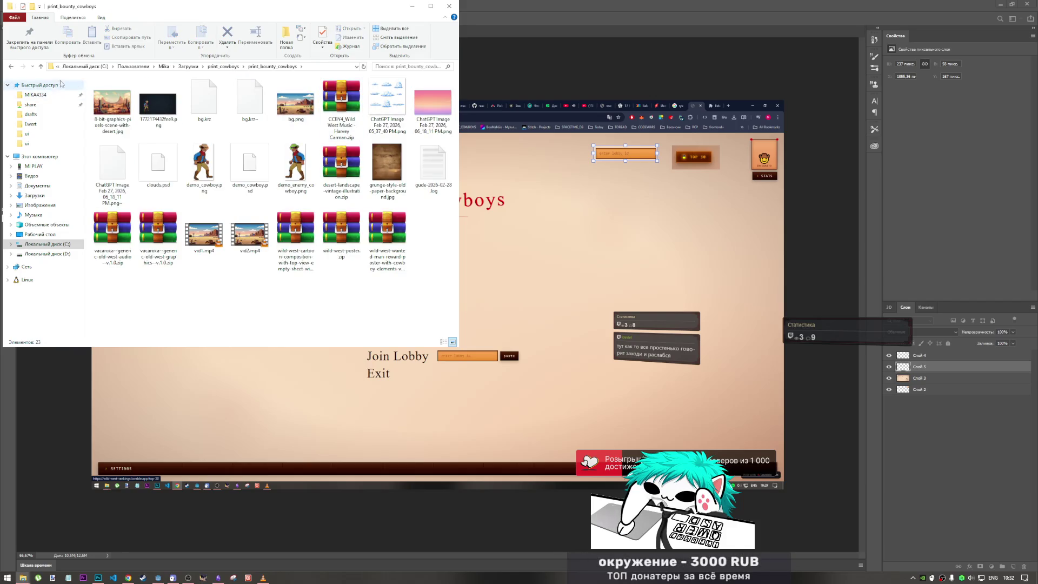
{"action": "left_click", "coordinate": [40, 66]}
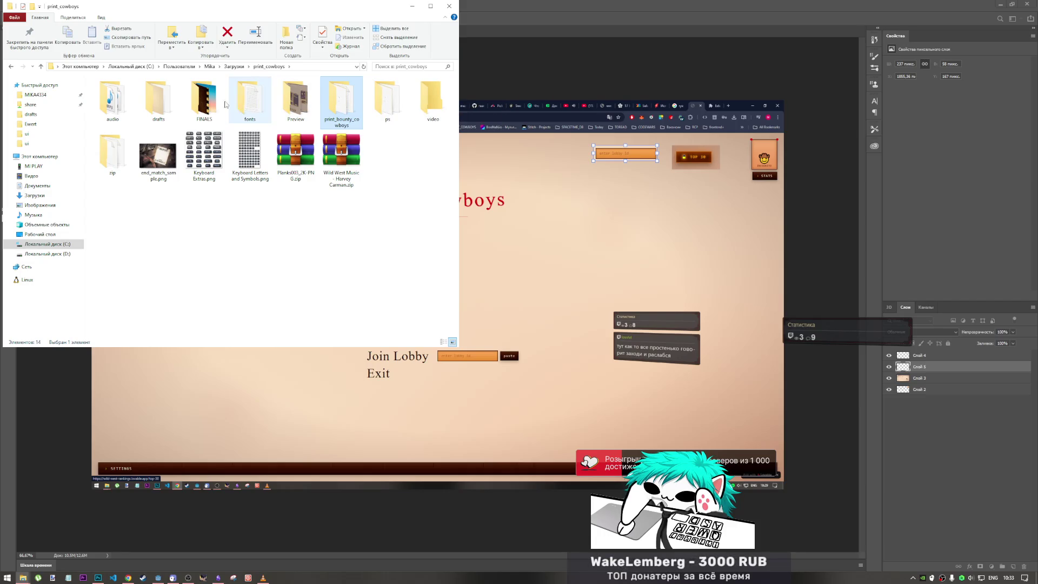
Open FINALS > ranks and open 2250.png in paint.net
{"action": "double_click", "coordinate": [205, 105]}
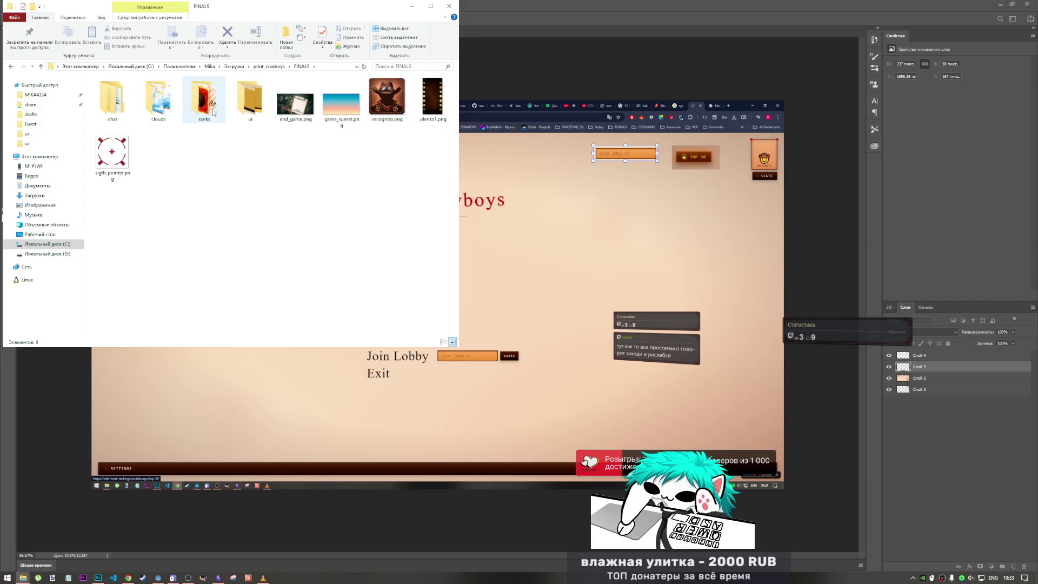
{"action": "double_click", "coordinate": [217, 117]}
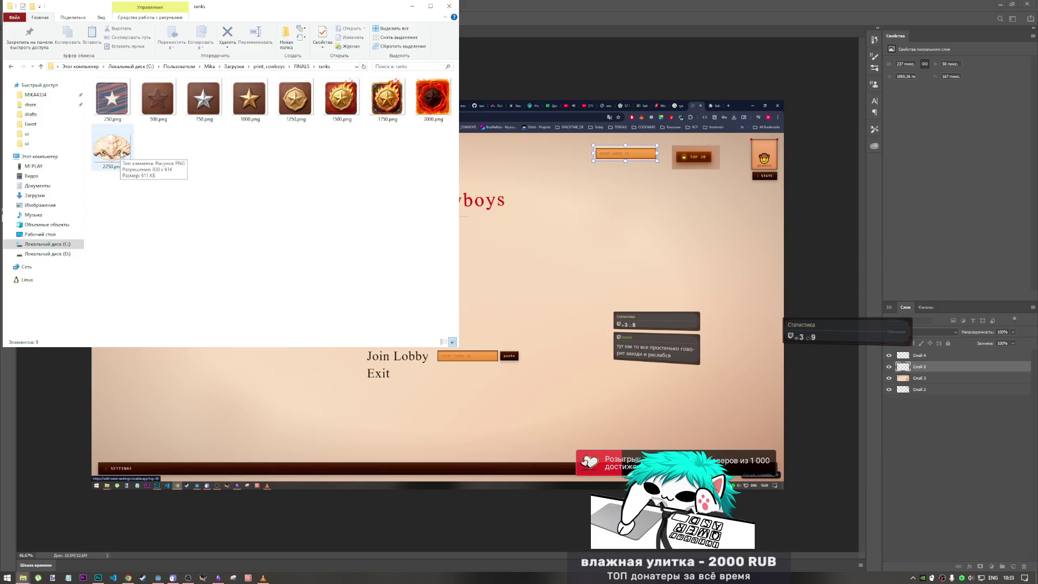
{"action": "left_click", "coordinate": [121, 154]}
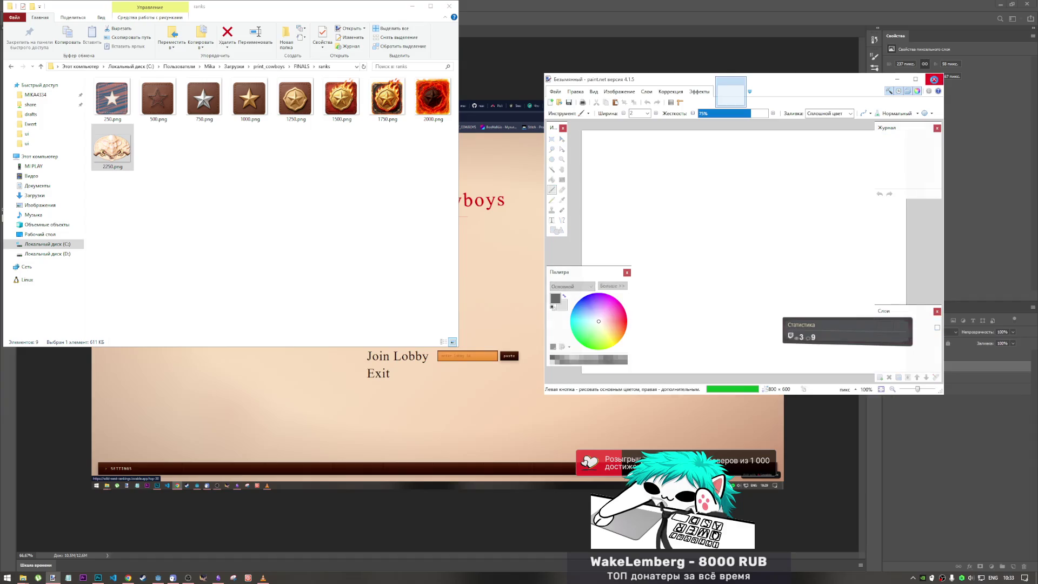
Move and enlarge the paint.net window to view the 2250.png emblem
{"action": "left_click", "coordinate": [934, 79]}
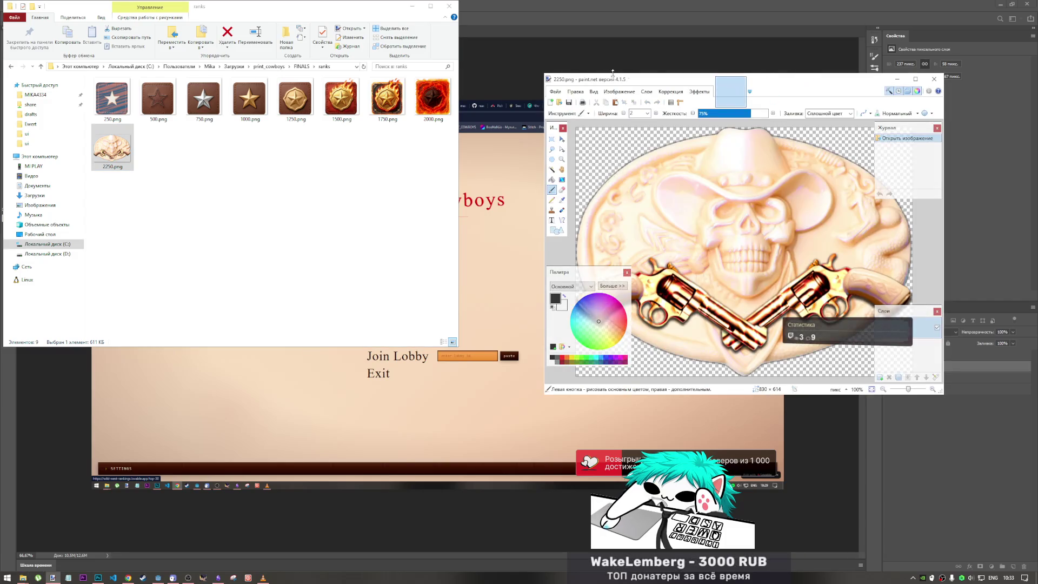
{"action": "left_click_drag", "start_coordinate": [613, 79], "coordinate": [308, 67]}
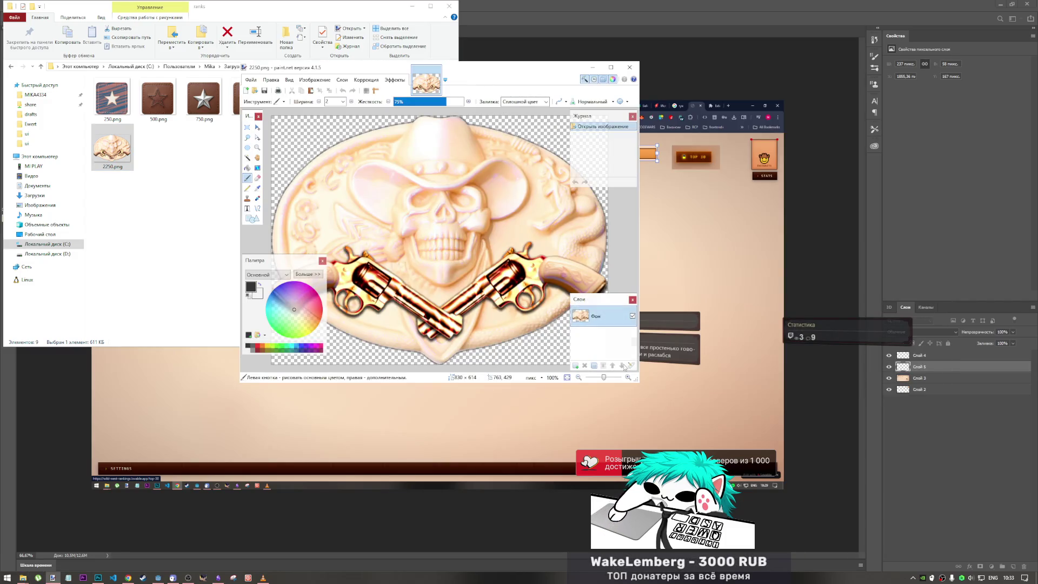
{"action": "left_click_drag", "start_coordinate": [638, 382], "coordinate": [687, 428]}
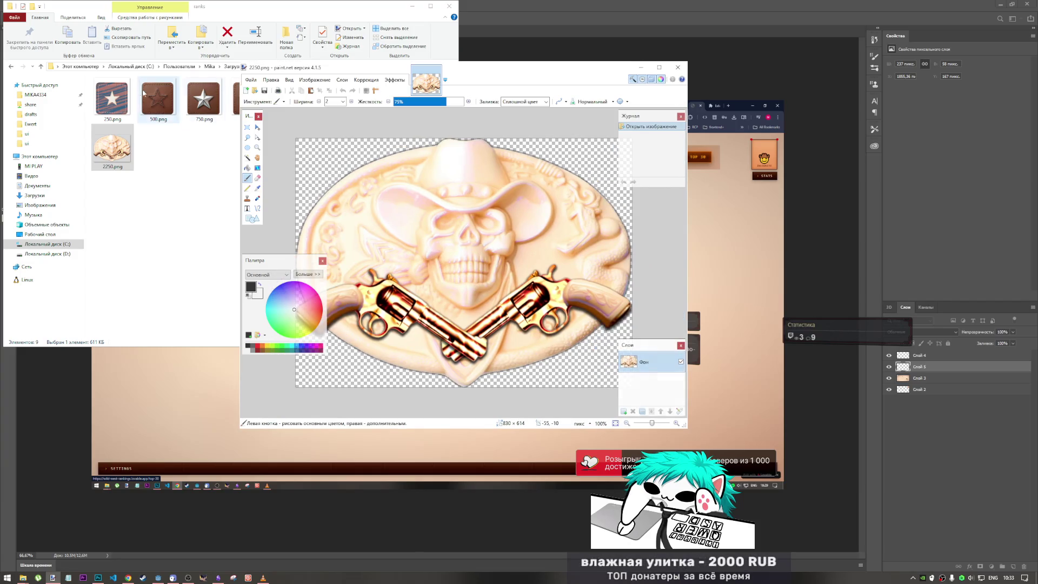
{"action": "left_click_drag", "start_coordinate": [475, 81], "coordinate": [474, 210]}
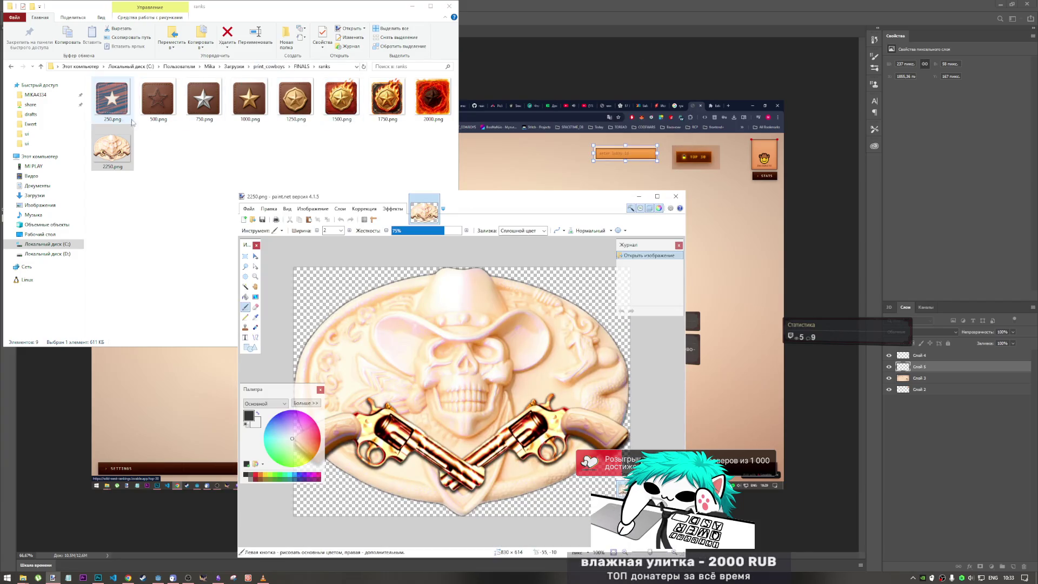
Compare 2250.png with the 2000.png and 1250.png rank images, then close paint.net
{"action": "left_click", "coordinate": [425, 110]}
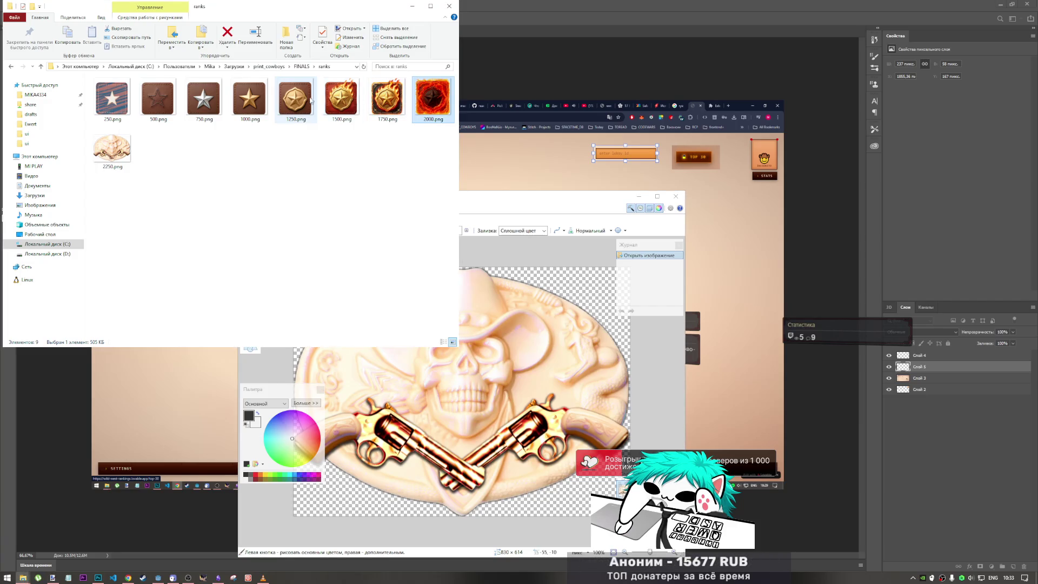
{"action": "left_click", "coordinate": [292, 101]}
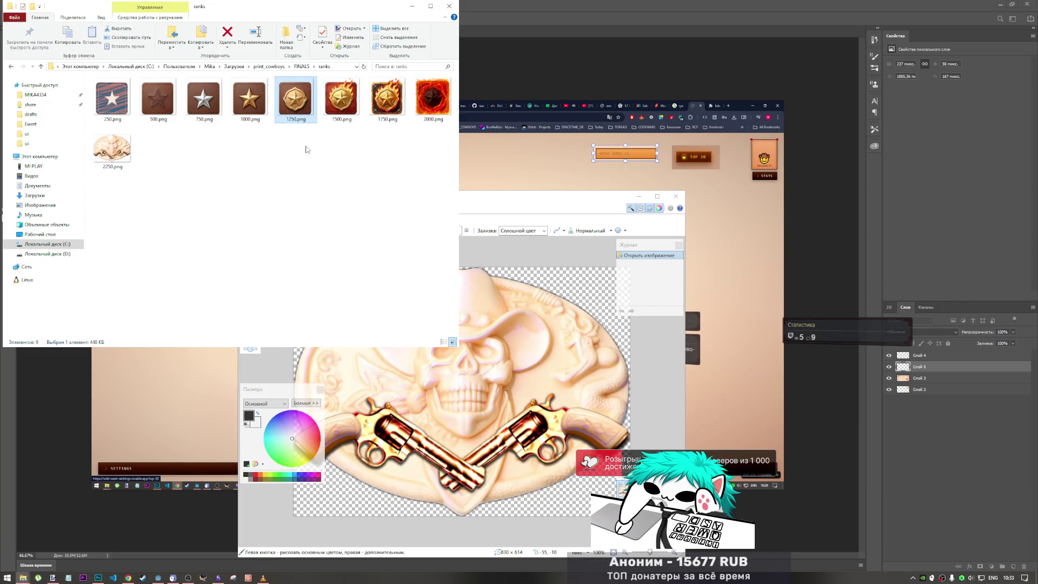
{"action": "left_click", "coordinate": [429, 111]}
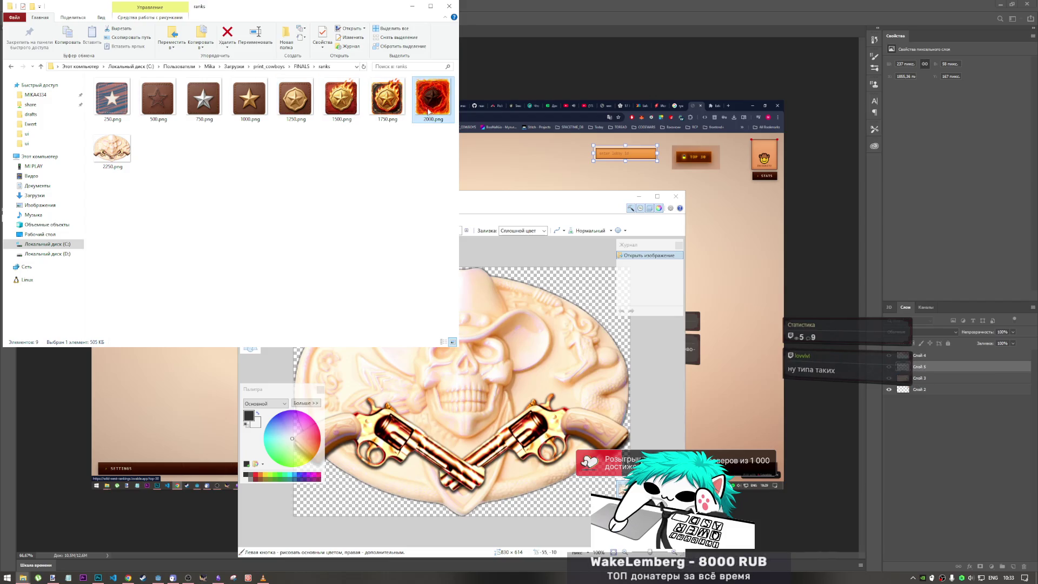
{"action": "left_click", "coordinate": [123, 141]}
{"action": "left_click", "coordinate": [517, 210]}
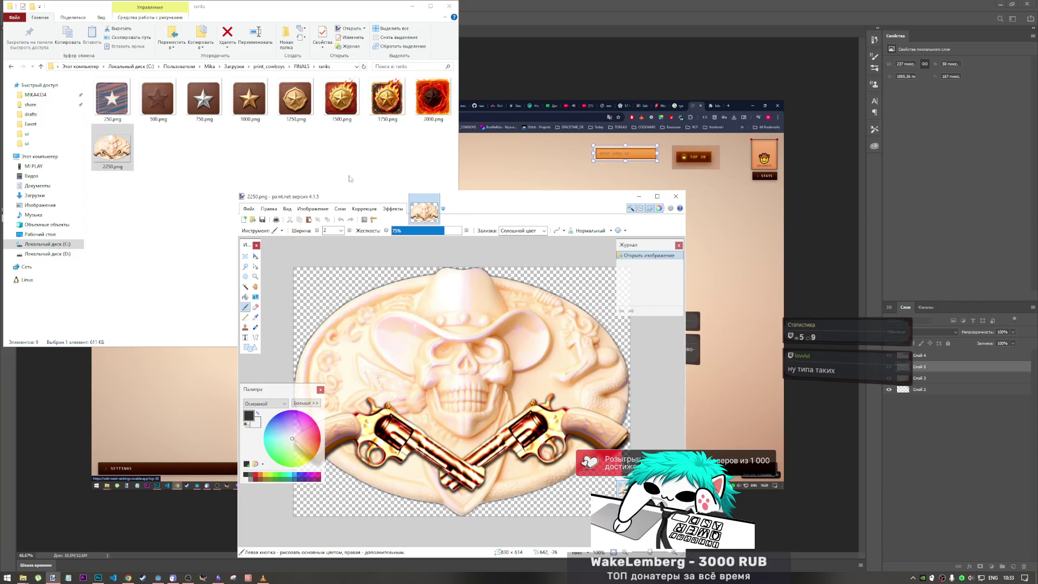
{"action": "left_click", "coordinate": [677, 197]}
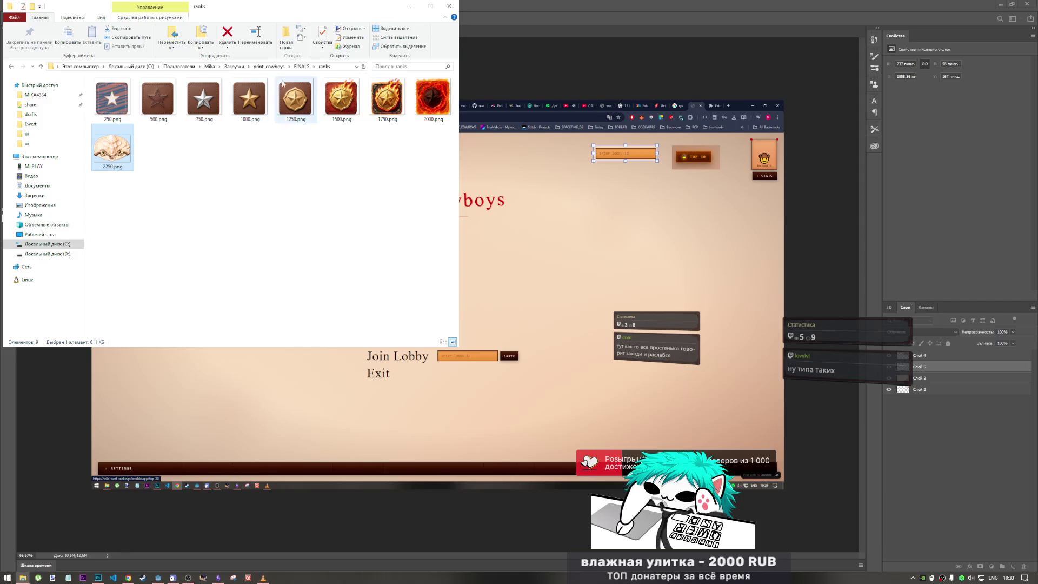
Go up to print_cowboys, open drafts and select revolver (1).png
{"action": "left_click", "coordinate": [295, 68]}
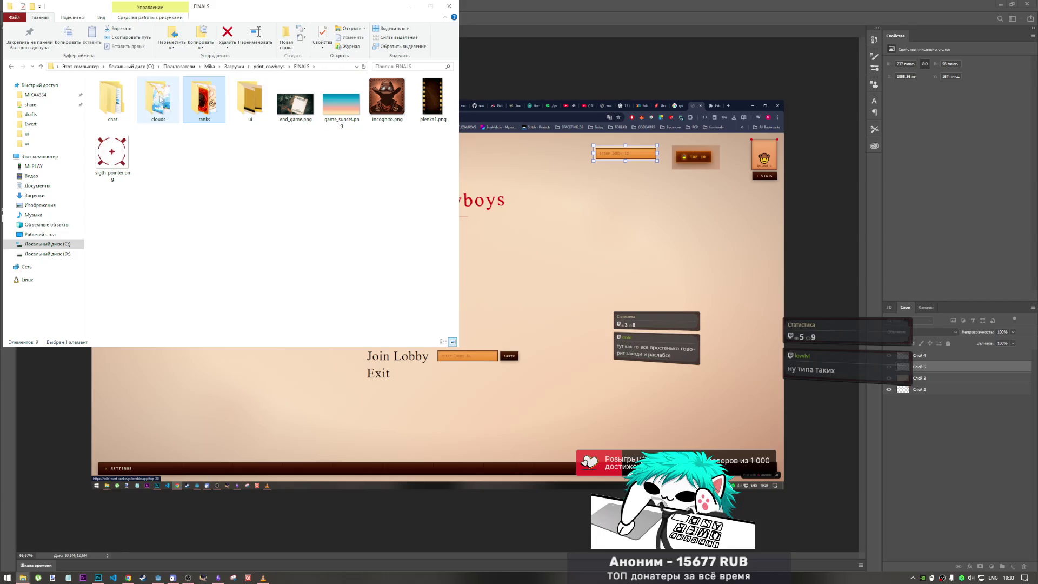
{"action": "key", "text": "alt+Up"}
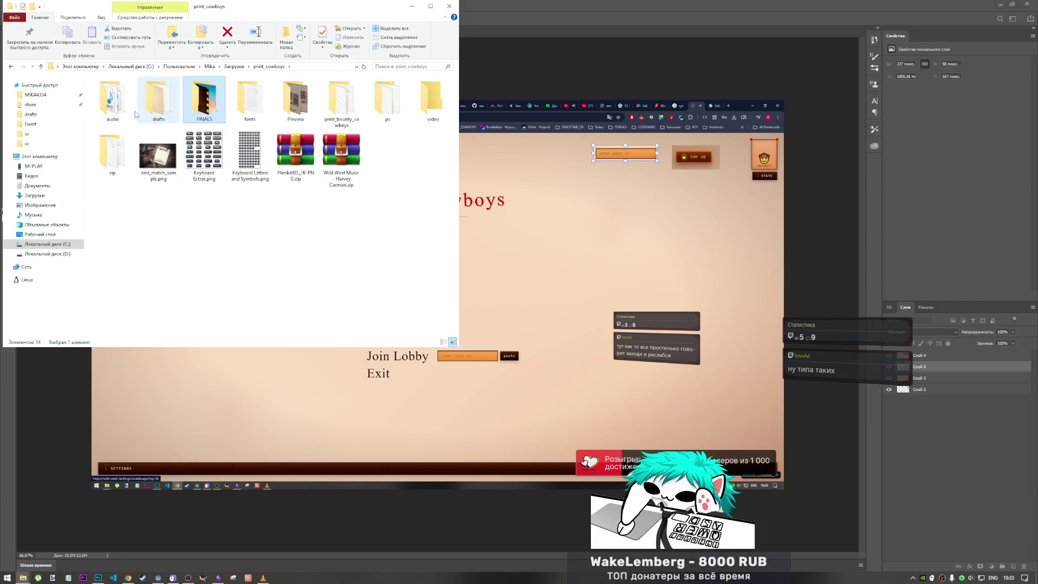
{"action": "double_click", "coordinate": [158, 100]}
{"action": "scroll", "coordinate": [296, 258], "scroll_direction": "down", "scroll_amount": 1}
{"action": "left_click", "coordinate": [296, 257]}
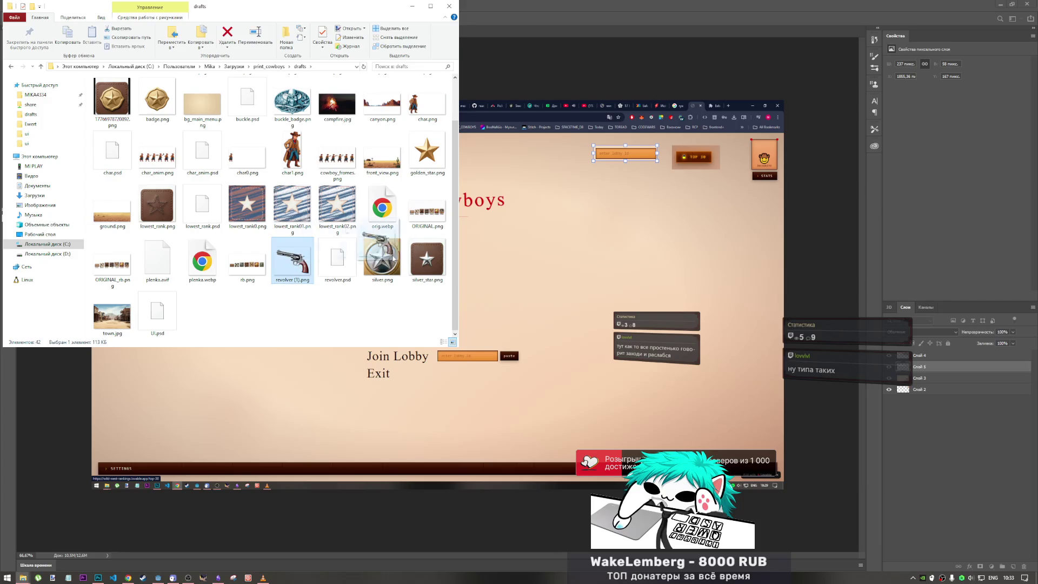
Undo the last lobby-box change in Photoshop and drag revolver (1).png into the mockup
{"action": "left_click", "coordinate": [651, 9]}
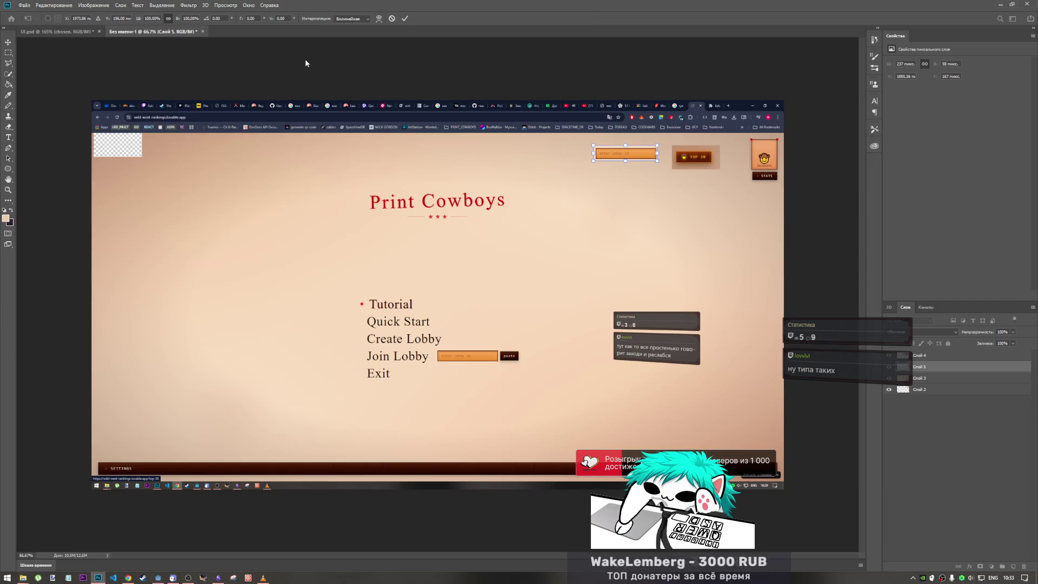
{"action": "key", "text": "ctrl+z"}
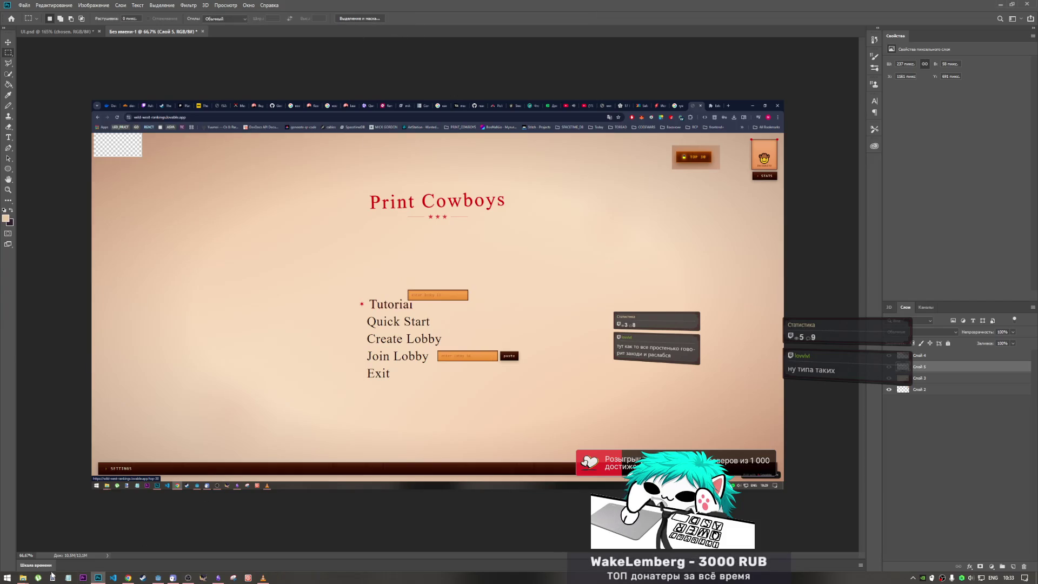
{"action": "mouse_move", "coordinate": [27, 580]}
{"action": "left_click", "coordinate": [98, 541]}
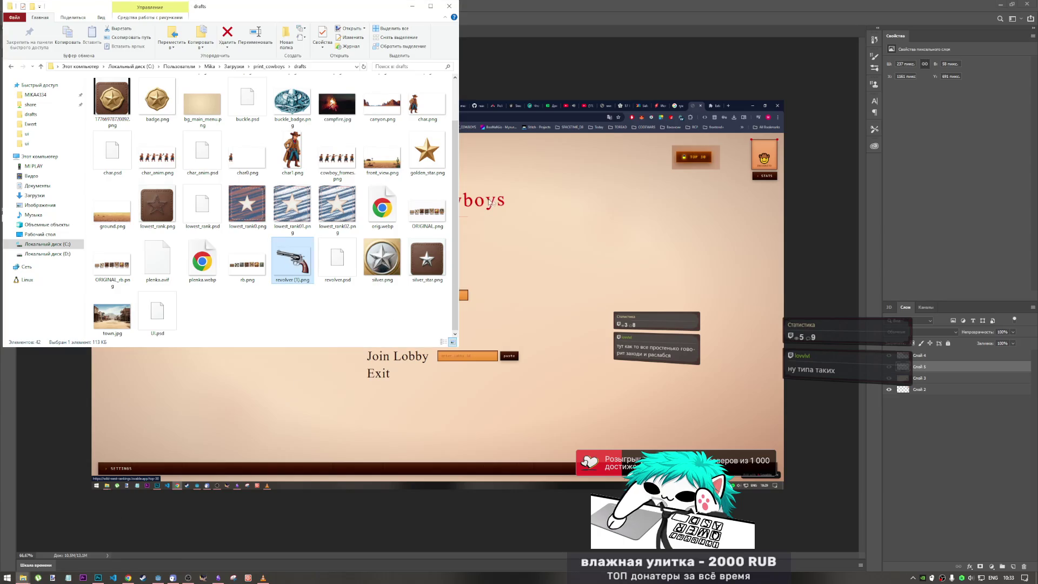
{"action": "left_click_drag", "start_coordinate": [575, 51], "coordinate": [475, 89]}
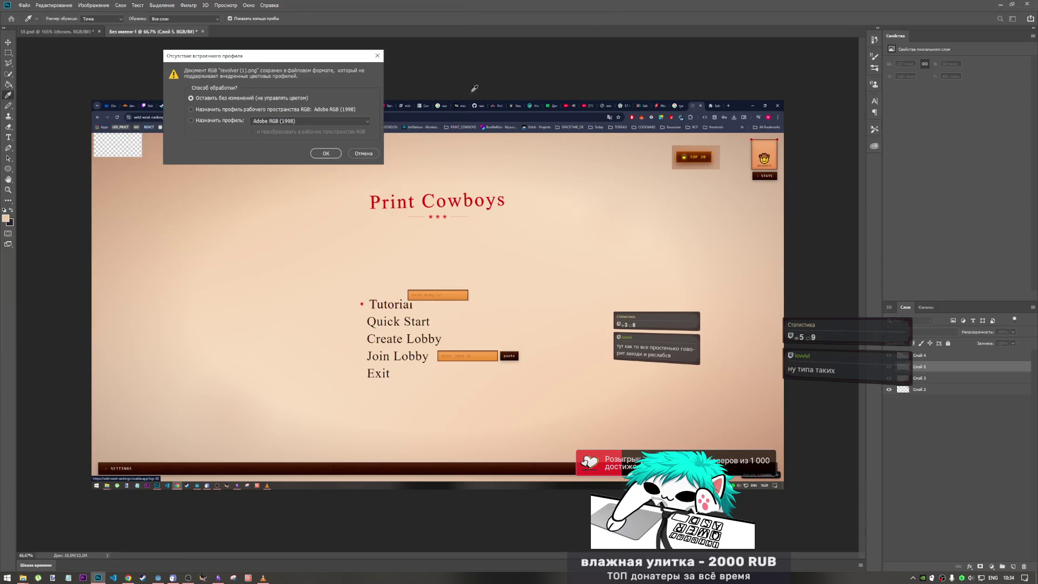
Open the revolver image without colour management and drop it as a new layer into the Untitled-1 mockup
{"action": "left_click", "coordinate": [325, 153]}
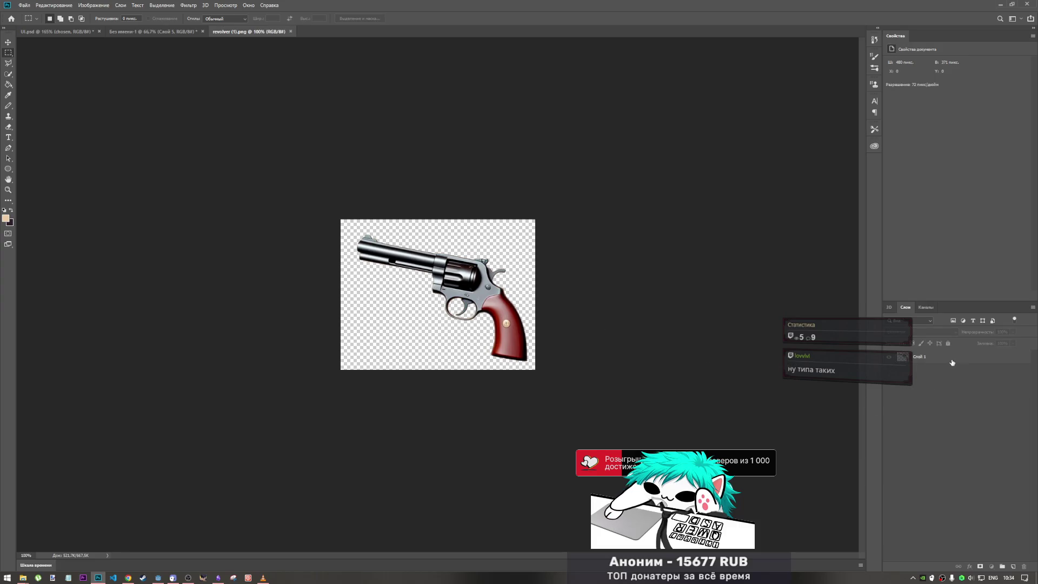
{"action": "mouse_move", "coordinate": [191, 47]}
{"action": "left_mouse_down"}
{"action": "mouse_move", "coordinate": [186, 41]}
{"action": "mouse_move", "coordinate": [463, 306]}
{"action": "mouse_move", "coordinate": [572, 294]}
{"action": "left_mouse_up"}
{"action": "key", "text": "ctrl+t"}
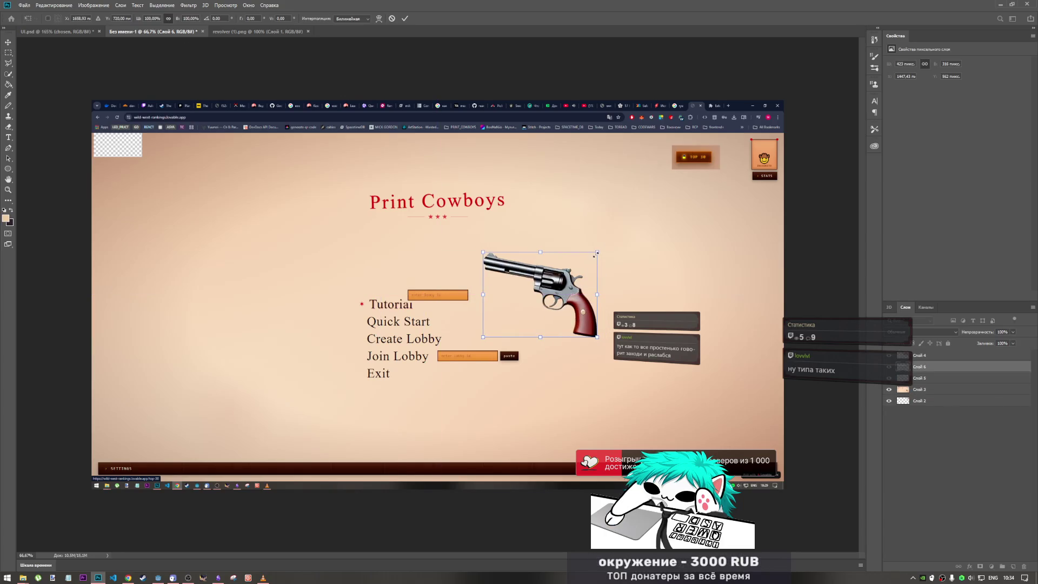
Scale the revolver to about 197% and commit its new size
{"action": "mouse_move", "coordinate": [597, 252]}
{"action": "left_mouse_down"}
{"action": "mouse_move", "coordinate": [676, 201]}
{"action": "mouse_move", "coordinate": [653, 210]}
{"action": "left_mouse_up"}
{"action": "left_click_drag", "start_coordinate": [608, 275], "coordinate": [601, 302]}
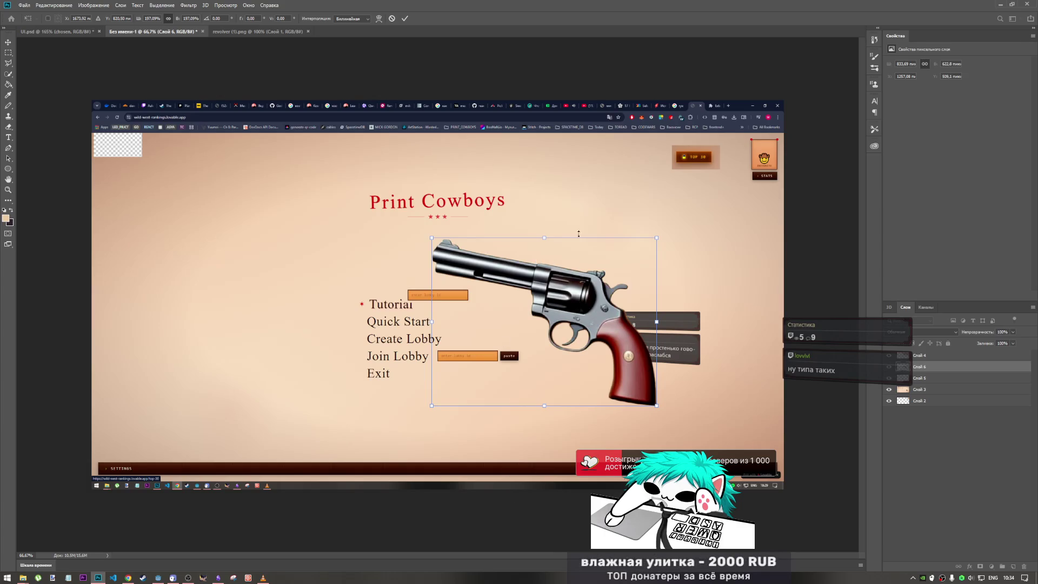
{"action": "left_click", "coordinate": [405, 18]}
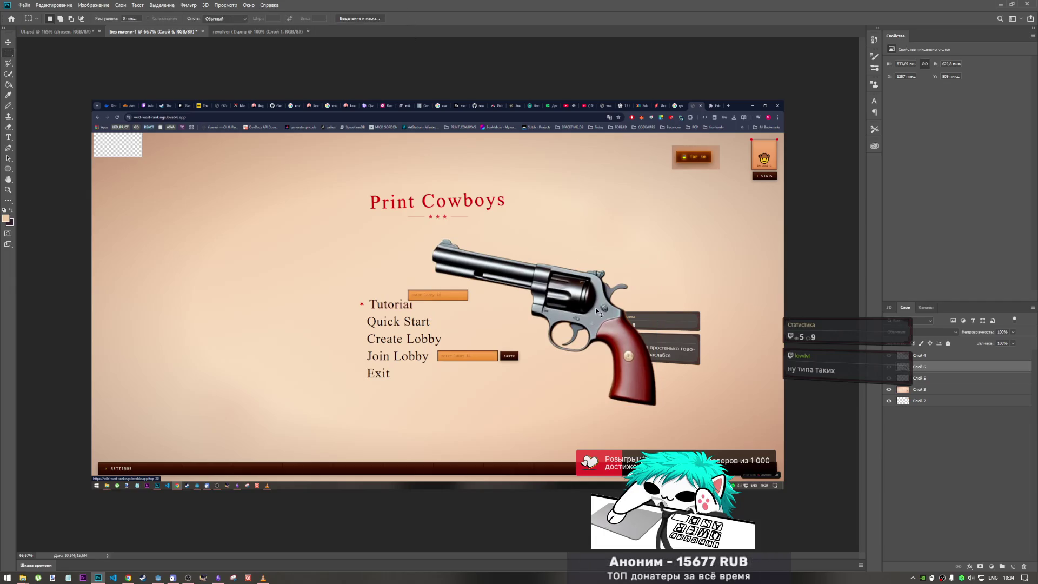
Move the revolver to the left of the menu and tilt it clockwise
{"action": "key", "text": "ctrl+t"}
{"action": "mouse_move", "coordinate": [578, 300]}
{"action": "left_mouse_down"}
{"action": "mouse_move", "coordinate": [599, 285]}
{"action": "mouse_move", "coordinate": [474, 320]}
{"action": "mouse_move", "coordinate": [250, 320]}
{"action": "left_mouse_up"}
{"action": "mouse_move", "coordinate": [320, 294]}
{"action": "left_mouse_down"}
{"action": "mouse_move", "coordinate": [321, 332]}
{"action": "mouse_move", "coordinate": [322, 314]}
{"action": "mouse_move", "coordinate": [294, 301]}
{"action": "left_mouse_up"}
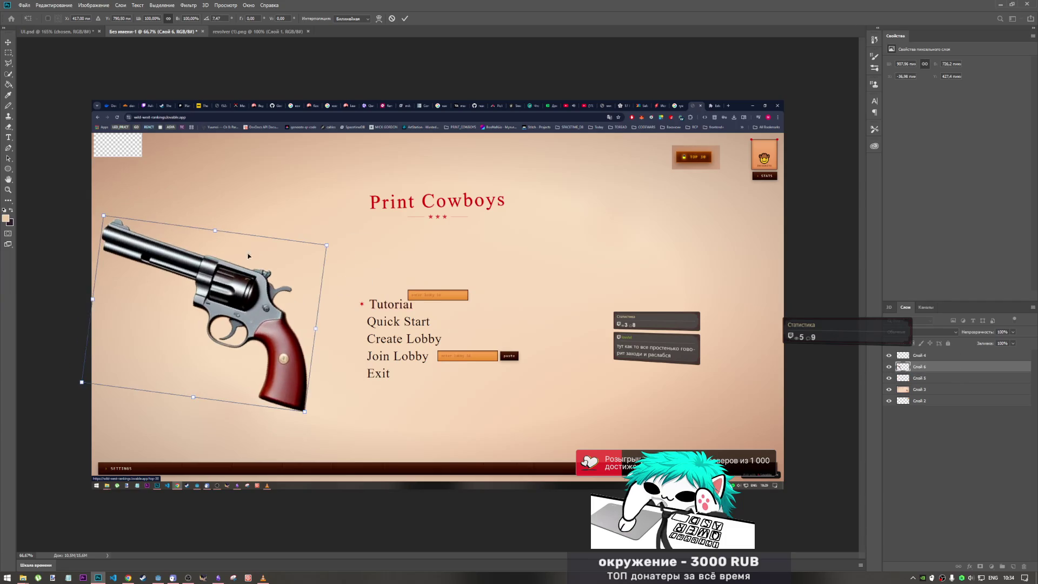
{"action": "left_click", "coordinate": [54, 5]}
{"action": "mouse_move", "coordinate": [91, 192]}
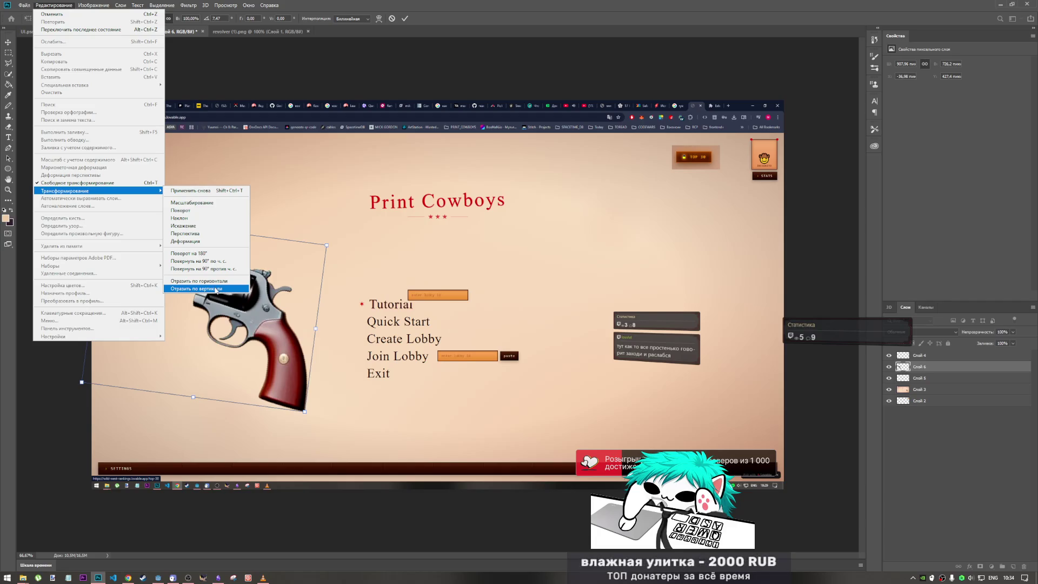
Flip the revolver vertically, angle it about -25.9°, and place it at the bottom-left corner
{"action": "left_click", "coordinate": [216, 289]}
{"action": "mouse_move", "coordinate": [310, 215]}
{"action": "left_mouse_down"}
{"action": "mouse_move", "coordinate": [331, 254]}
{"action": "mouse_move", "coordinate": [341, 341]}
{"action": "left_mouse_up"}
{"action": "mouse_move", "coordinate": [261, 266]}
{"action": "left_mouse_down"}
{"action": "mouse_move", "coordinate": [284, 379]}
{"action": "mouse_move", "coordinate": [279, 357]}
{"action": "mouse_move", "coordinate": [319, 365]}
{"action": "left_mouse_up"}
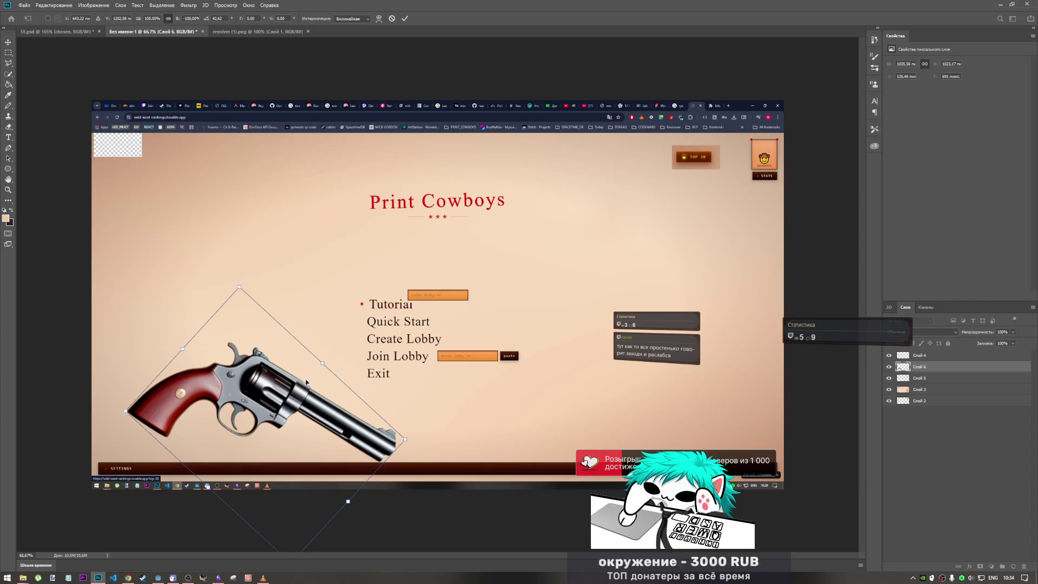
{"action": "mouse_move", "coordinate": [277, 381]}
{"action": "left_mouse_down"}
{"action": "mouse_move", "coordinate": [201, 429]}
{"action": "mouse_move", "coordinate": [234, 410]}
{"action": "mouse_move", "coordinate": [233, 386]}
{"action": "mouse_move", "coordinate": [240, 401]}
{"action": "mouse_move", "coordinate": [246, 371]}
{"action": "left_mouse_up"}
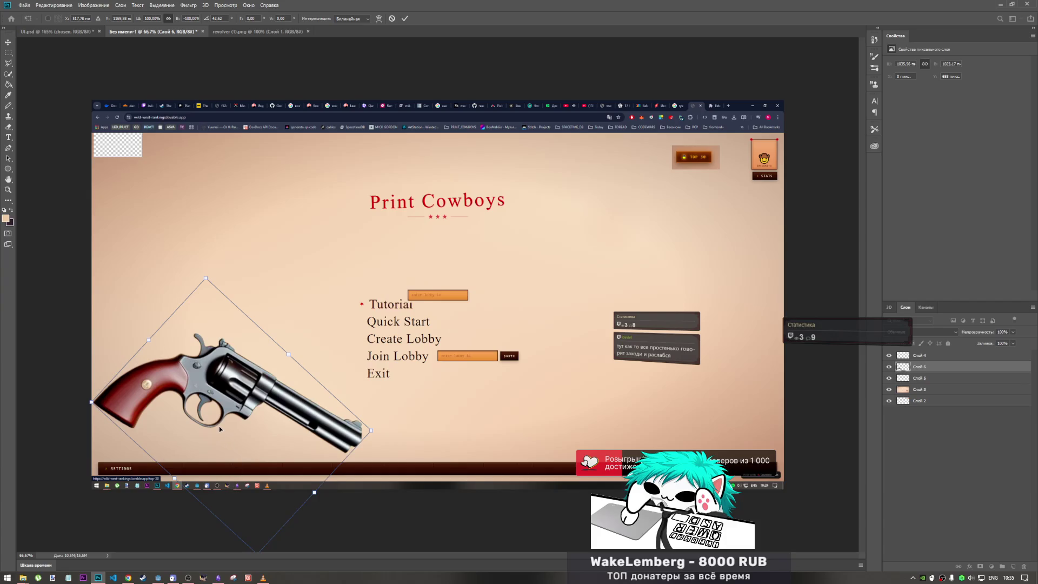
{"action": "left_click_drag", "start_coordinate": [226, 431], "coordinate": [180, 540]}
{"action": "mouse_move", "coordinate": [290, 362]}
{"action": "left_mouse_down"}
{"action": "mouse_move", "coordinate": [194, 325]}
{"action": "mouse_move", "coordinate": [203, 308]}
{"action": "mouse_move", "coordinate": [243, 332]}
{"action": "mouse_move", "coordinate": [238, 346]}
{"action": "left_mouse_up"}
{"action": "mouse_move", "coordinate": [220, 428]}
{"action": "left_mouse_down"}
{"action": "mouse_move", "coordinate": [190, 414]}
{"action": "mouse_move", "coordinate": [210, 389]}
{"action": "left_mouse_up"}
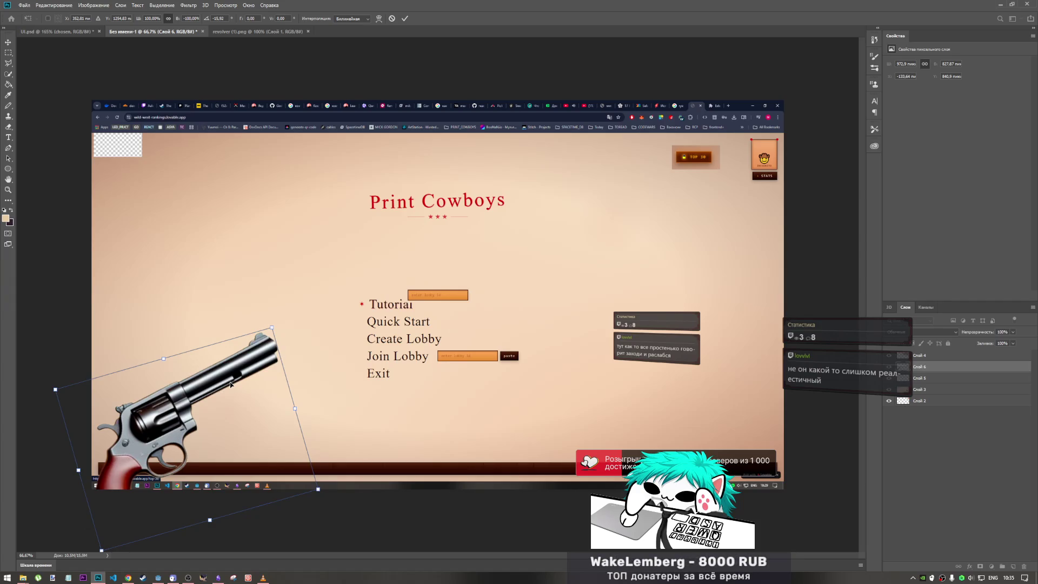
{"action": "mouse_move", "coordinate": [24, 580]}
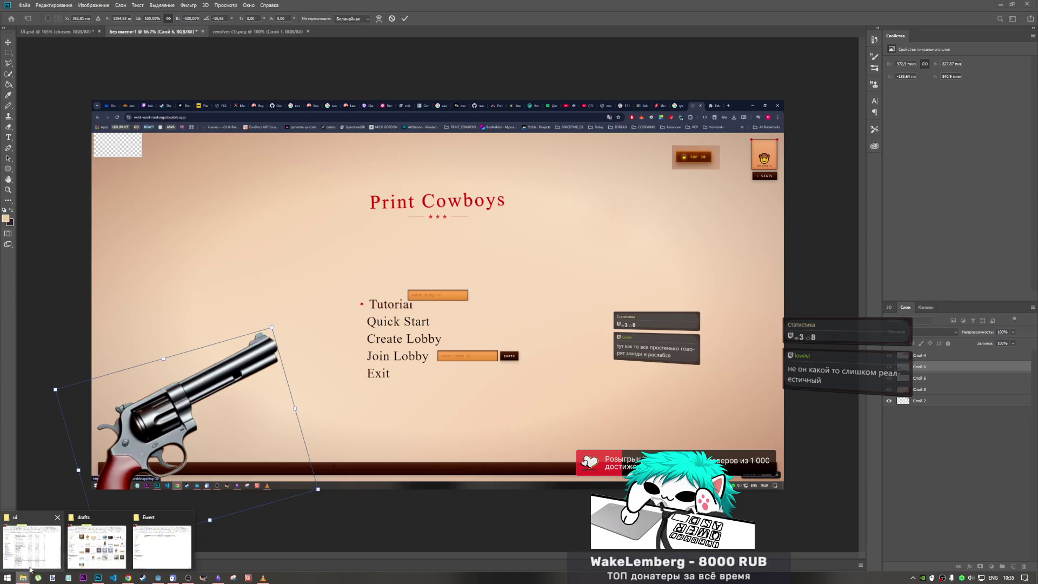
{"action": "left_click", "coordinate": [89, 552]}
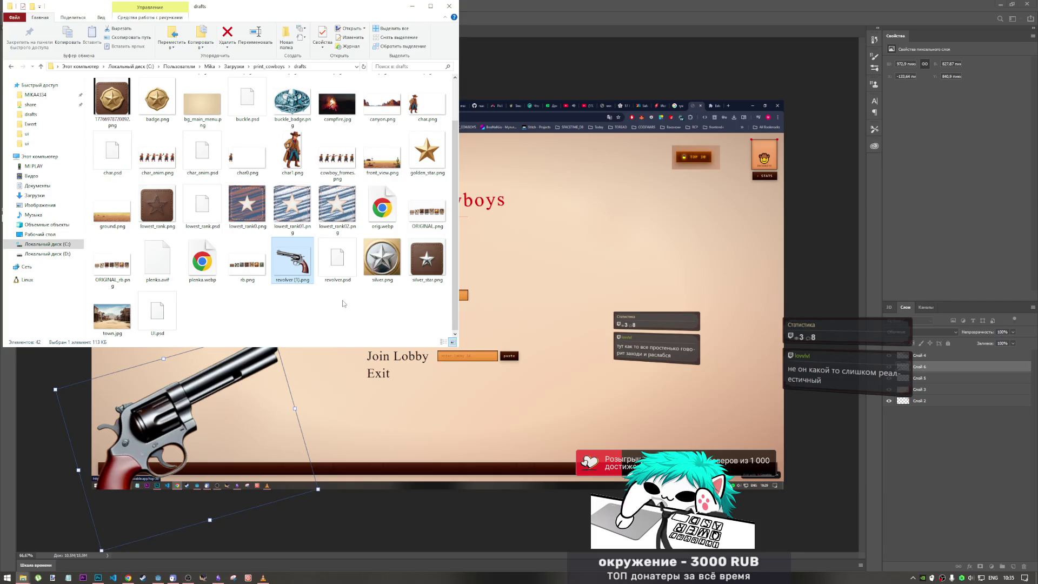
{"action": "scroll", "coordinate": [343, 300], "scroll_direction": "up", "scroll_amount": 1}
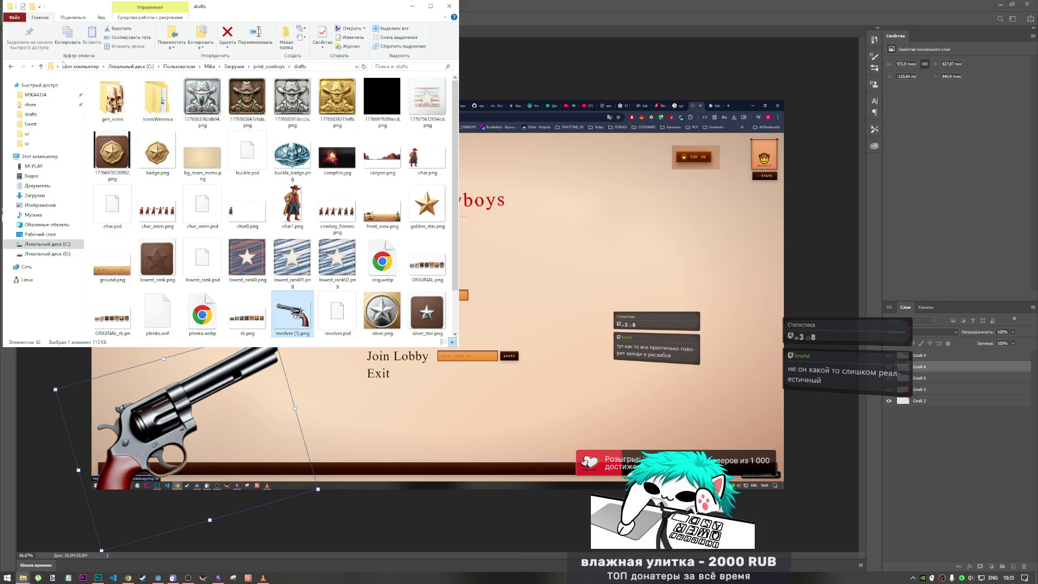
{"action": "left_click", "coordinate": [39, 66]}
{"action": "double_click", "coordinate": [208, 103]}
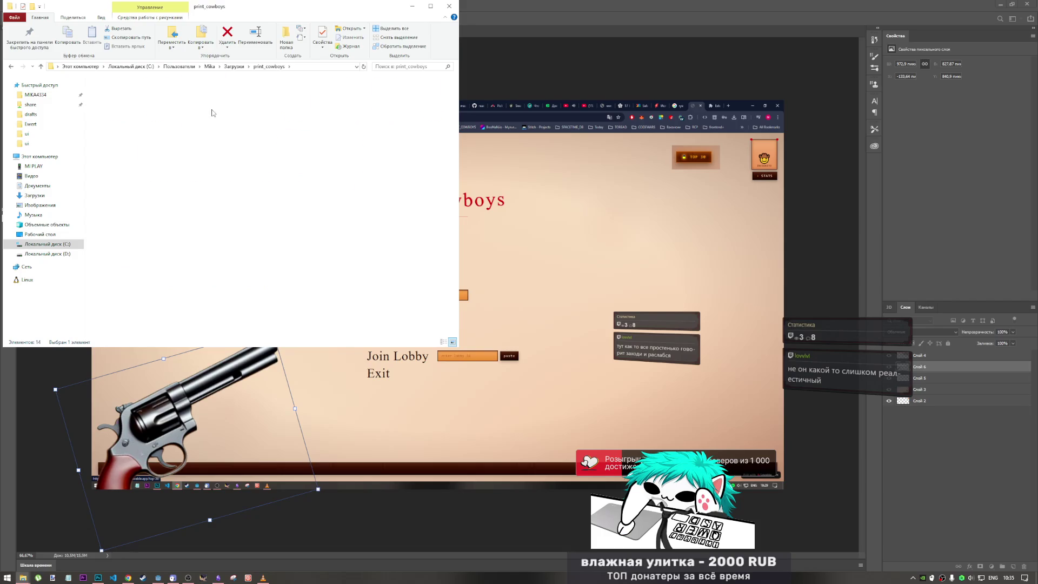
{"action": "double_click", "coordinate": [203, 106]}
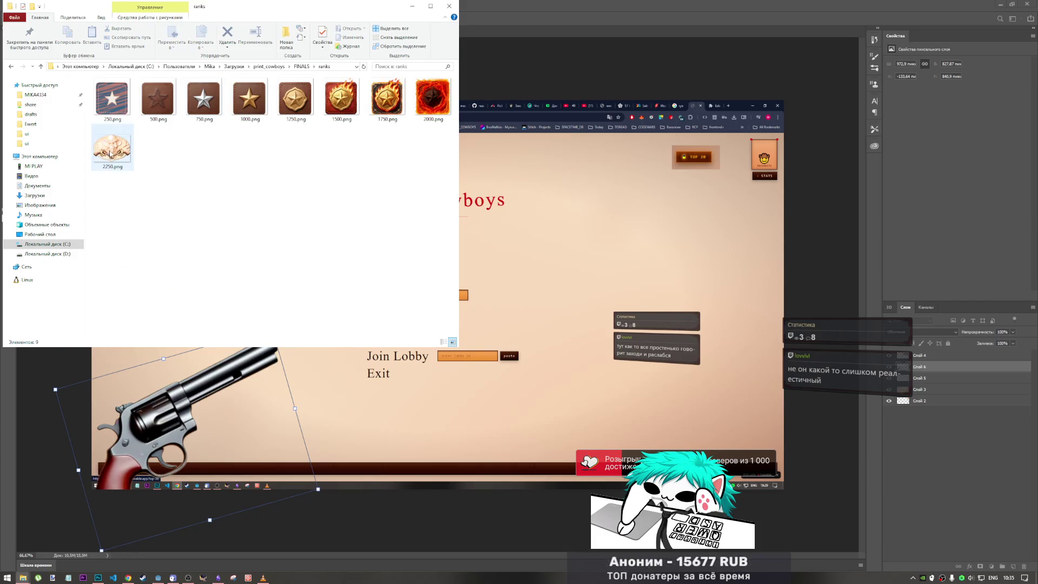
{"action": "left_click", "coordinate": [112, 149]}
{"action": "double_click", "coordinate": [128, 149]}
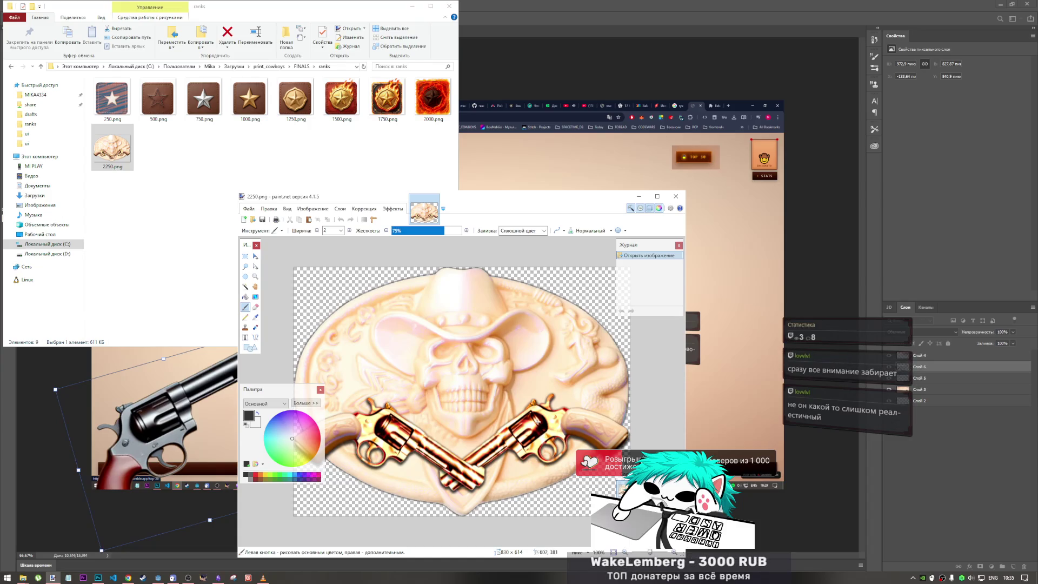
{"action": "left_click", "coordinate": [640, 198]}
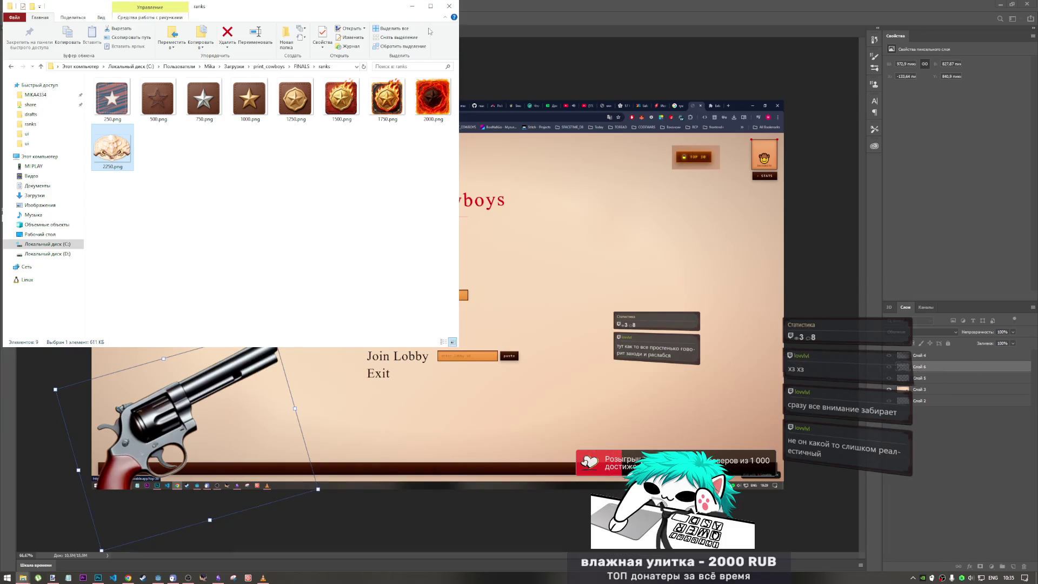
{"action": "left_click", "coordinate": [412, 7]}
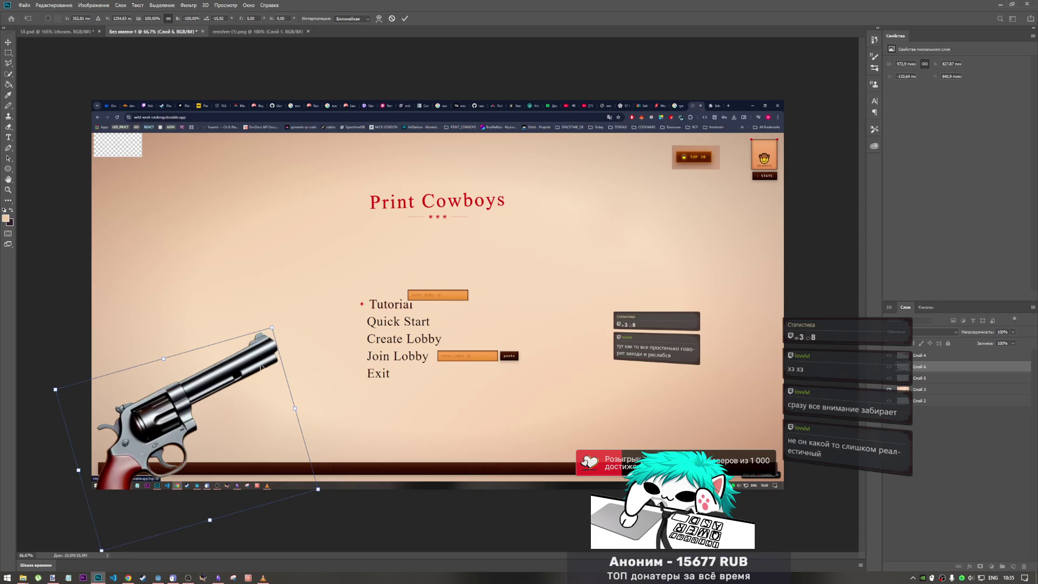
Discard the revolver's pending transform, restoring its previous placement
{"action": "mouse_move", "coordinate": [260, 366]}
{"action": "left_mouse_down"}
{"action": "mouse_move", "coordinate": [476, 276]}
{"action": "mouse_move", "coordinate": [445, 315]}
{"action": "mouse_move", "coordinate": [476, 306]}
{"action": "mouse_move", "coordinate": [270, 325]}
{"action": "mouse_move", "coordinate": [311, 306]}
{"action": "mouse_move", "coordinate": [747, 390]}
{"action": "mouse_move", "coordinate": [778, 352]}
{"action": "mouse_move", "coordinate": [849, 334]}
{"action": "mouse_move", "coordinate": [828, 357]}
{"action": "mouse_move", "coordinate": [650, 426]}
{"action": "left_mouse_up"}
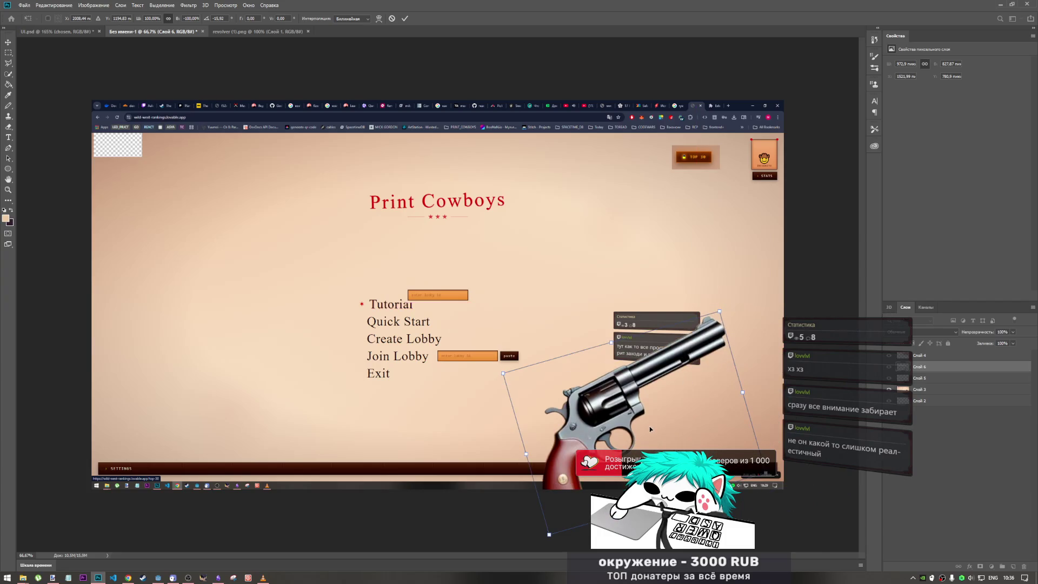
{"action": "key", "text": "Escape"}
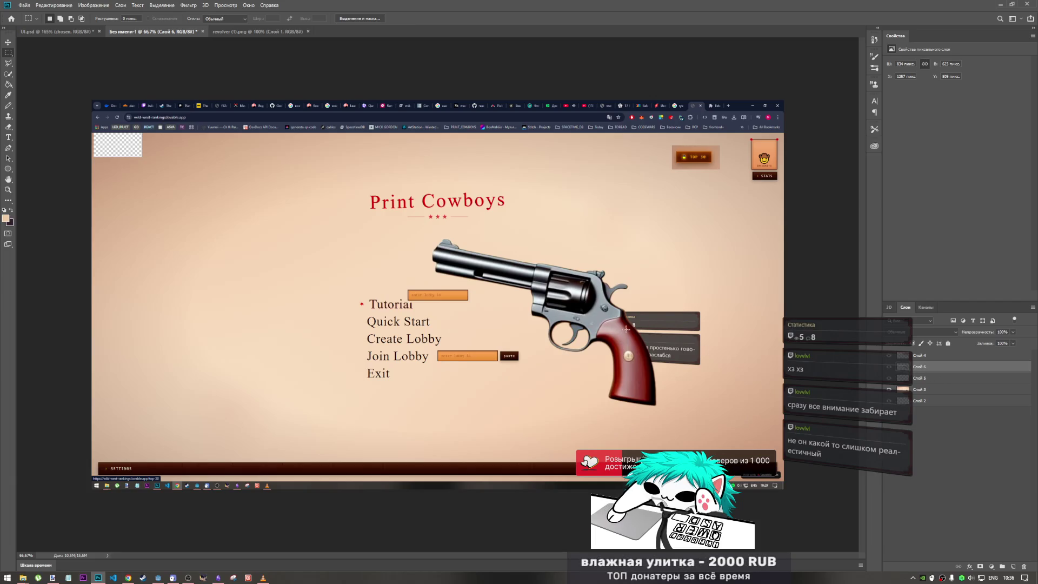
{"action": "left_click", "coordinate": [941, 381]}
{"action": "left_click", "coordinate": [935, 368]}
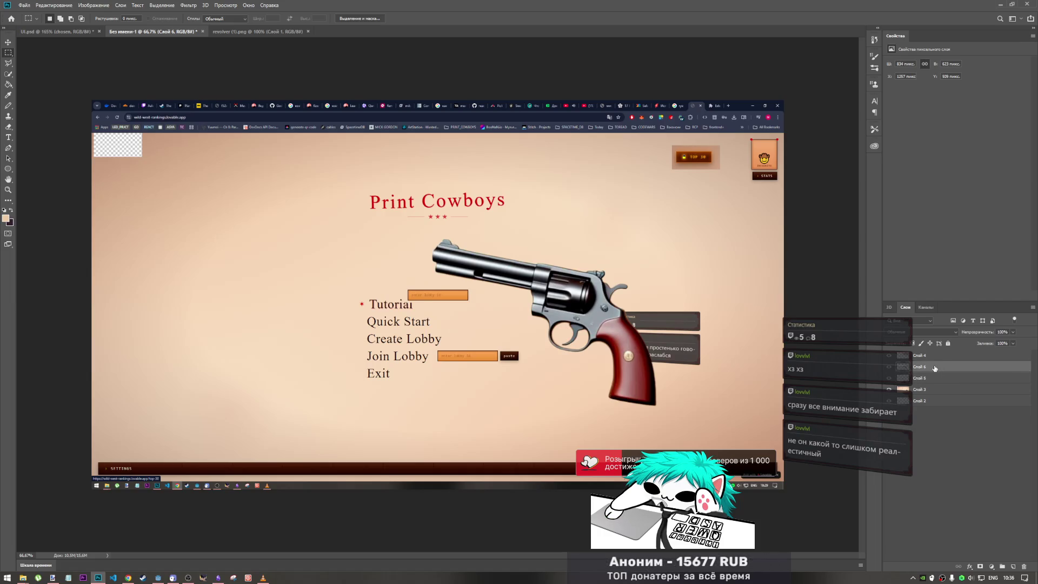
Hide the revolver layer Слой 6 and bring the Lovable prototype to the front
{"action": "left_click", "coordinate": [930, 389]}
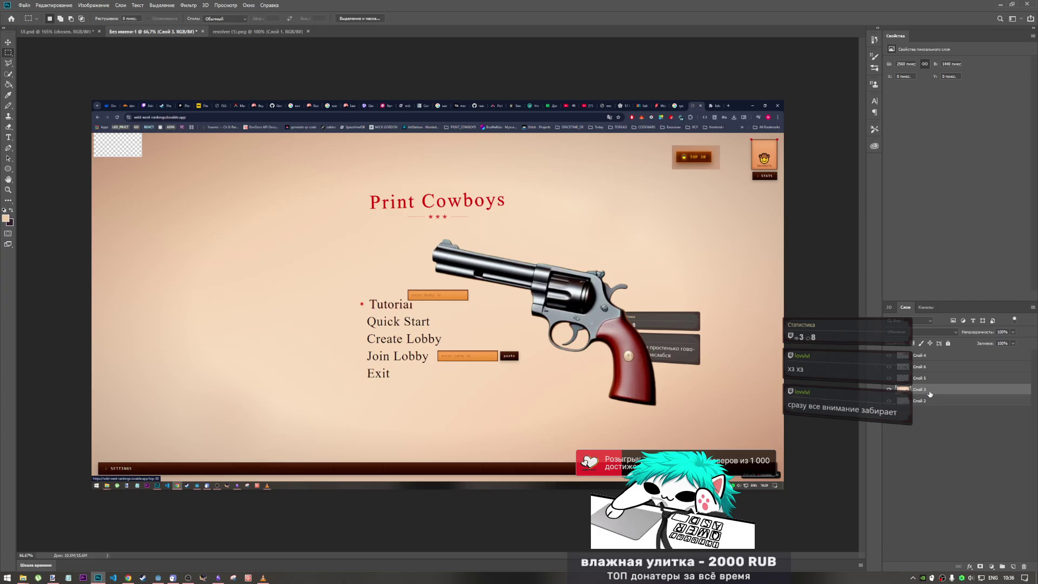
{"action": "left_click", "coordinate": [920, 356]}
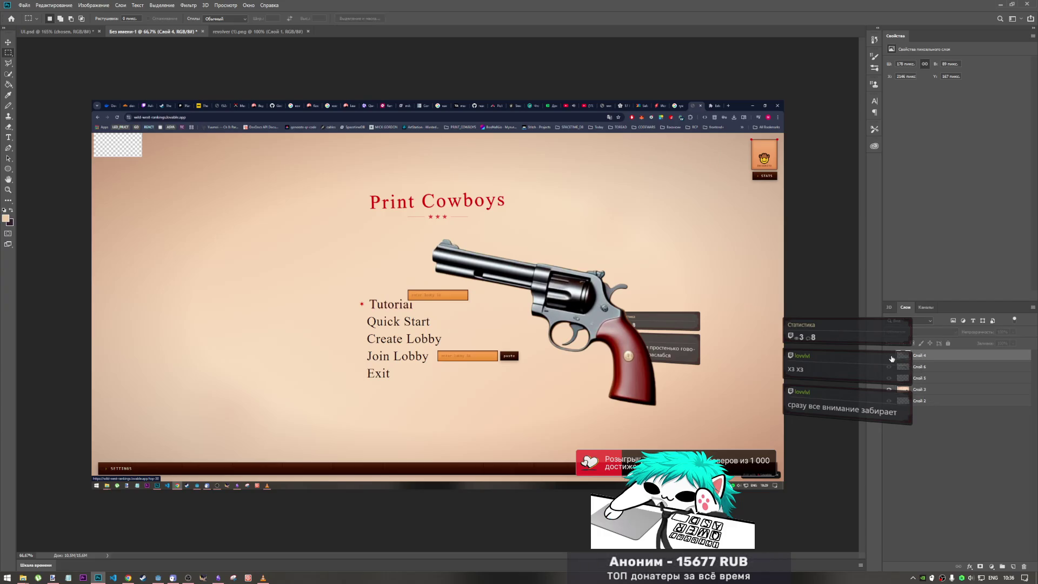
{"action": "left_click", "coordinate": [890, 367]}
{"action": "left_click", "coordinate": [889, 367]}
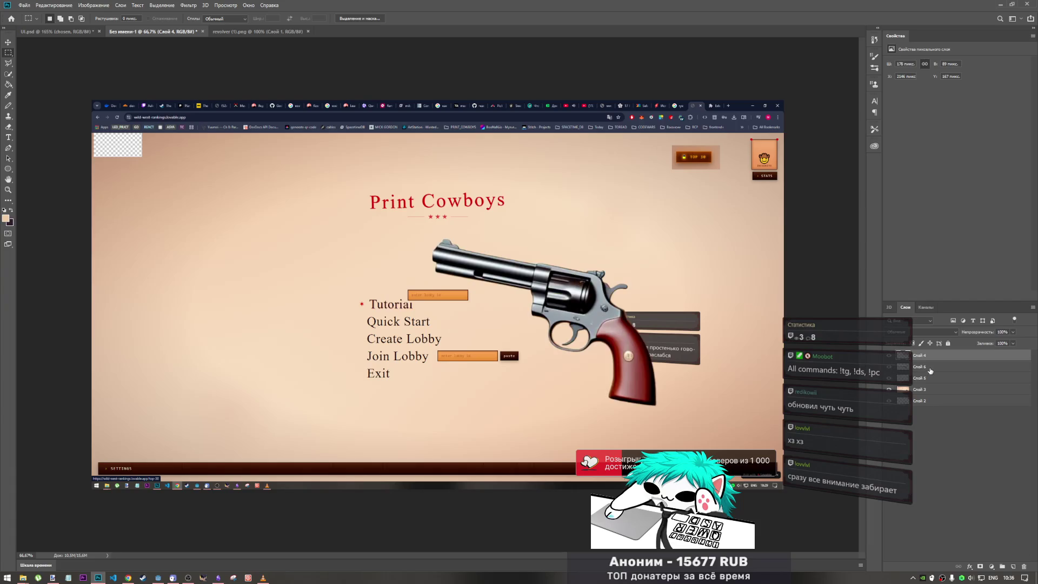
{"action": "left_click", "coordinate": [876, 371]}
{"action": "left_click", "coordinate": [887, 368]}
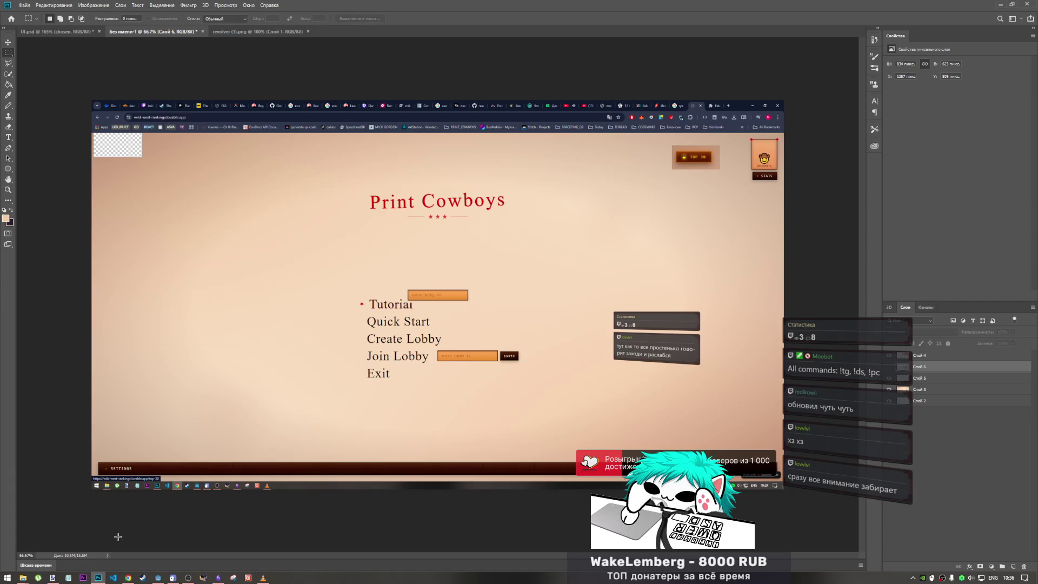
{"action": "left_click", "coordinate": [132, 579]}
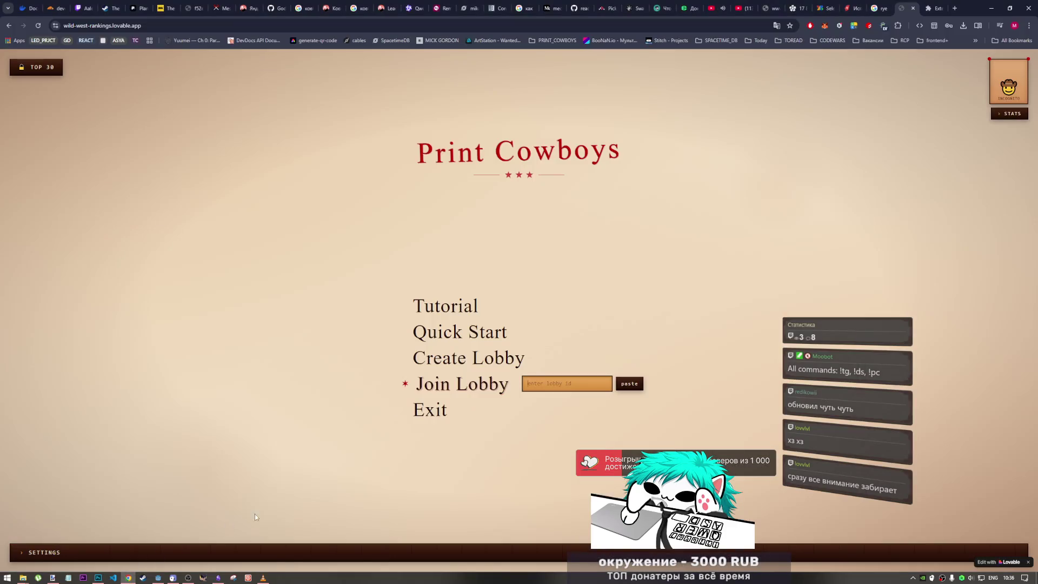
Reload the Print Cowboys prototype and scroll through the TOP 30 WANTED leaderboard
{"action": "left_click", "coordinate": [39, 26]}
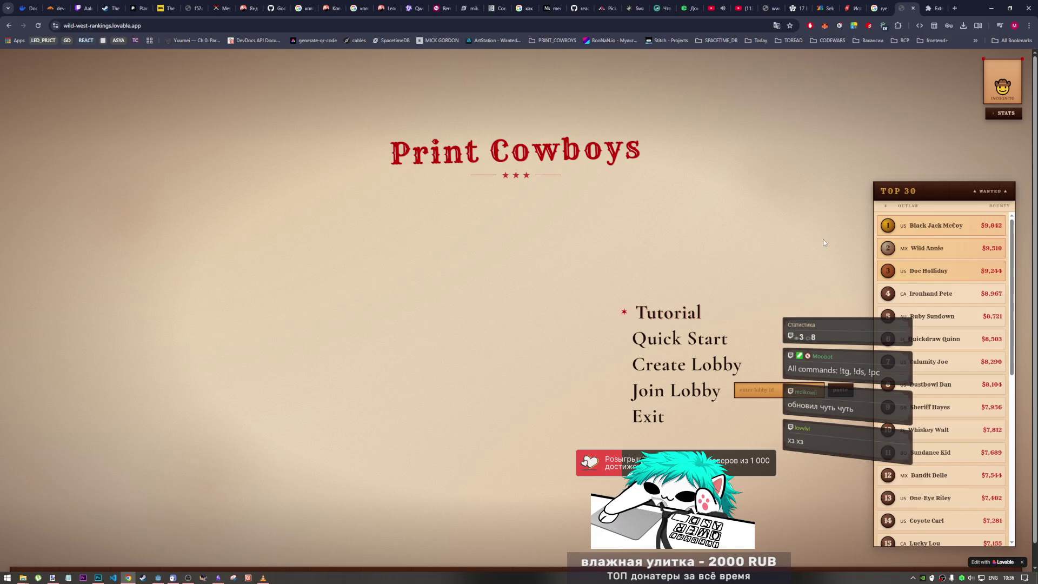
{"action": "scroll", "coordinate": [949, 352], "scroll_direction": "down", "scroll_amount": 2}
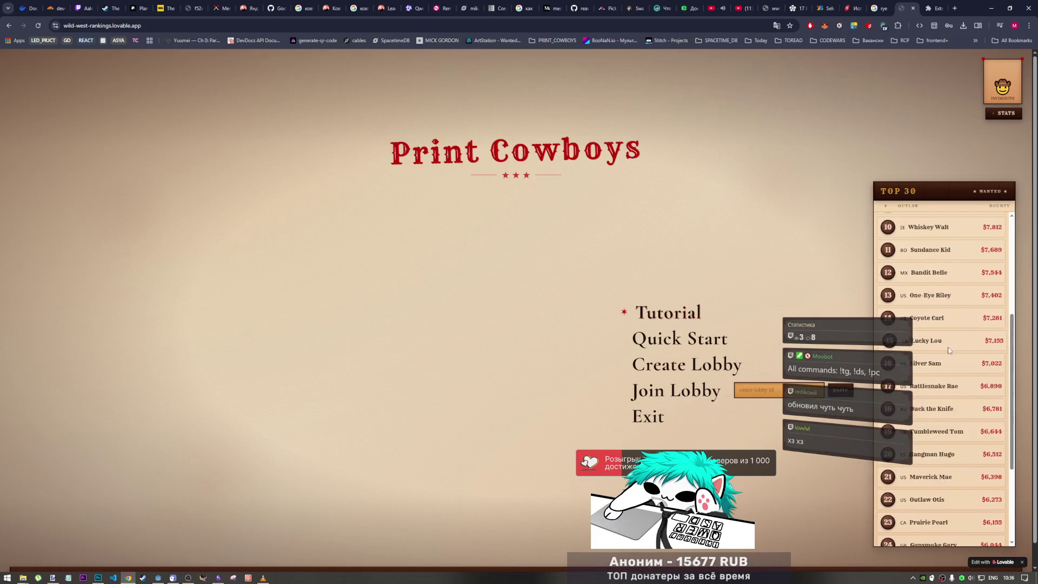
{"action": "scroll", "coordinate": [949, 352], "scroll_direction": "up", "scroll_amount": 2}
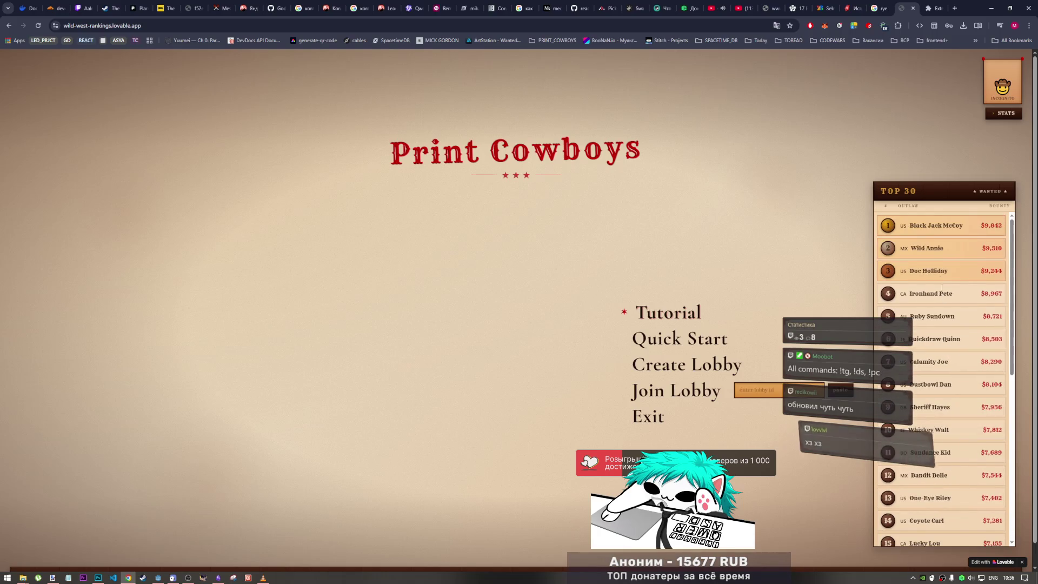
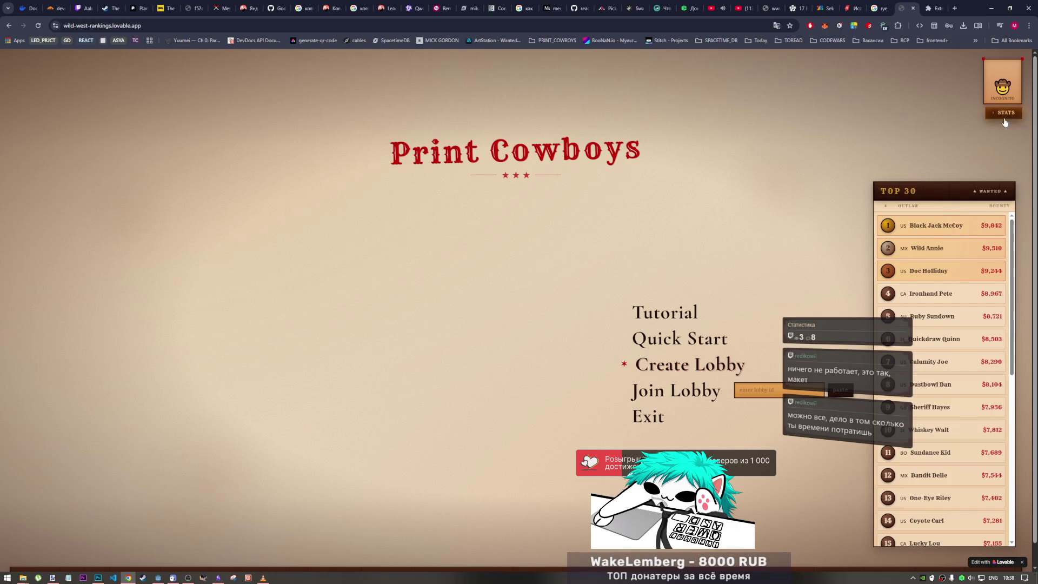
Compare the running Godot game with the Photoshop and Chrome mockups, ending back in Godot
{"action": "left_click", "coordinate": [172, 578]}
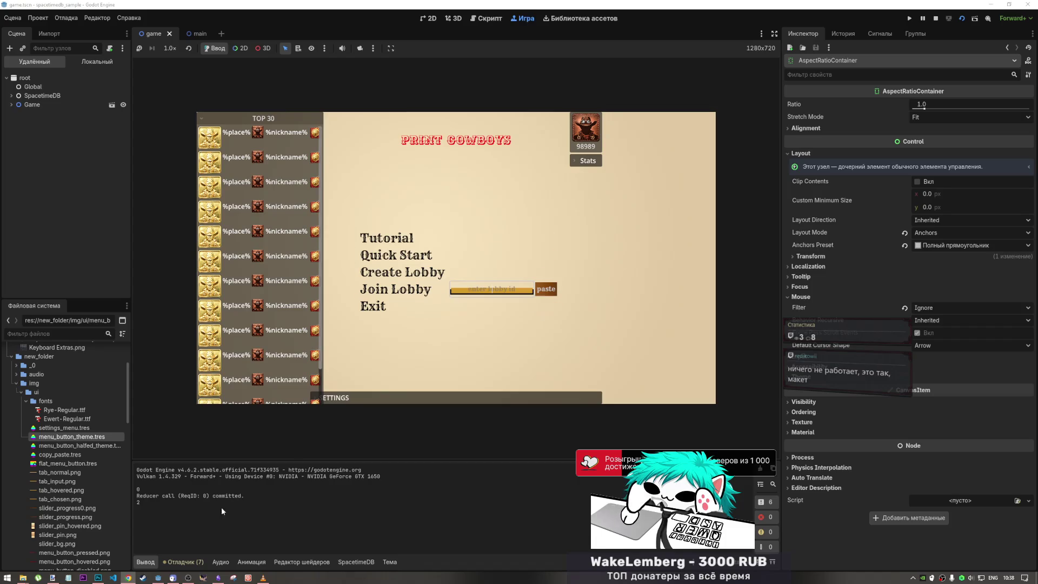
{"action": "left_click", "coordinate": [98, 577]}
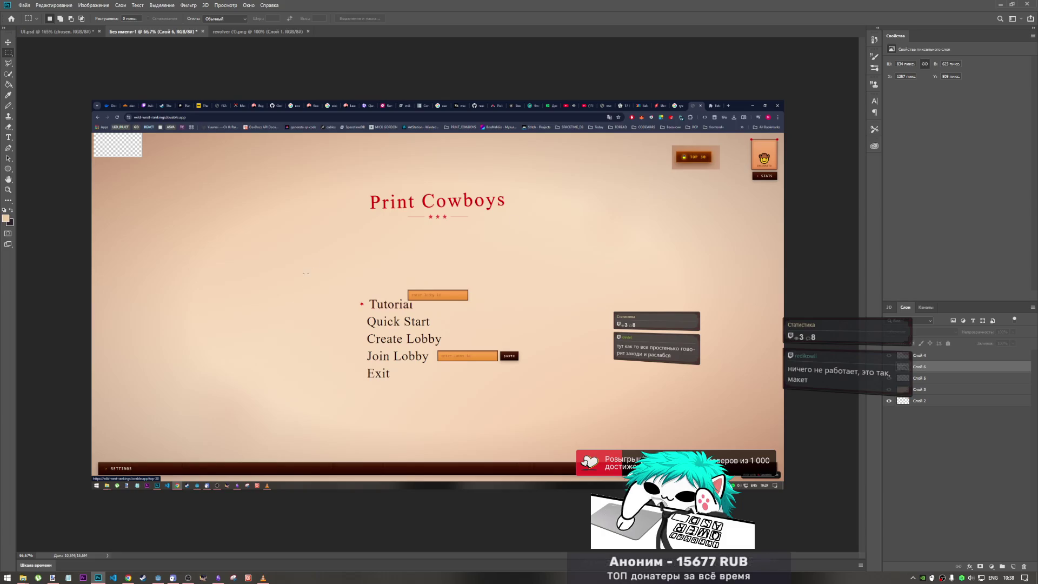
{"action": "left_click", "coordinate": [128, 577]}
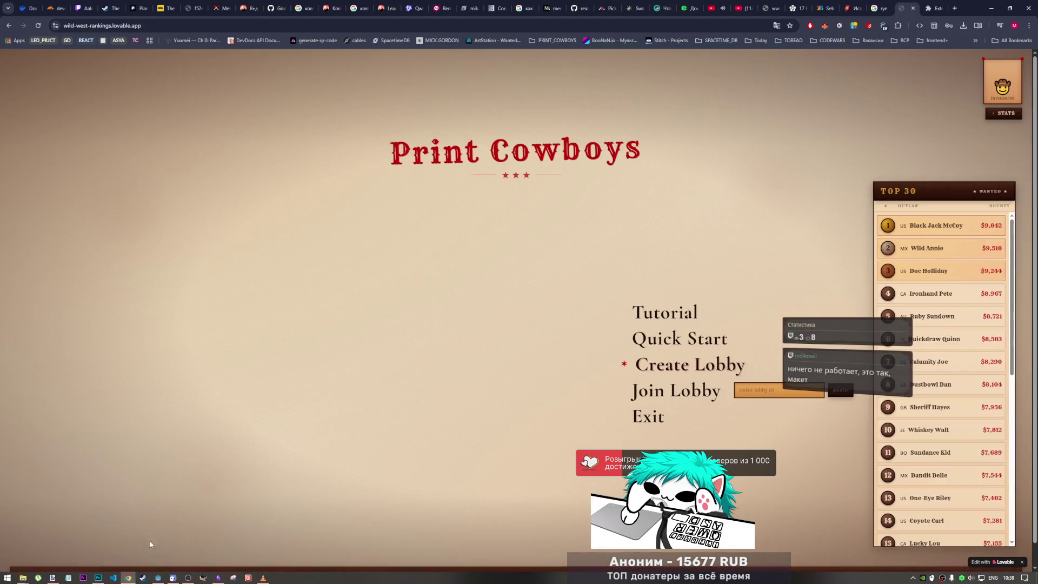
{"action": "left_click", "coordinate": [158, 578]}
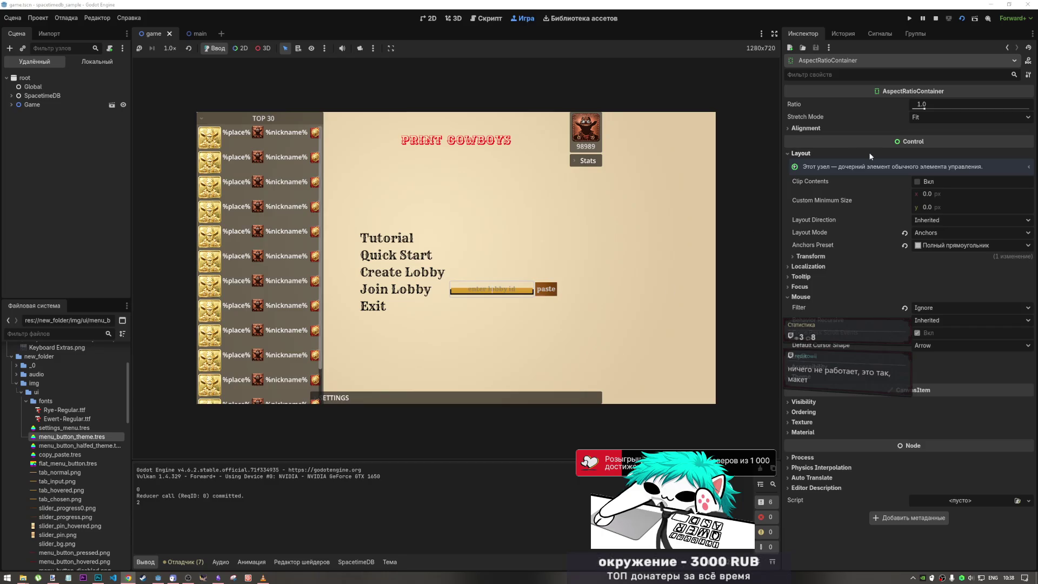
Collapse the TOP 30 leaderboard panel and stop the running game
{"action": "mouse_move", "coordinate": [891, 93]}
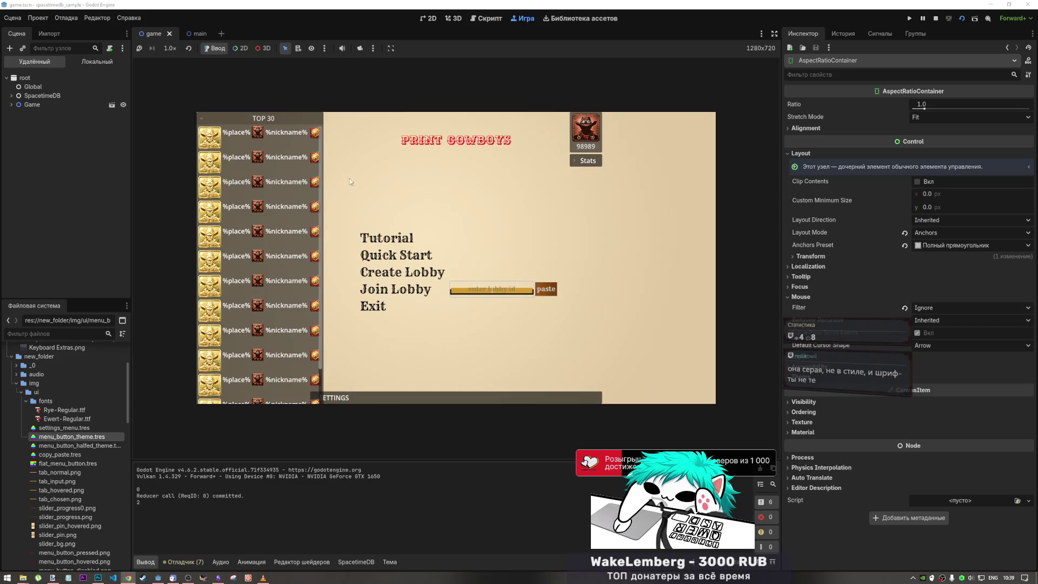
{"action": "left_click", "coordinate": [303, 119]}
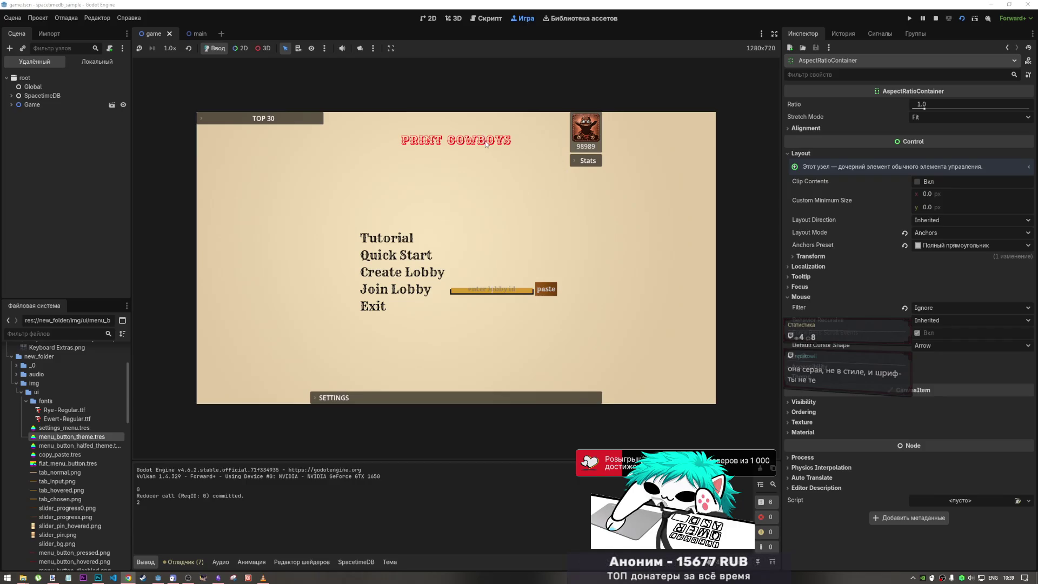
{"action": "left_click", "coordinate": [935, 18]}
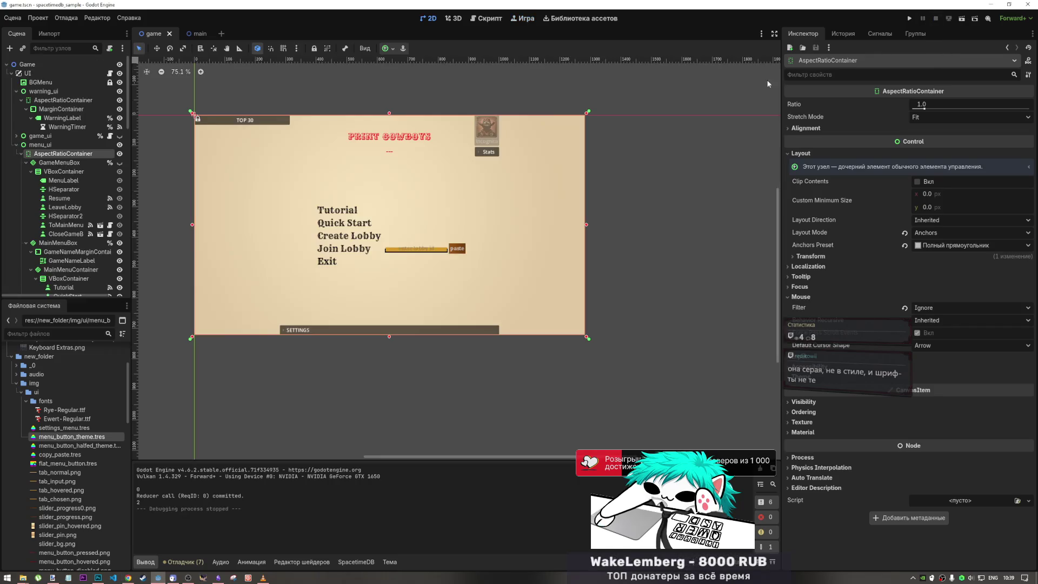
Inspect the PRINT COWBOYS title label, the Stats container and the Ewert-Regular.ttf font
{"action": "left_click", "coordinate": [425, 138]}
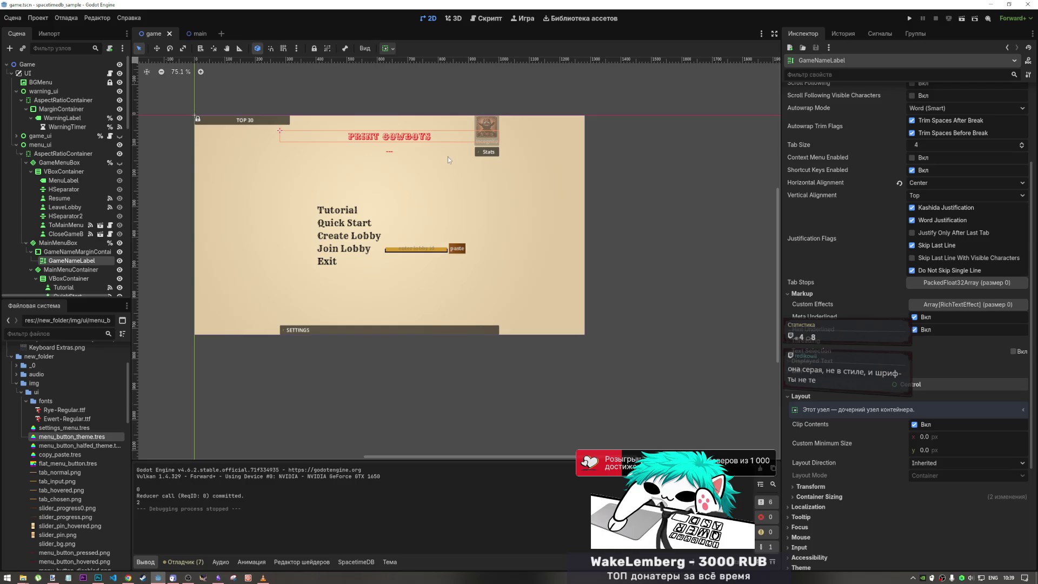
{"action": "left_click", "coordinate": [490, 154]}
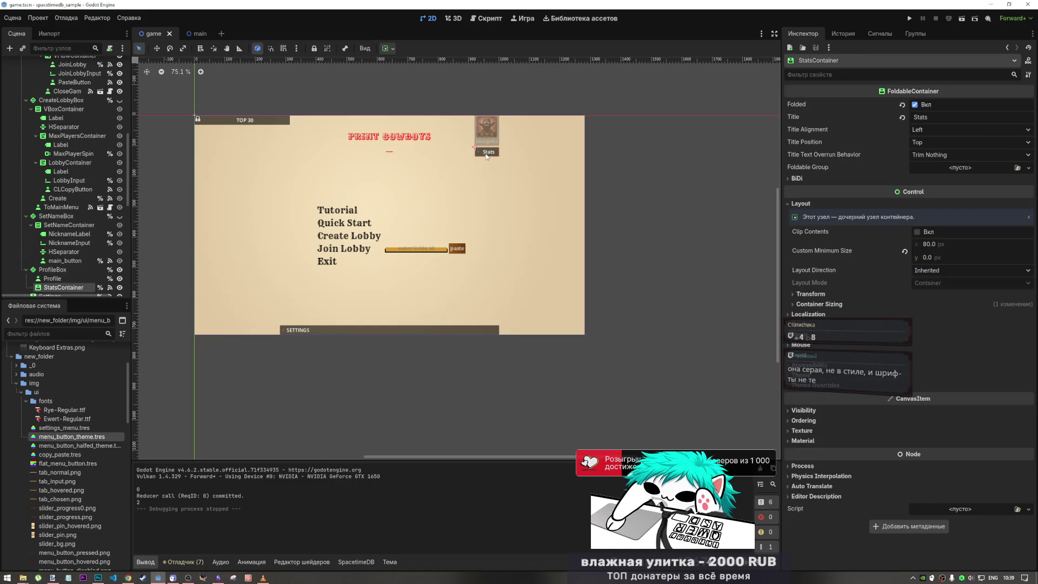
{"action": "left_click", "coordinate": [81, 419]}
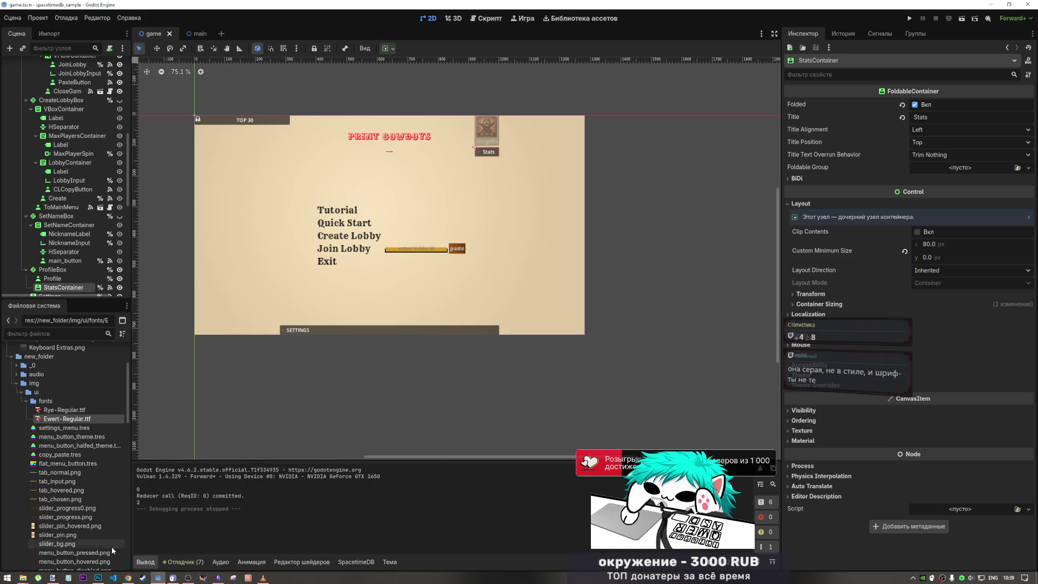
Select menu_button_theme.tres, then switch to the Print Cowboys web page in Chrome
{"action": "mouse_move", "coordinate": [98, 577]}
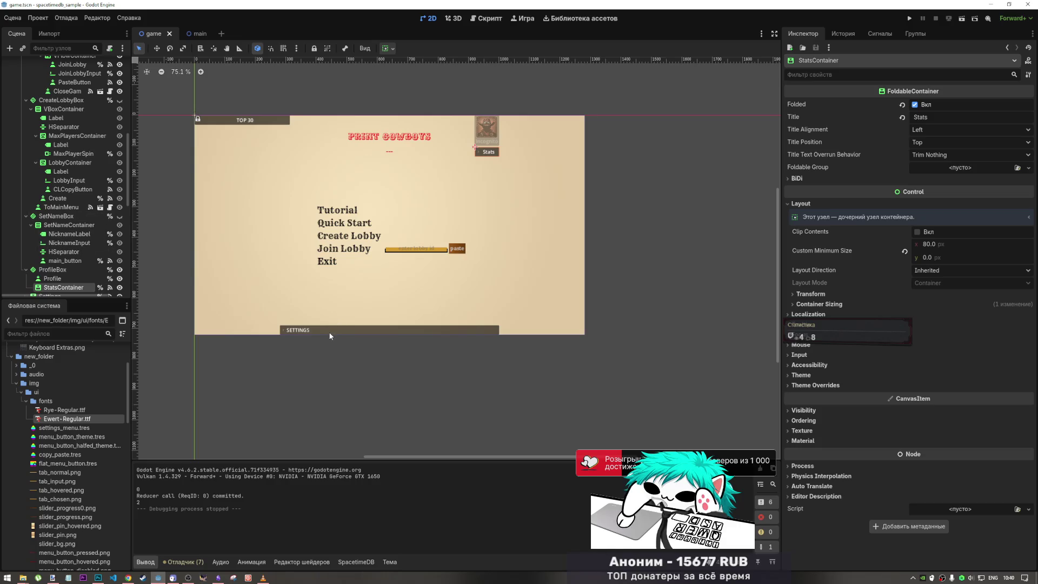
{"action": "left_click", "coordinate": [70, 437]}
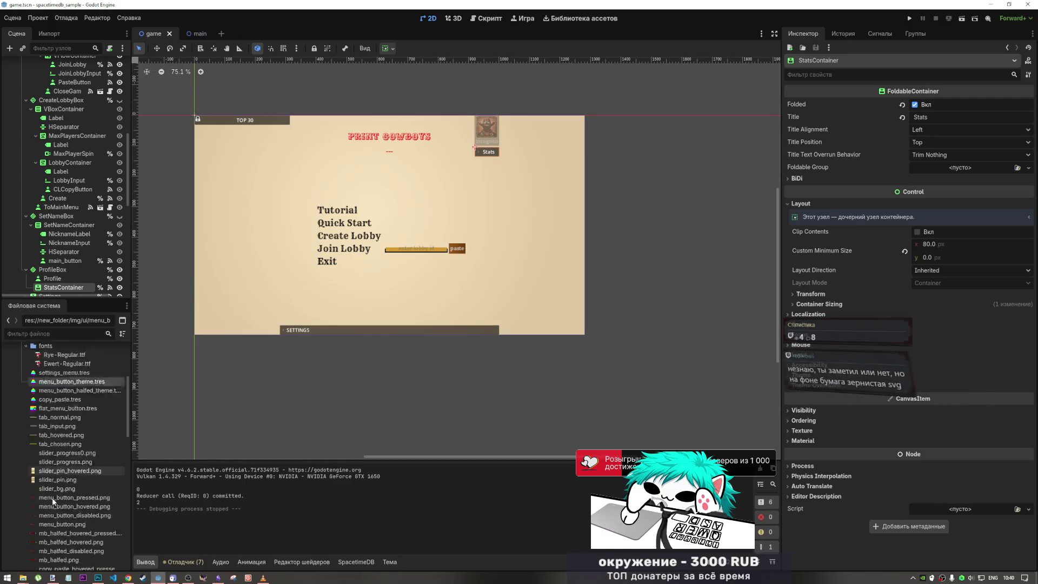
{"action": "scroll", "coordinate": [27, 438], "scroll_direction": "up", "scroll_amount": 2}
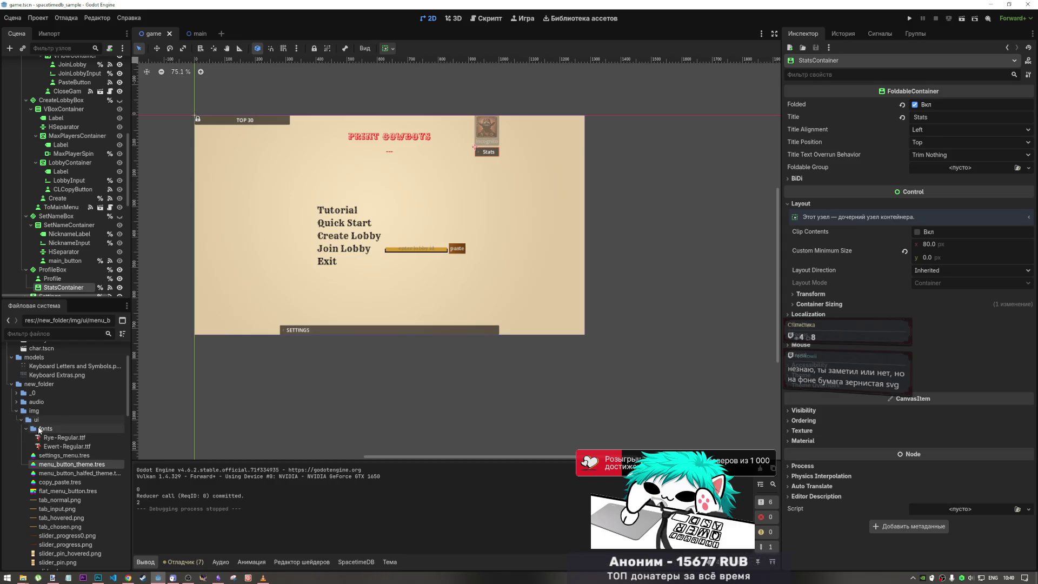
{"action": "left_click", "coordinate": [128, 578]}
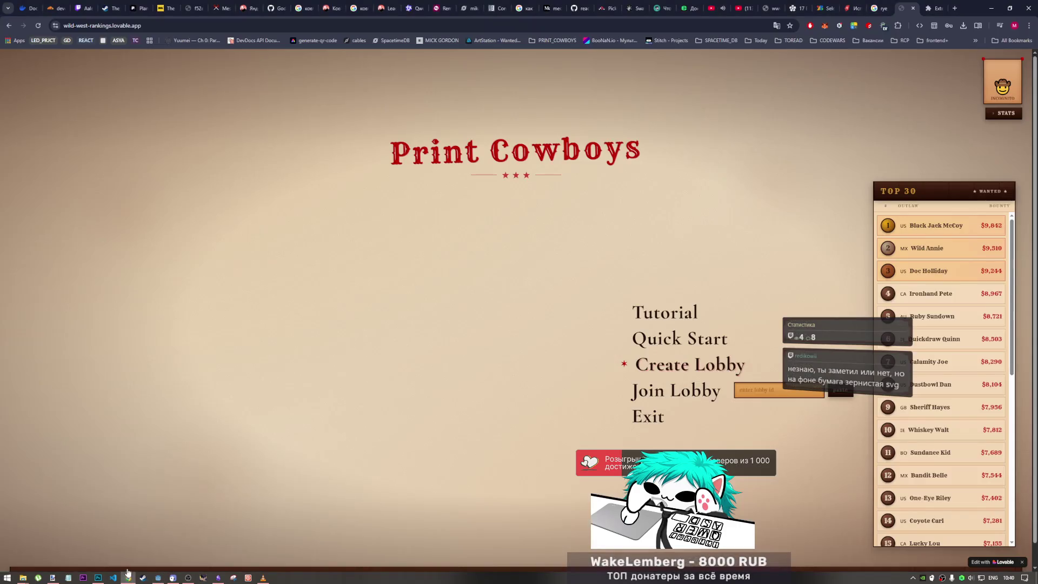
Open Chrome DevTools via Inspect and select the parchment-bg container
{"action": "right_click", "coordinate": [297, 481]}
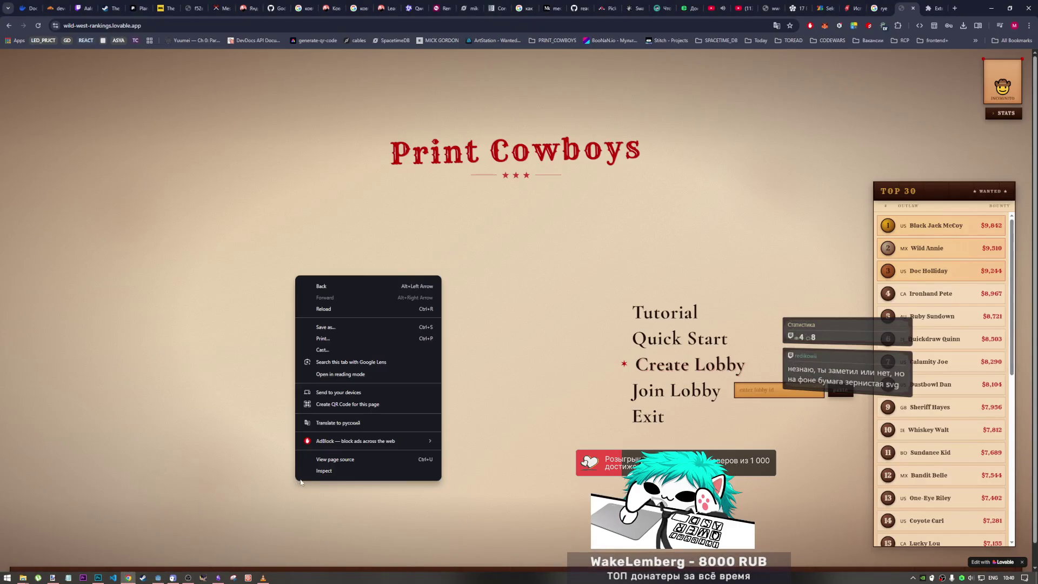
{"action": "left_click", "coordinate": [188, 233]}
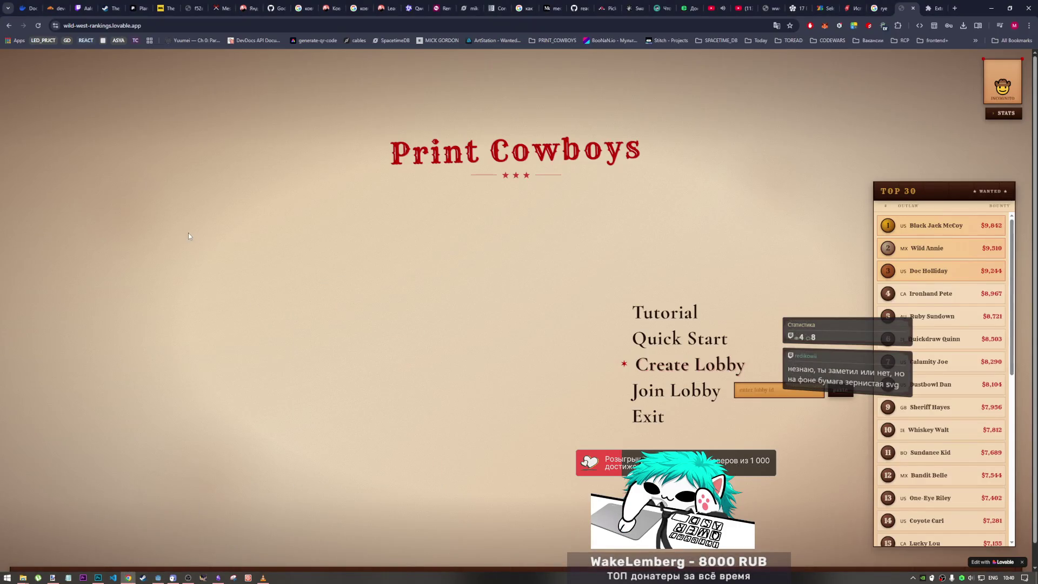
{"action": "right_click", "coordinate": [30, 97]}
{"action": "left_click", "coordinate": [104, 296]}
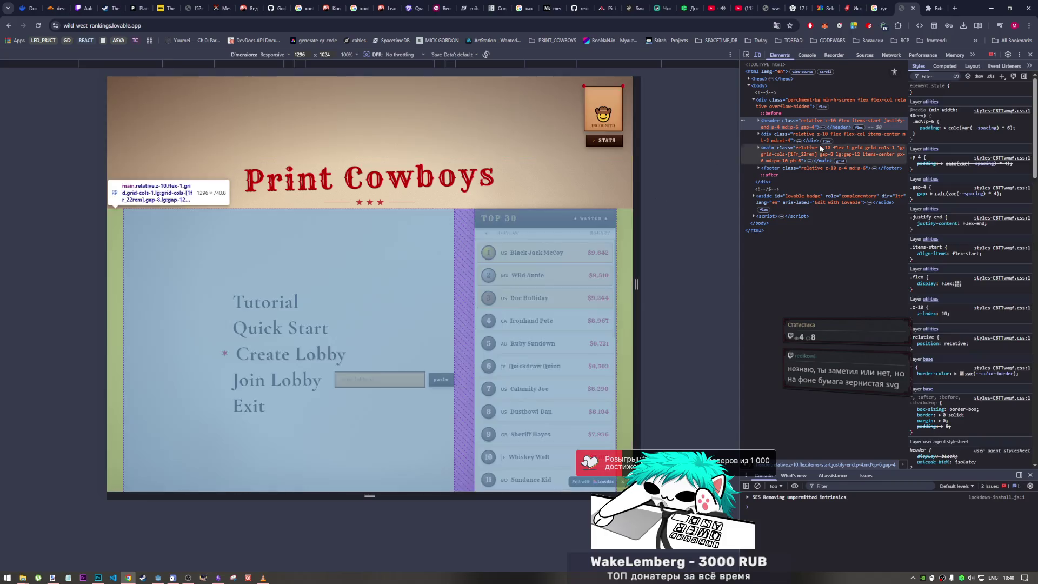
{"action": "left_click", "coordinate": [793, 105]}
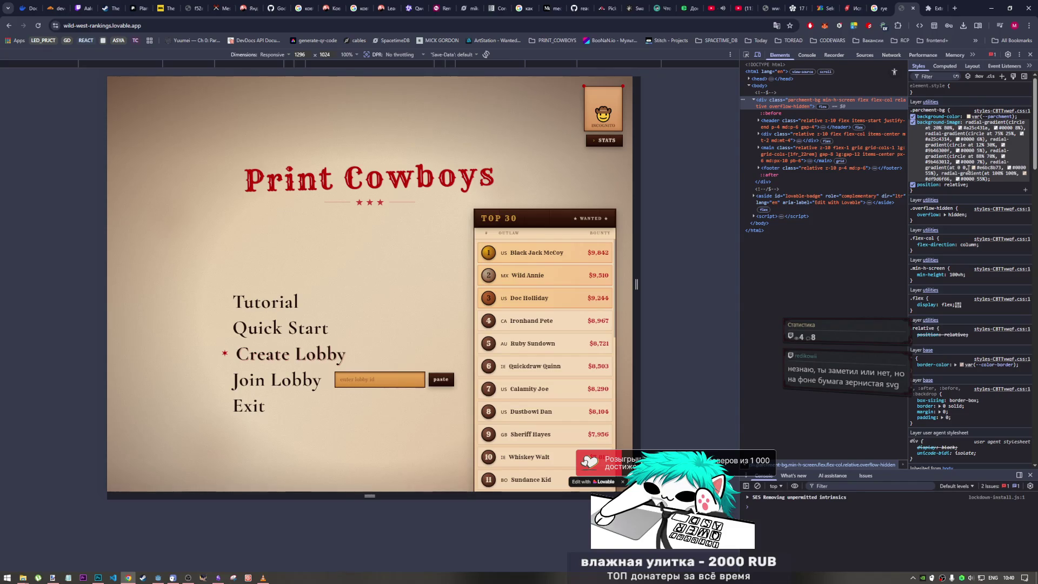
Toggle the parchment background image off and on to compare, then browse the page sources
{"action": "left_click", "coordinate": [914, 122]}
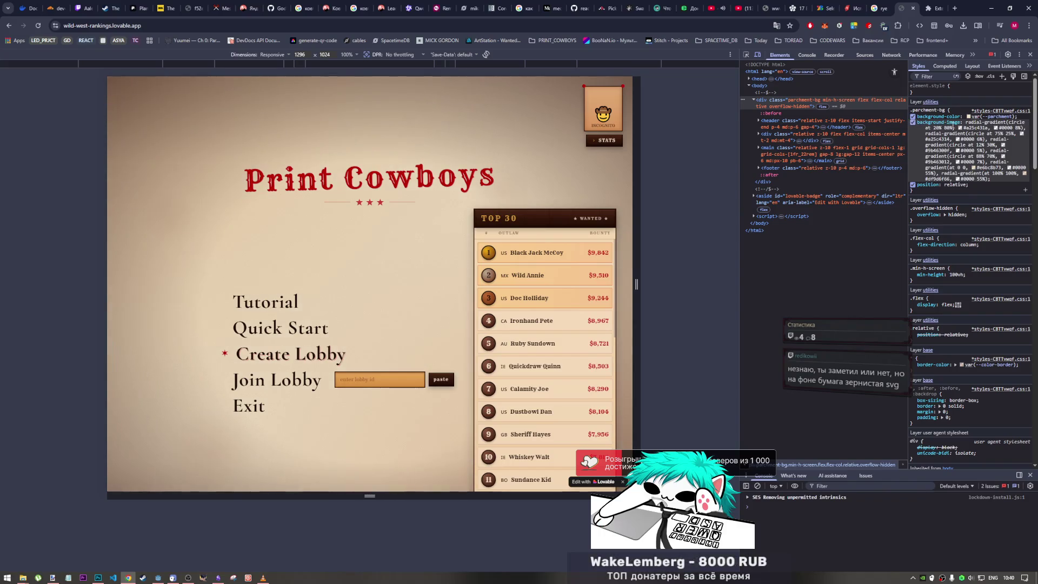
{"action": "left_click", "coordinate": [913, 122]}
{"action": "left_click", "coordinate": [913, 116]}
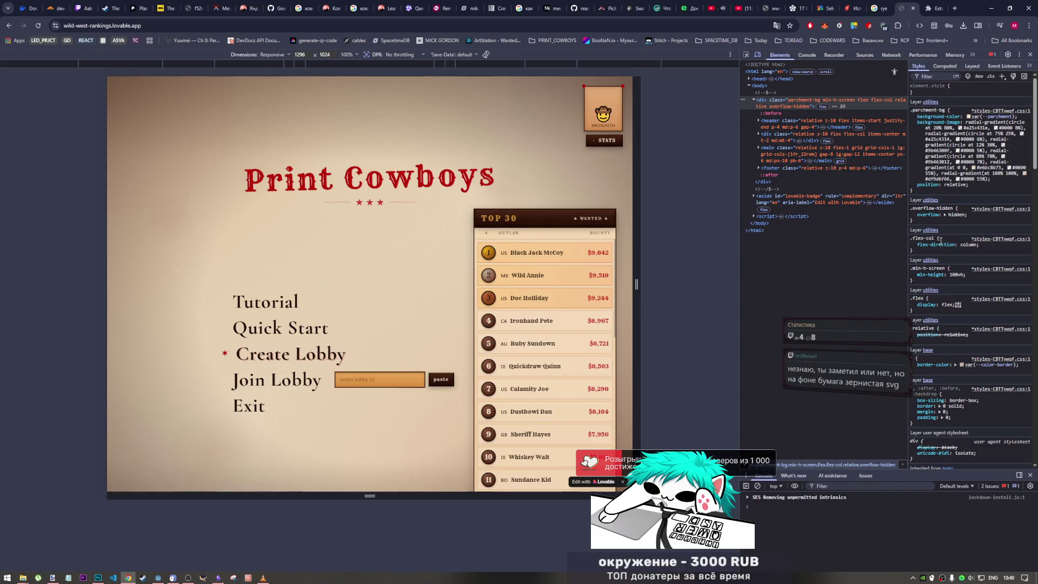
{"action": "left_click", "coordinate": [913, 122]}
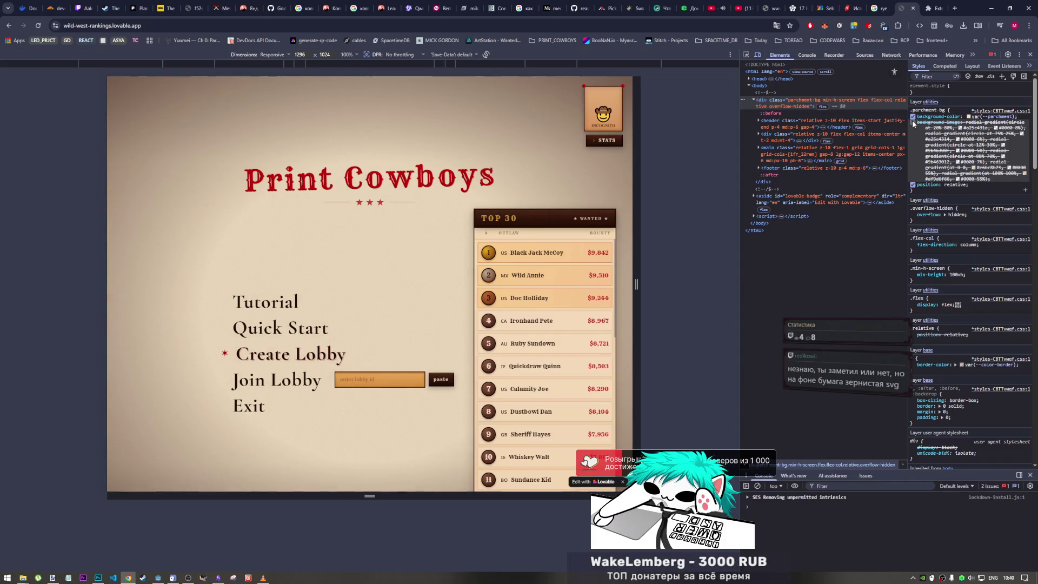
{"action": "left_click", "coordinate": [913, 122]}
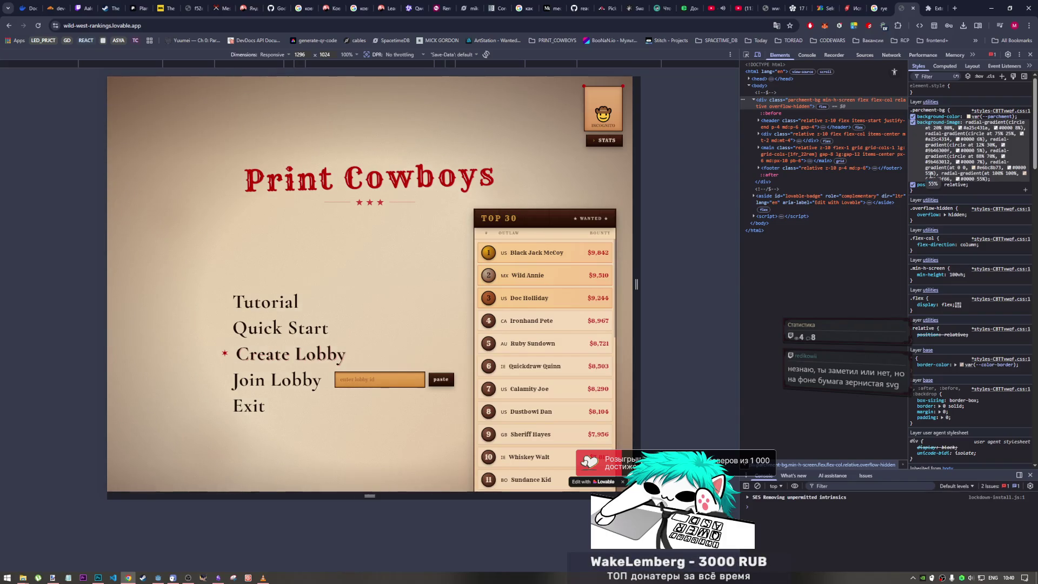
{"action": "scroll", "coordinate": [930, 264], "scroll_direction": "down", "scroll_amount": 3}
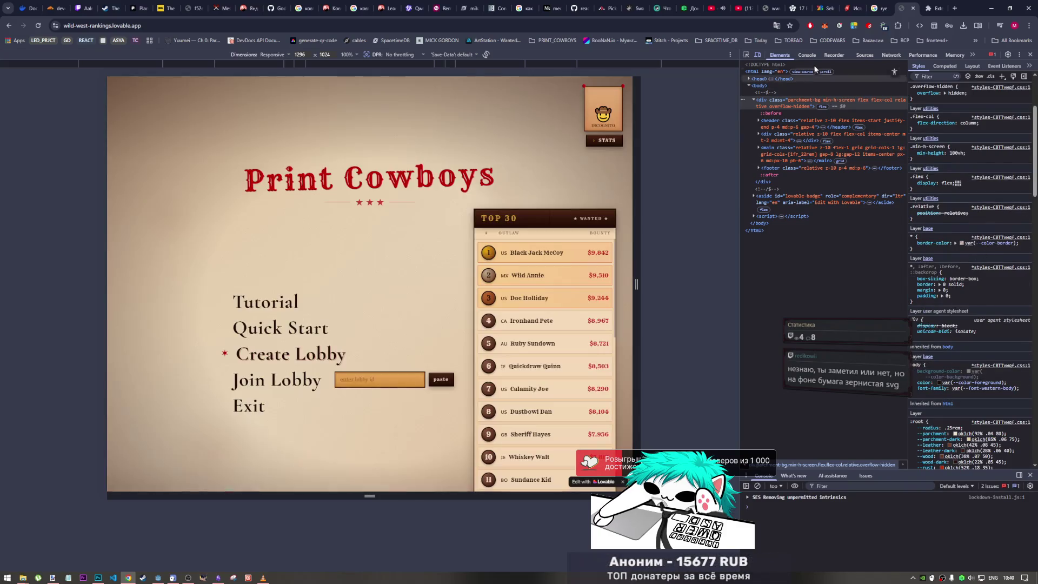
{"action": "left_click", "coordinate": [860, 55]}
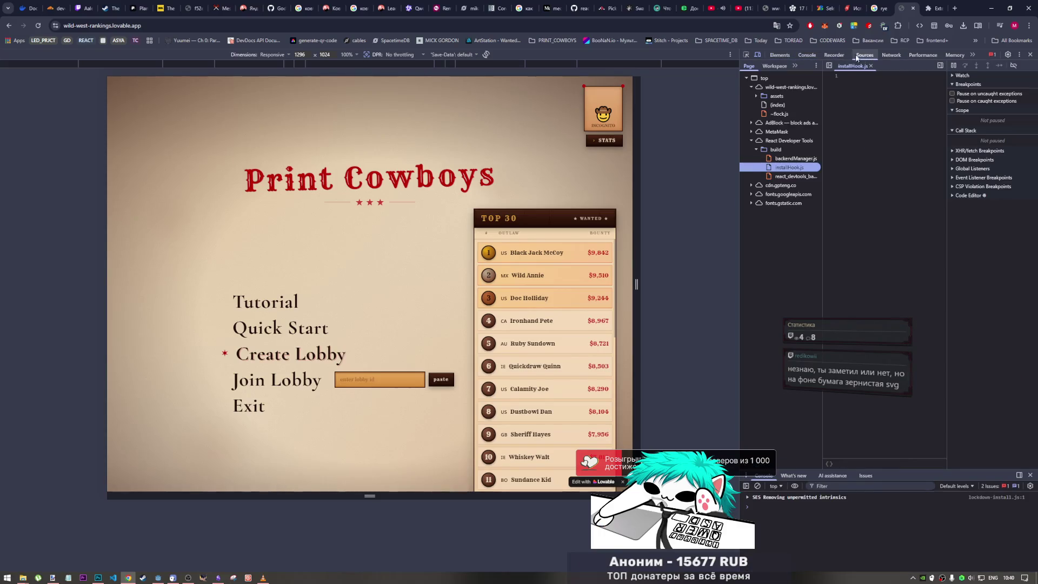
Open the backendManager.js, index bundle, (index) and ~flock.js sources
{"action": "left_click", "coordinate": [795, 159]}
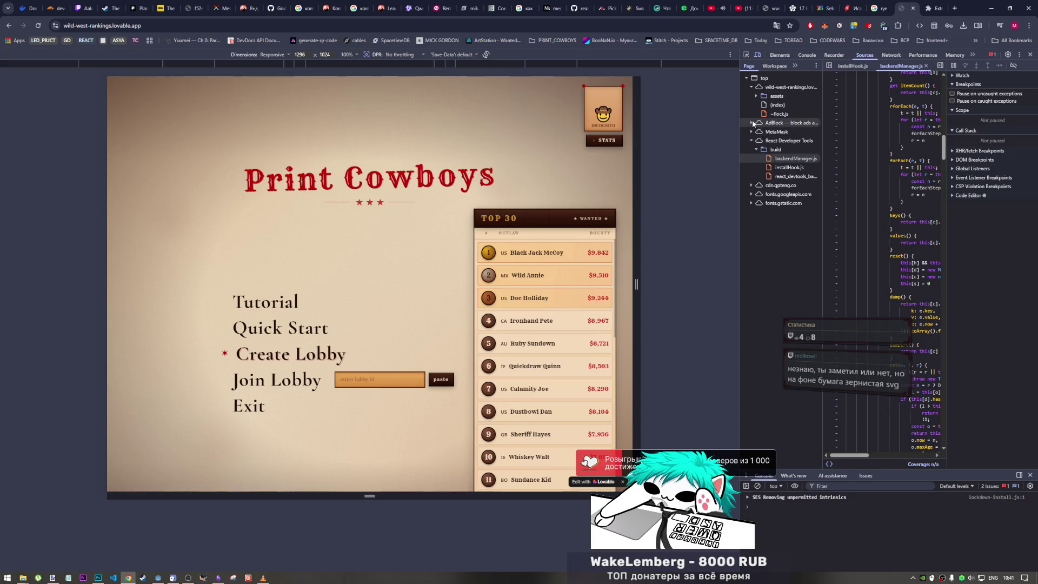
{"action": "left_click", "coordinate": [777, 95]}
{"action": "left_click", "coordinate": [792, 105]}
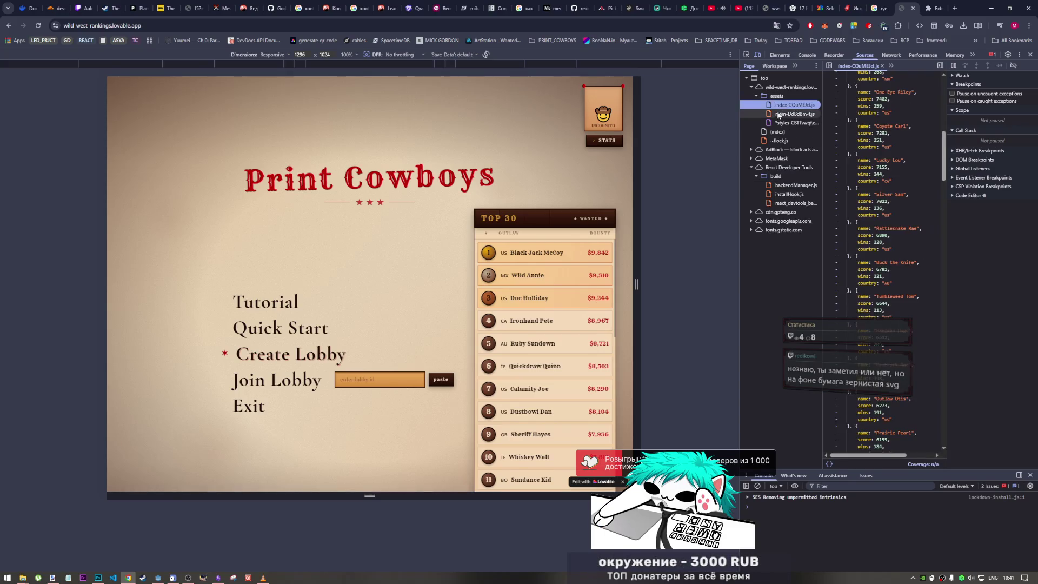
{"action": "left_click", "coordinate": [779, 115]}
{"action": "left_click", "coordinate": [767, 132]}
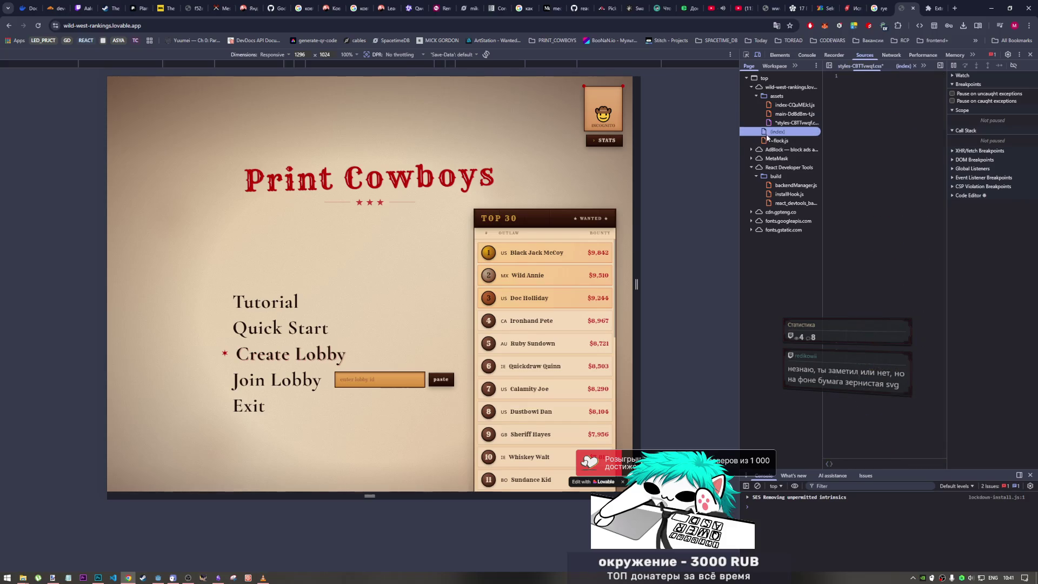
{"action": "left_click", "coordinate": [778, 141]}
{"action": "left_click", "coordinate": [756, 96]}
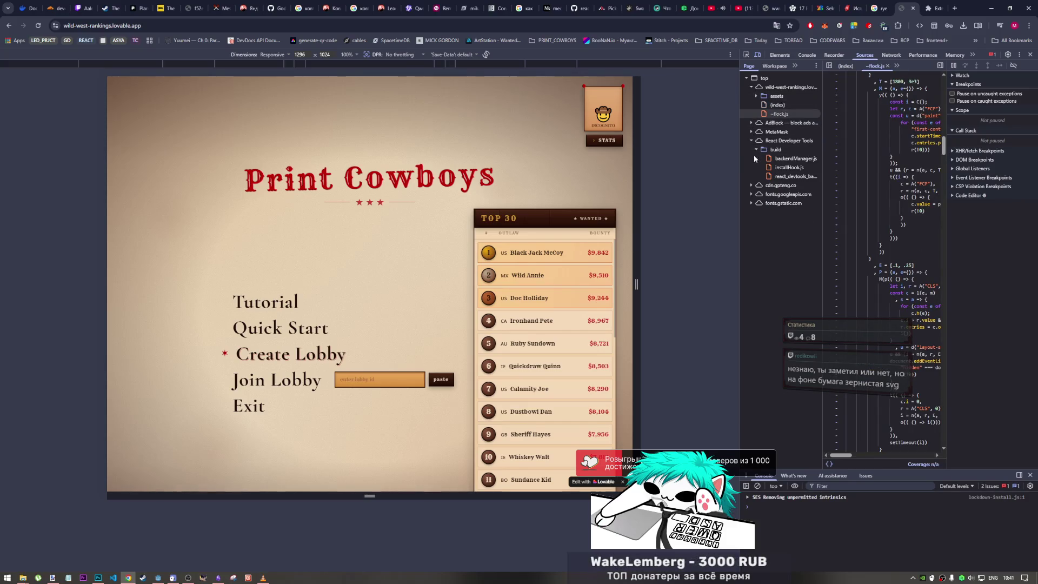
Expand the cdn.gpteng.co and fonts.gstatic.com font folders, preview the variable font, and start the element picker
{"action": "left_click", "coordinate": [752, 185]}
{"action": "left_click", "coordinate": [757, 194]}
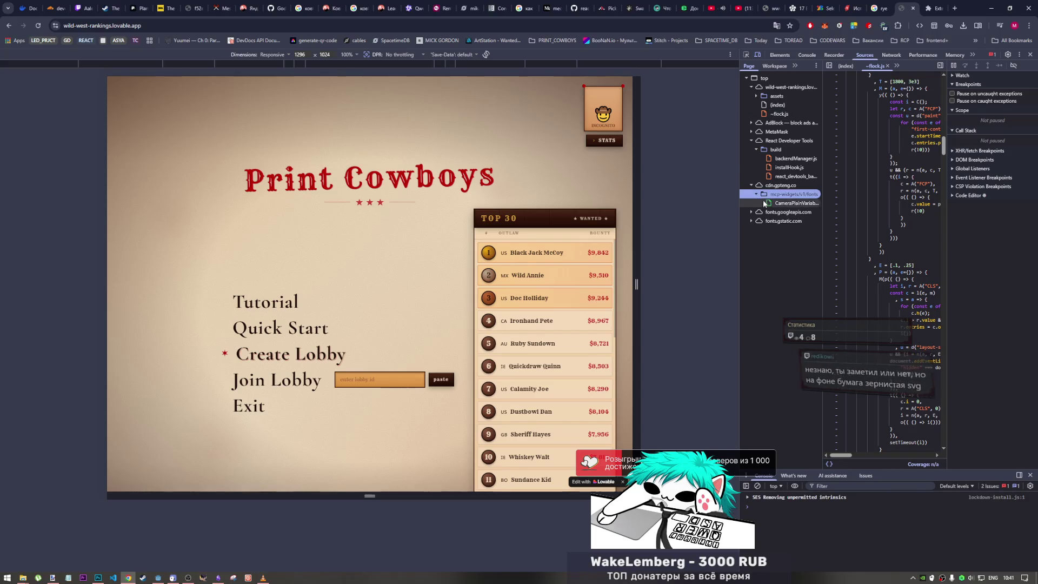
{"action": "left_click", "coordinate": [764, 204]}
{"action": "left_click", "coordinate": [765, 212]}
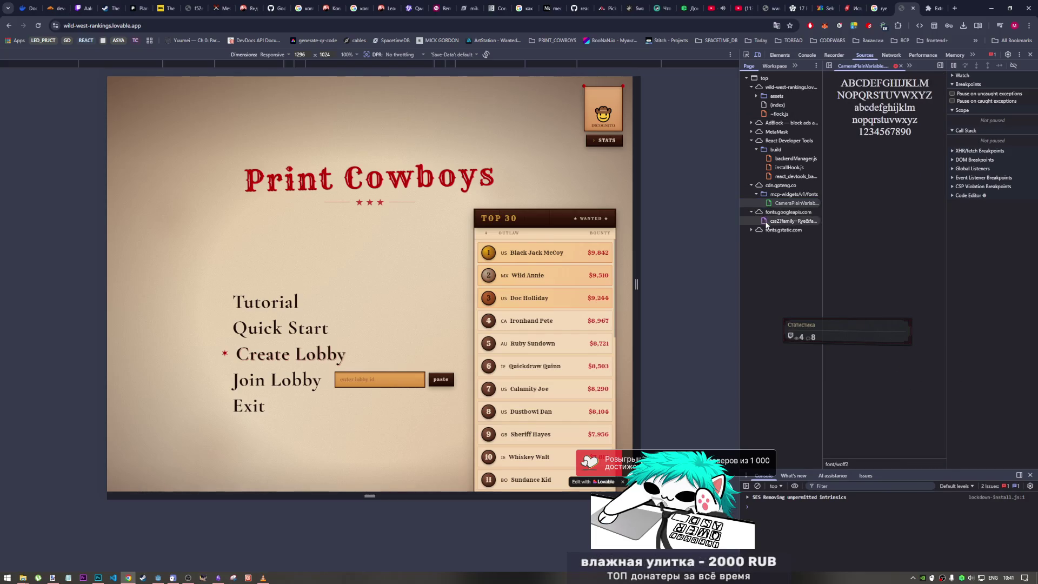
{"action": "left_click", "coordinate": [767, 230]}
{"action": "left_click", "coordinate": [767, 238]}
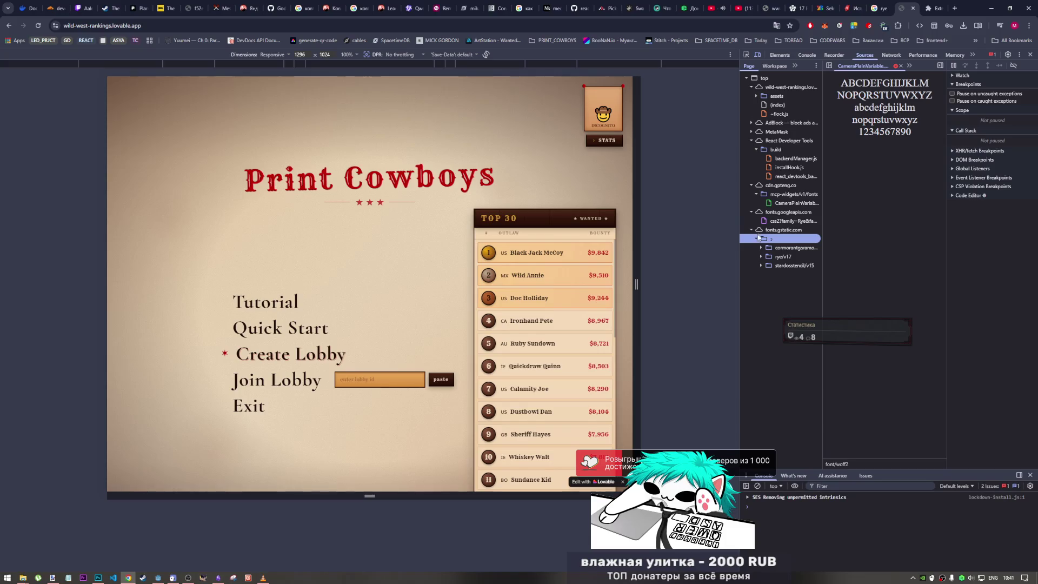
{"action": "left_click", "coordinate": [779, 194]}
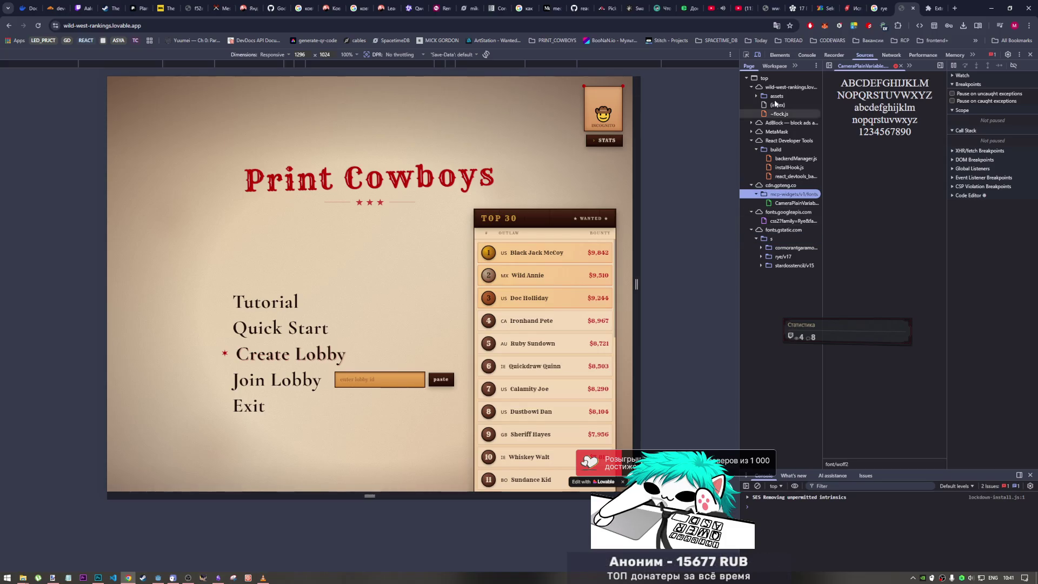
{"action": "left_click", "coordinate": [746, 55]}
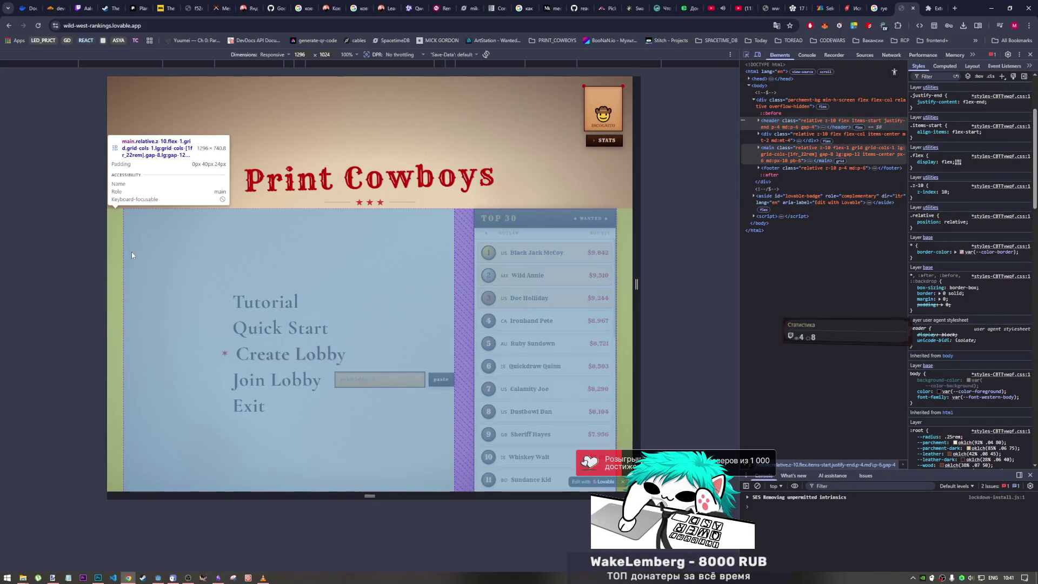
Select div.parchment-bg and switch off its background colour and gradient image
{"action": "left_click", "coordinate": [110, 80]}
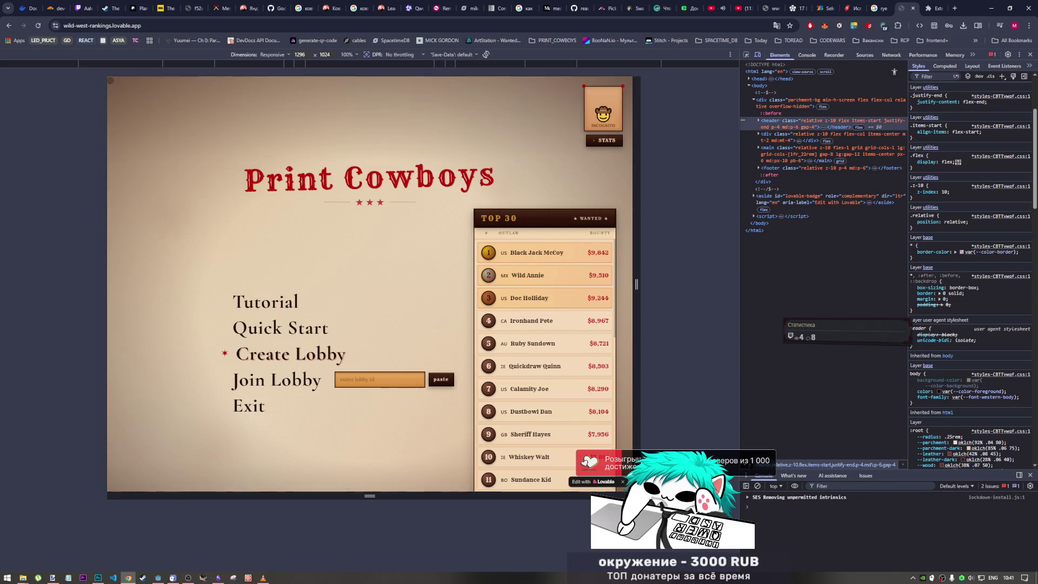
{"action": "left_click", "coordinate": [842, 105]}
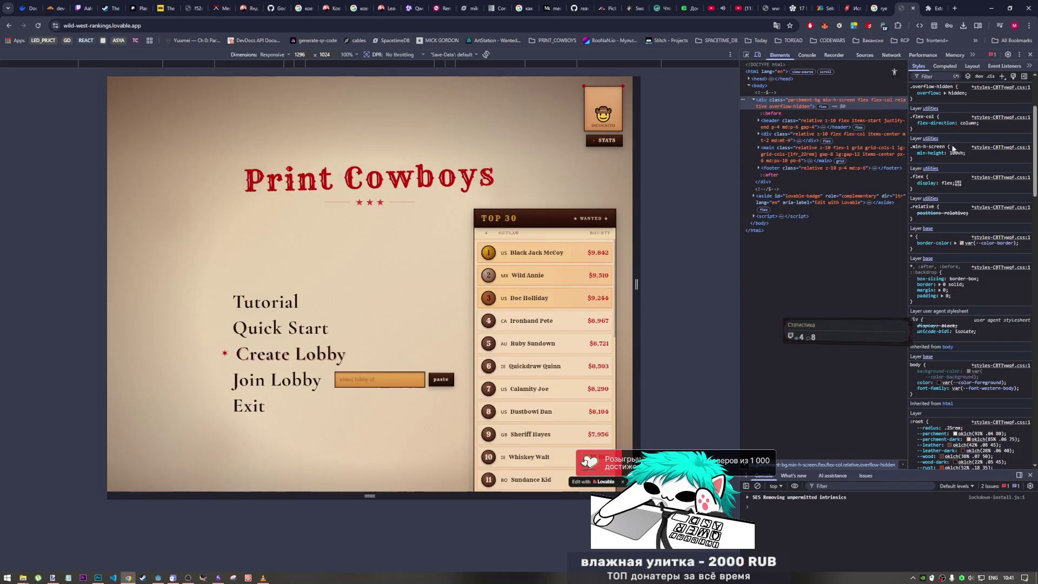
{"action": "scroll", "coordinate": [953, 198], "scroll_direction": "up", "scroll_amount": 2}
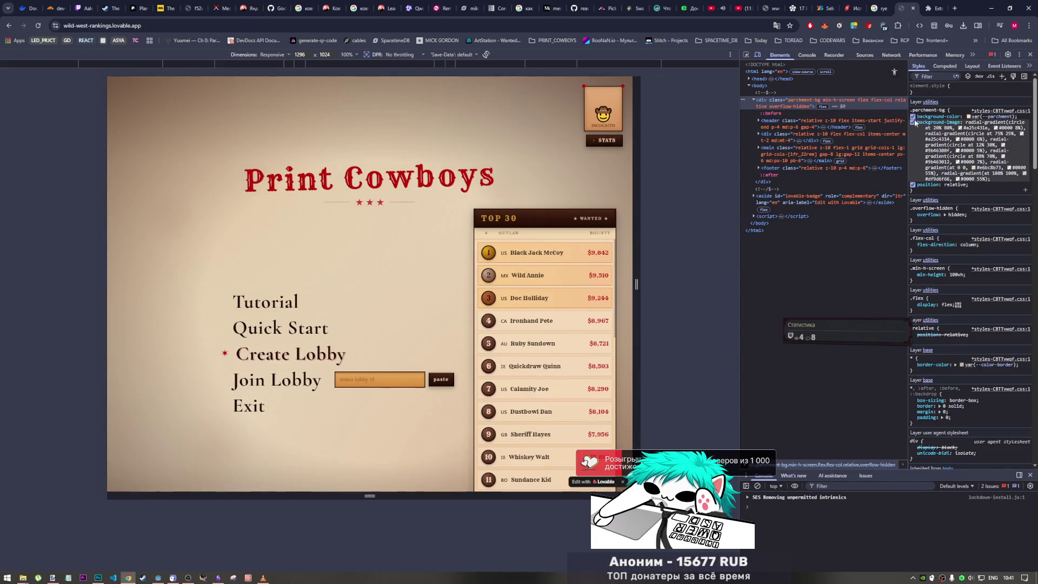
{"action": "left_click", "coordinate": [913, 117]}
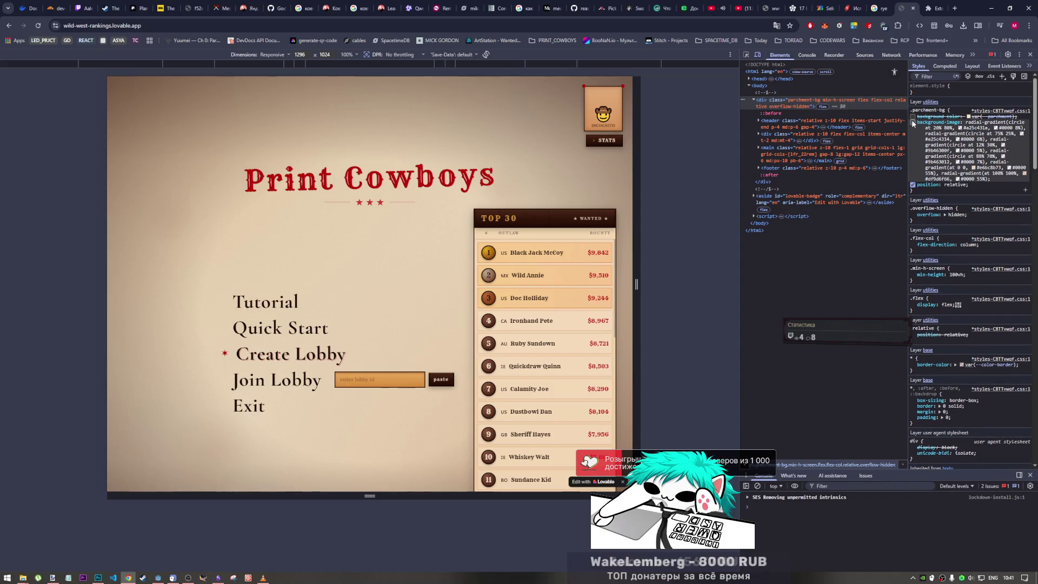
{"action": "left_click", "coordinate": [913, 123]}
Toggle the container's relative position and the global border-color rule off and back on
{"action": "left_click", "coordinate": [913, 185]}
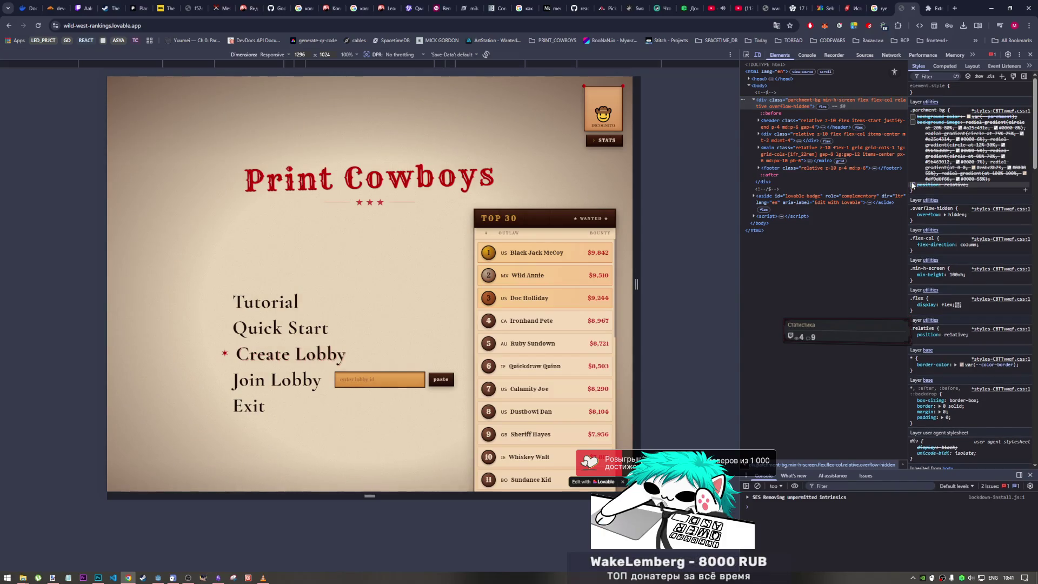
{"action": "left_click", "coordinate": [913, 184]}
{"action": "scroll", "coordinate": [952, 317], "scroll_direction": "down", "scroll_amount": 3}
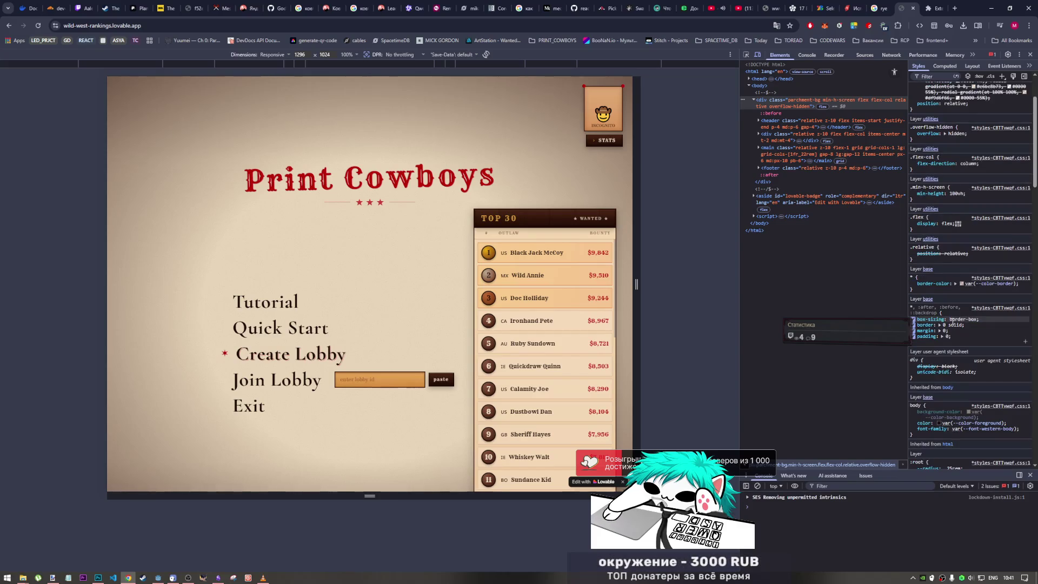
{"action": "left_click", "coordinate": [913, 284]}
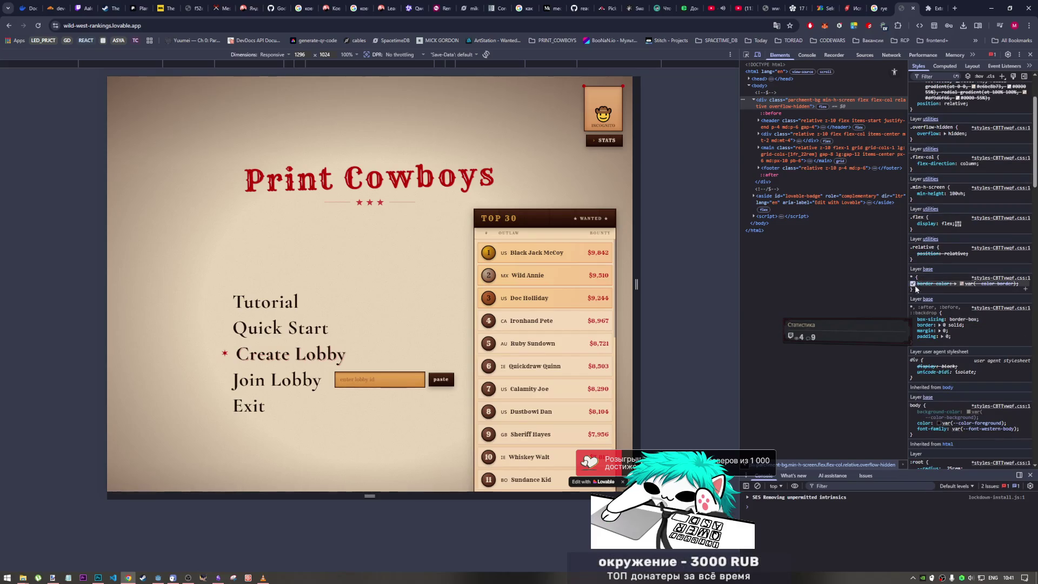
{"action": "left_click", "coordinate": [913, 284]}
{"action": "scroll", "coordinate": [931, 379], "scroll_direction": "down", "scroll_amount": 3}
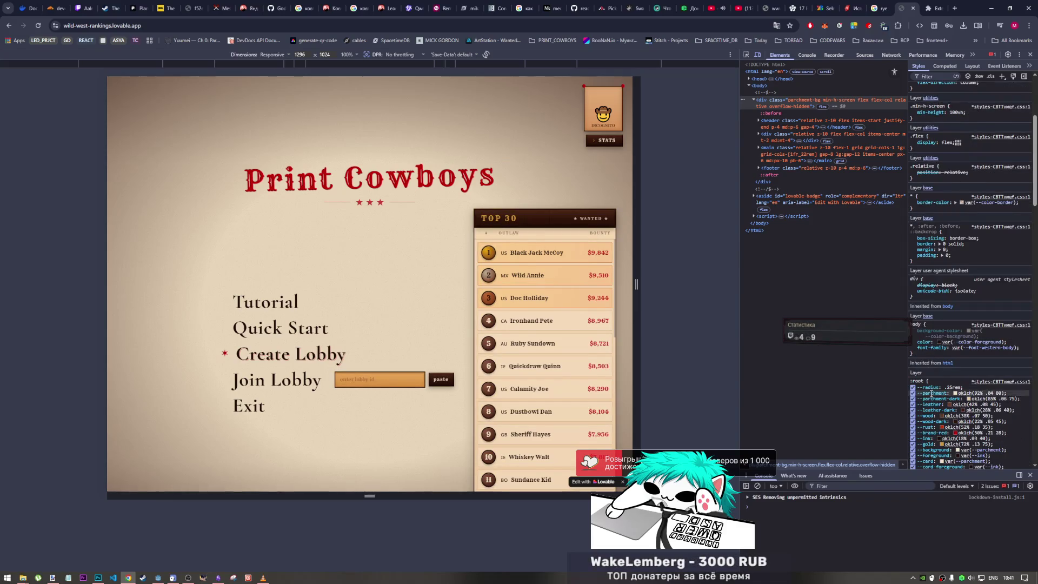
{"action": "scroll", "coordinate": [931, 393], "scroll_direction": "down", "scroll_amount": 7}
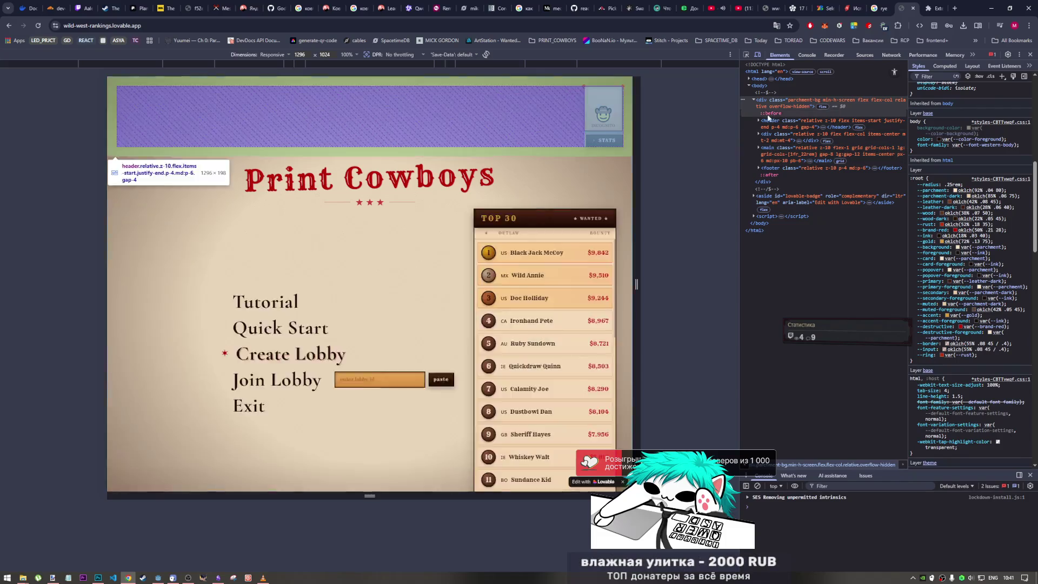
Inspect the header element and expand the Lovable badge's children
{"action": "left_click", "coordinate": [758, 120]}
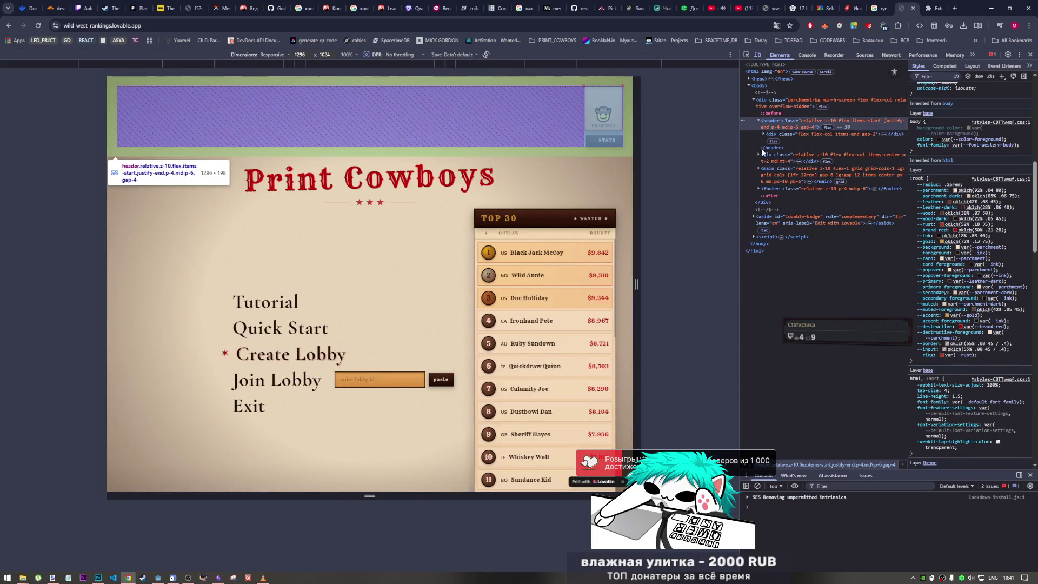
{"action": "left_click", "coordinate": [755, 217]}
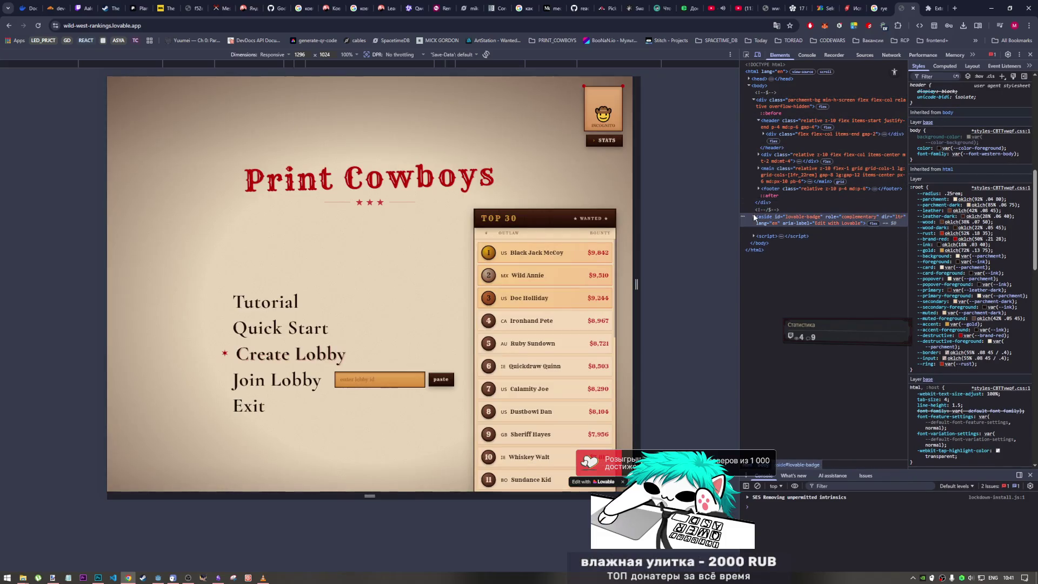
{"action": "left_click", "coordinate": [754, 217]}
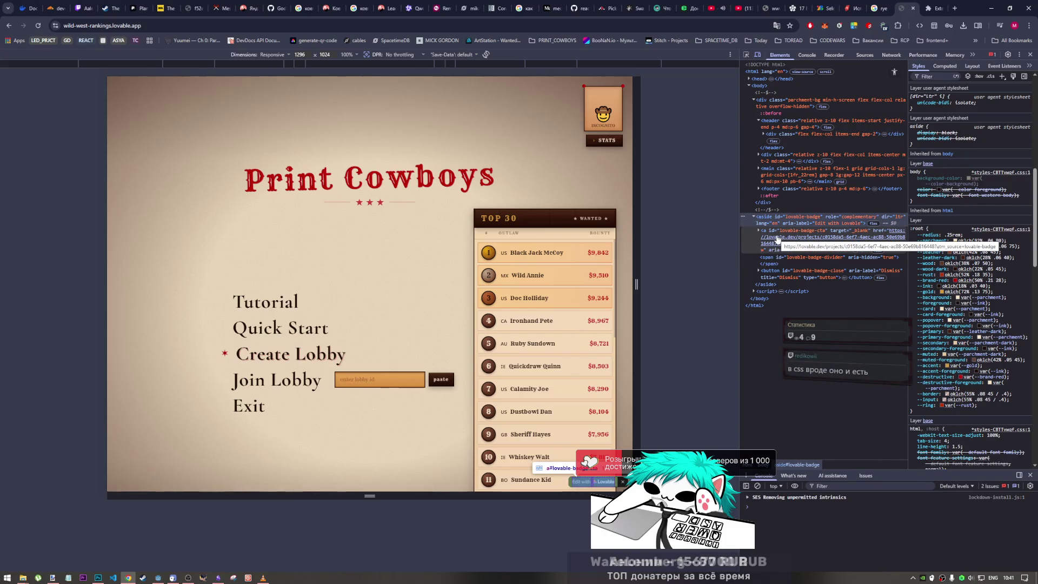
{"action": "scroll", "coordinate": [949, 234], "scroll_direction": "up", "scroll_amount": 6}
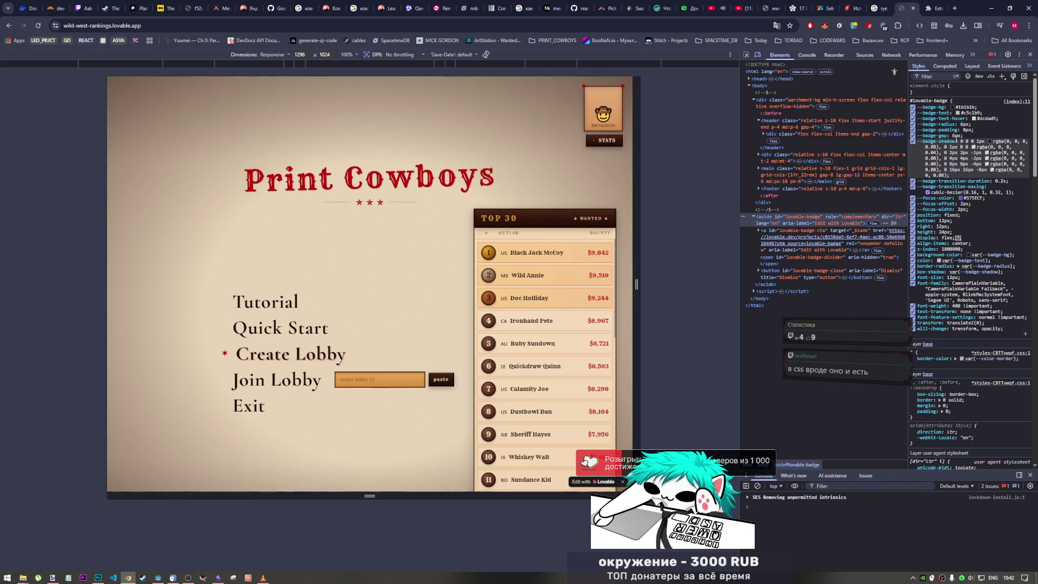
Try an 'svg' styles filter, clear it, then reselect parchment-bg via body and html
{"action": "left_click", "coordinate": [941, 76]}
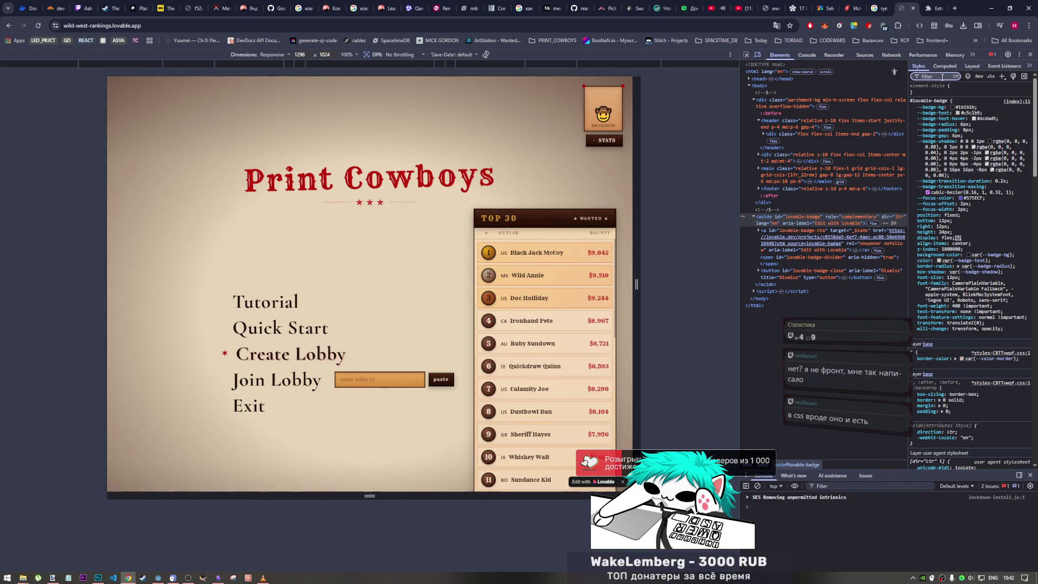
{"action": "type", "text": "svg"}
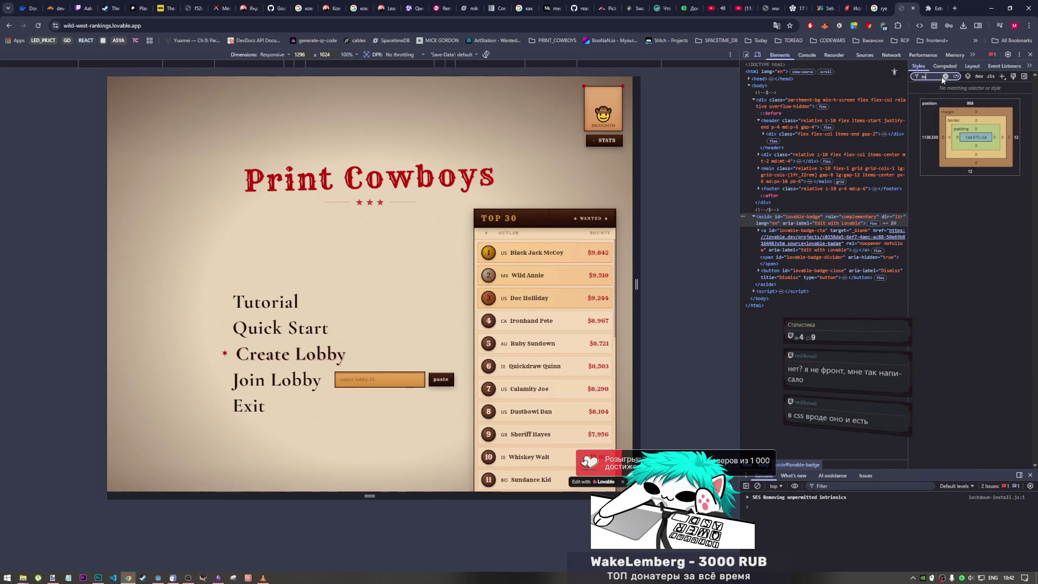
{"action": "left_click", "coordinate": [944, 77]}
{"action": "left_click", "coordinate": [833, 298]}
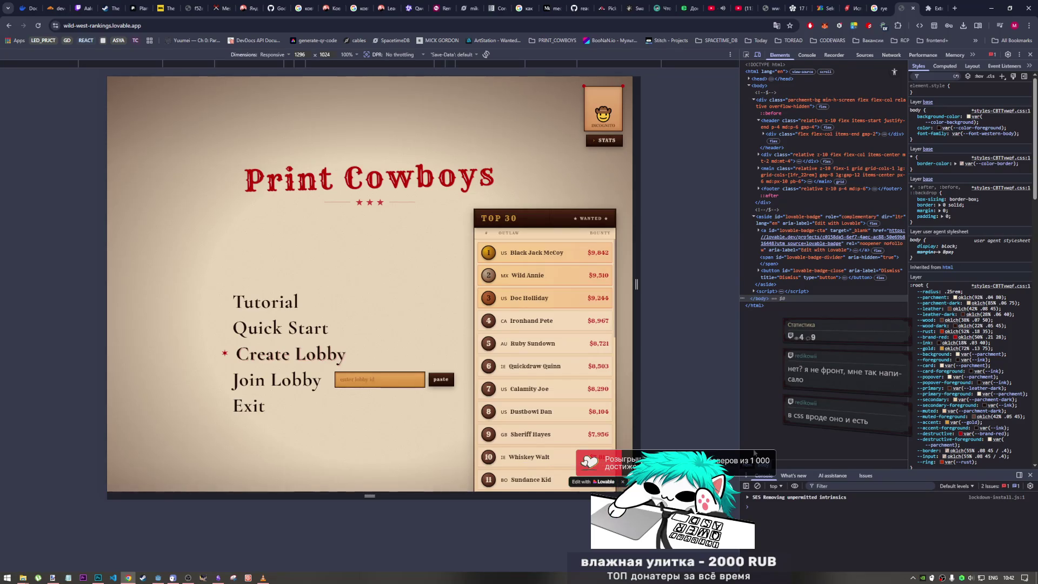
{"action": "key", "text": "Left"}
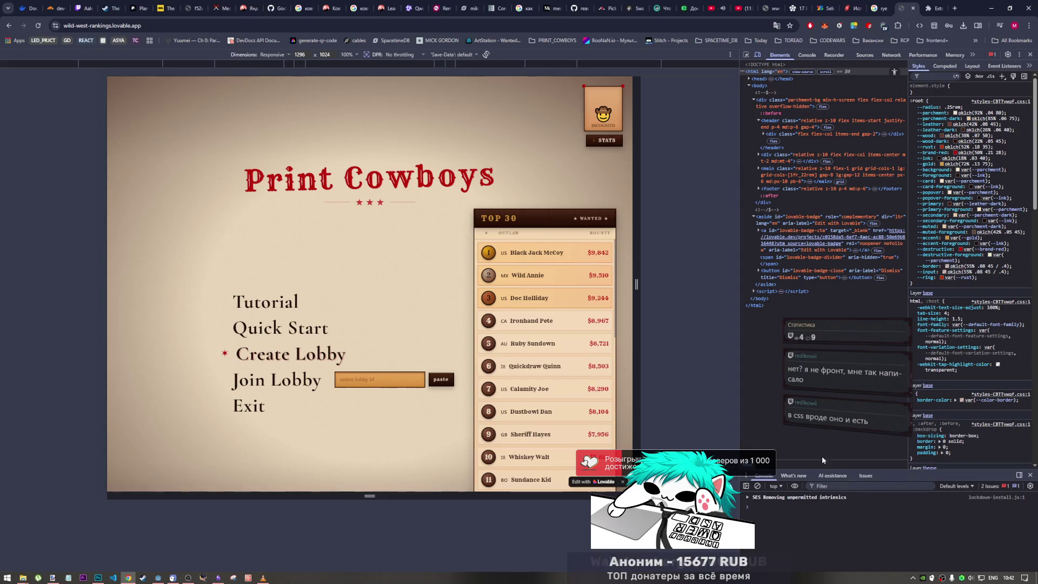
{"action": "left_click", "coordinate": [755, 104]}
{"action": "right_click", "coordinate": [752, 104]}
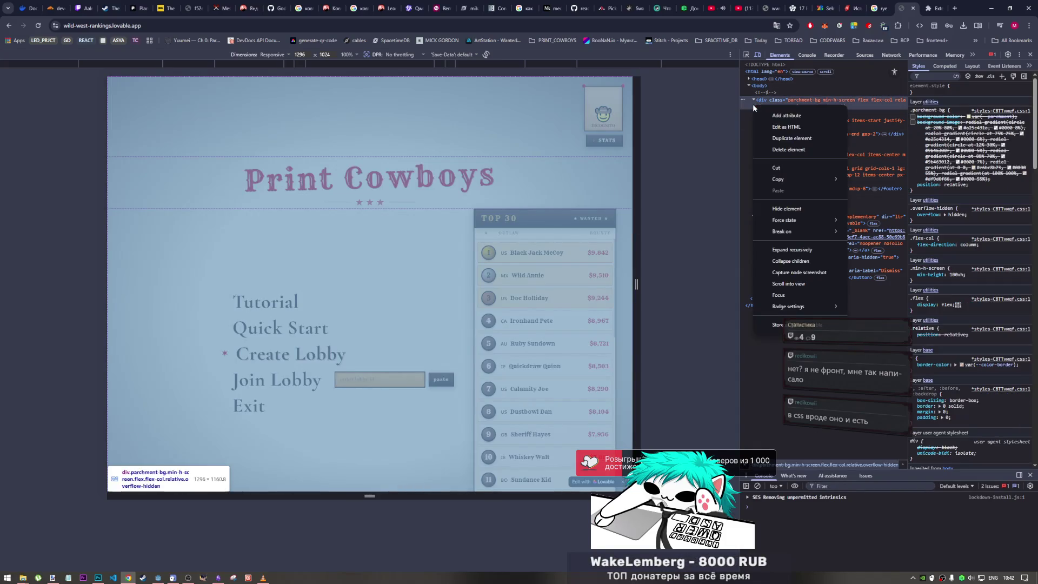
Expand the title block, then restore the parchment-bg background colour
{"action": "left_click", "coordinate": [756, 359]}
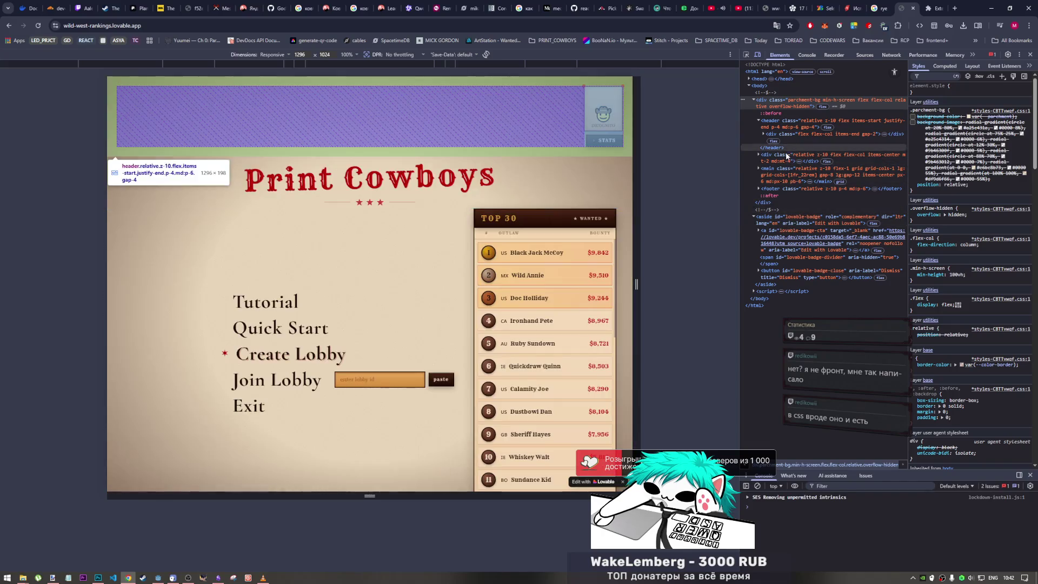
{"action": "left_click", "coordinate": [771, 156]}
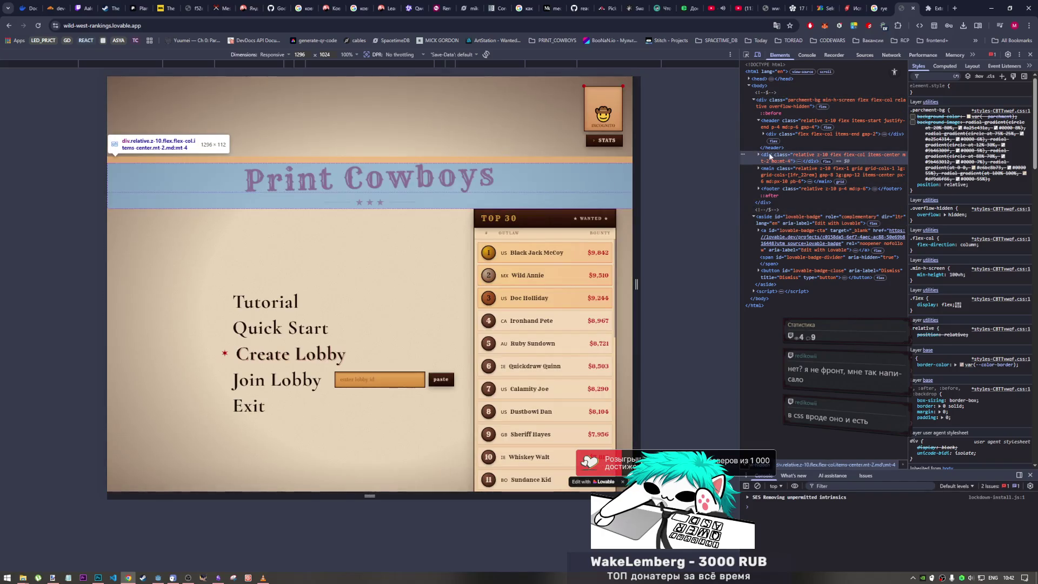
{"action": "left_click", "coordinate": [759, 155]}
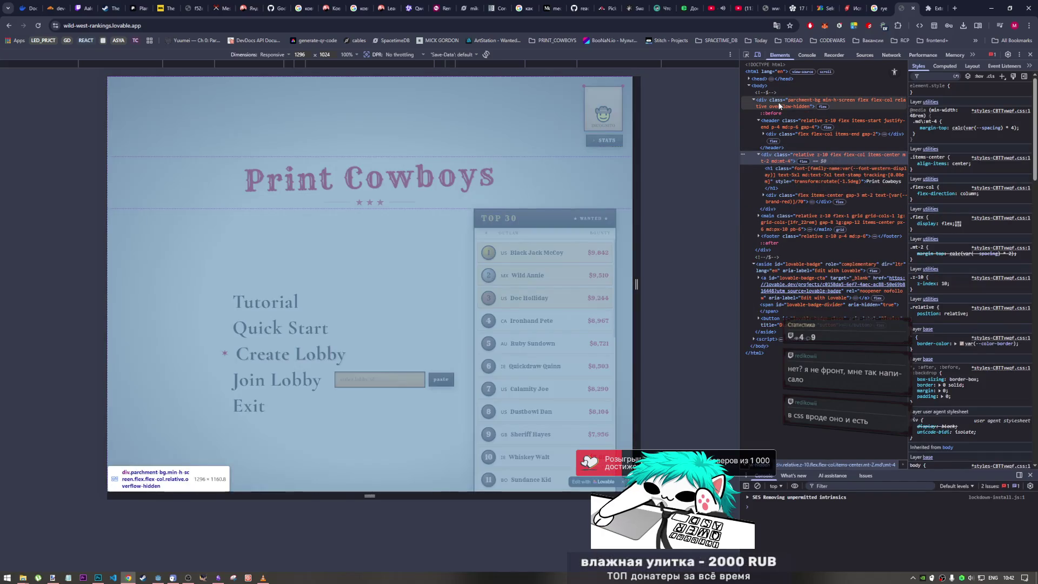
{"action": "left_click", "coordinate": [781, 103]}
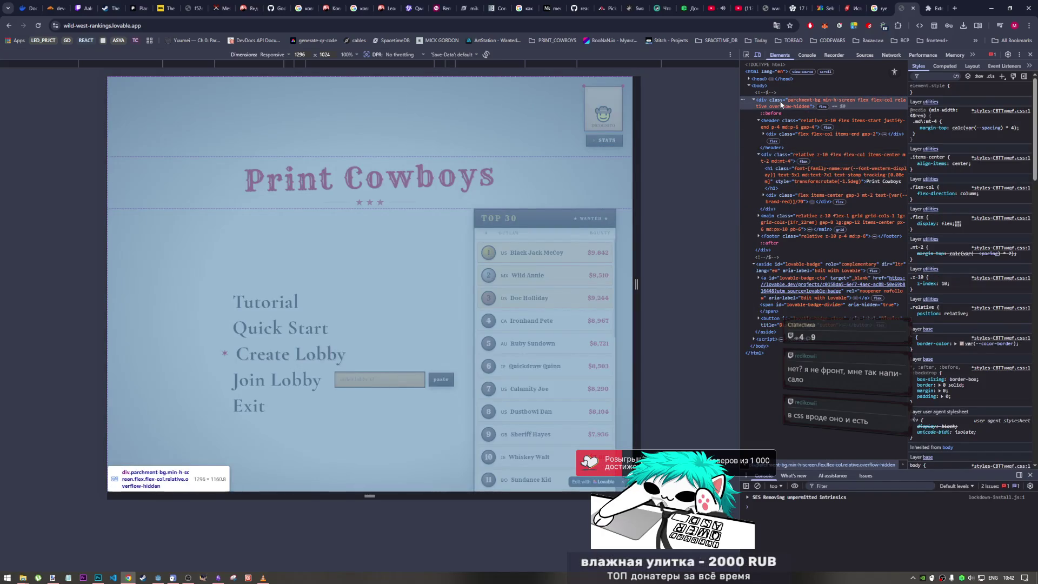
{"action": "left_click", "coordinate": [913, 116]}
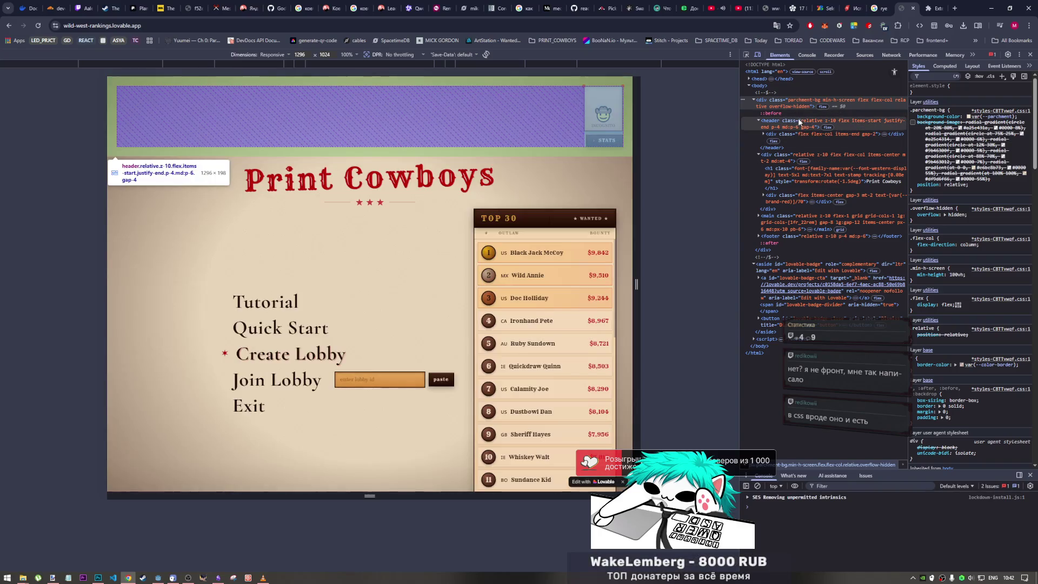
Inspect the header, STATS button, stars row, main grid, script node and badge close button
{"action": "left_click", "coordinate": [797, 119]}
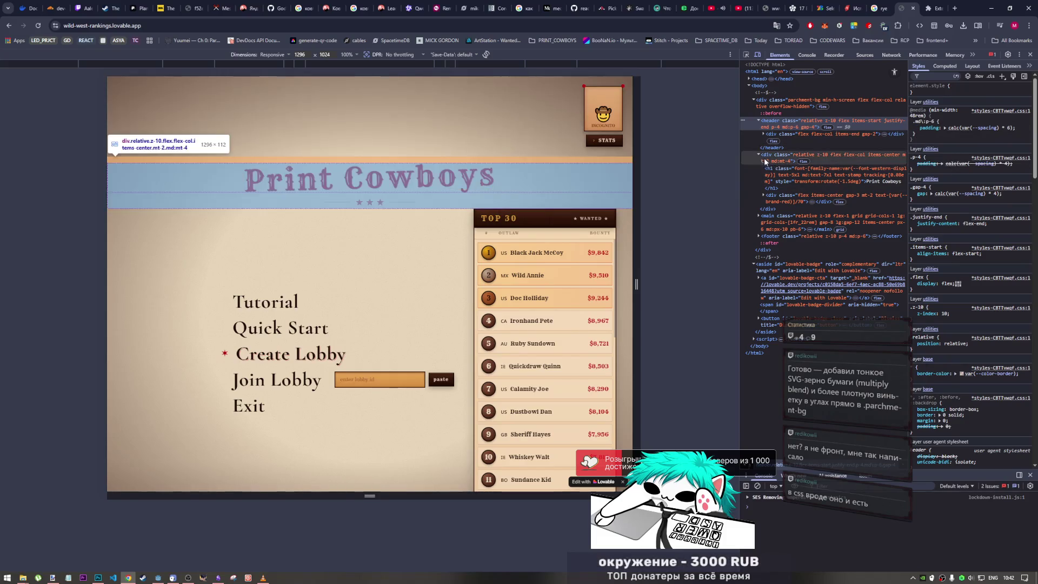
{"action": "left_click", "coordinate": [762, 136]}
{"action": "left_click", "coordinate": [767, 148]}
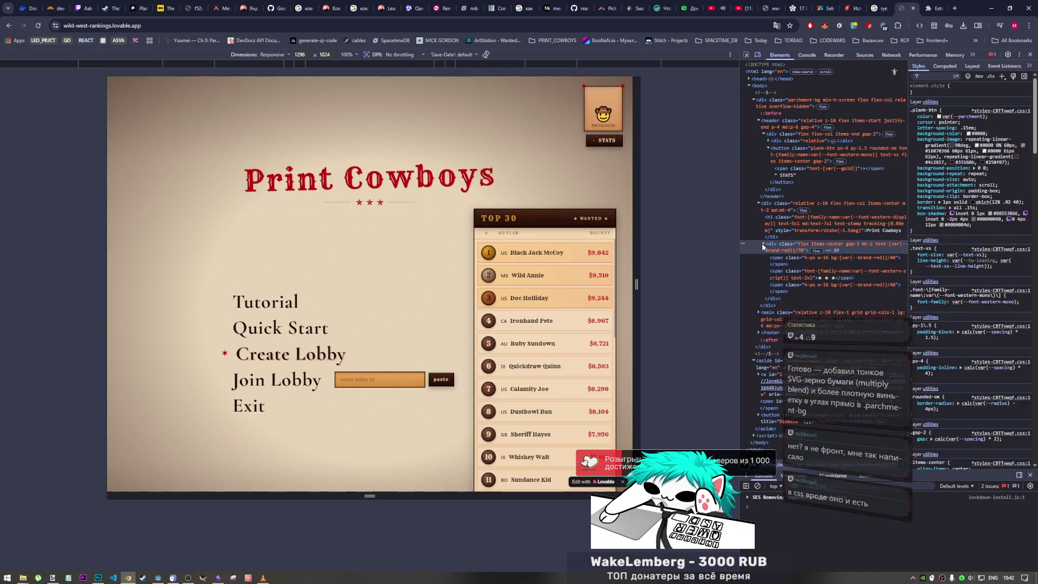
{"action": "left_click", "coordinate": [767, 245]}
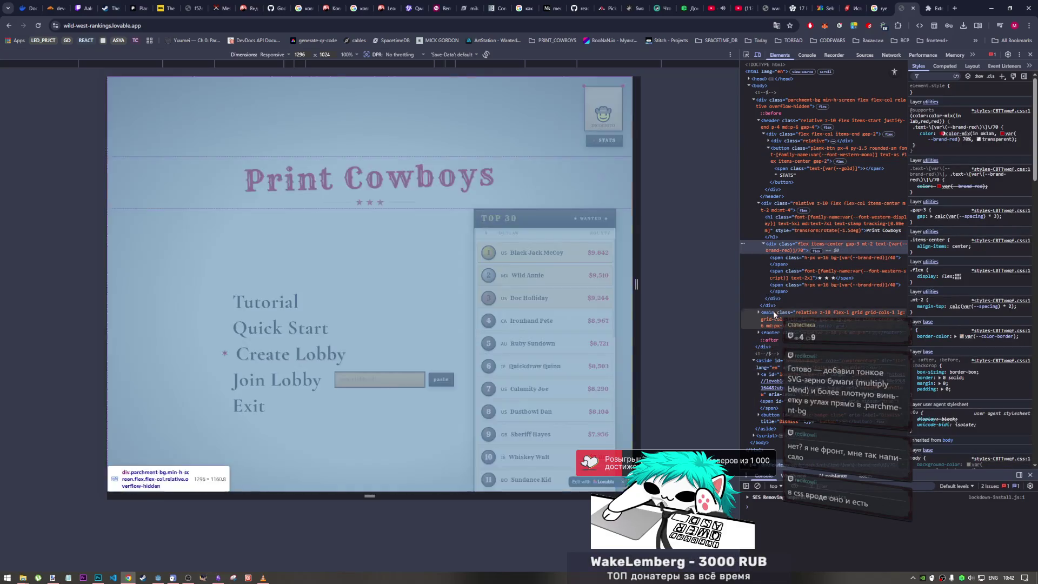
{"action": "left_click", "coordinate": [758, 313]}
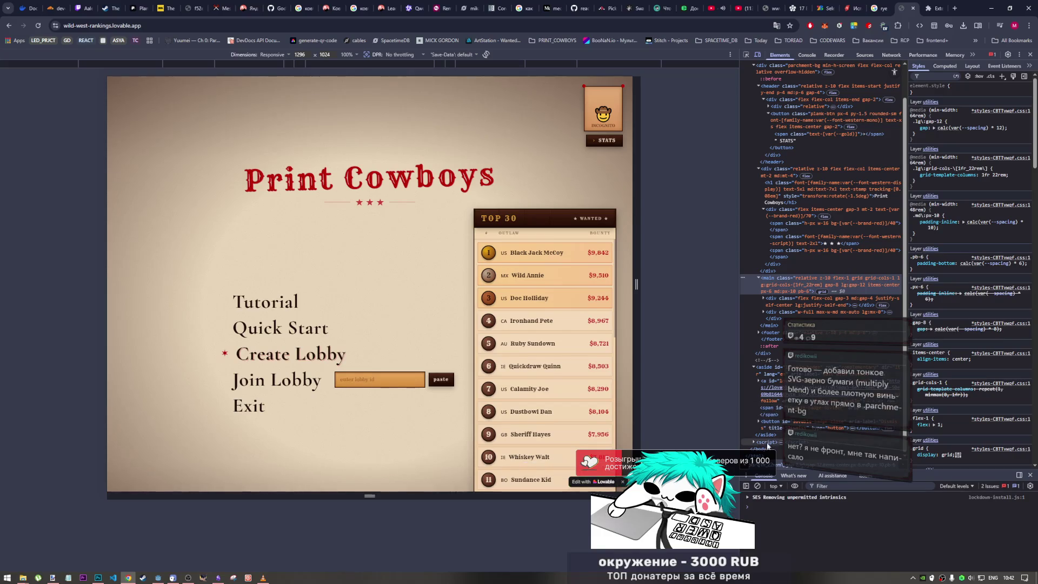
{"action": "left_click", "coordinate": [754, 441]}
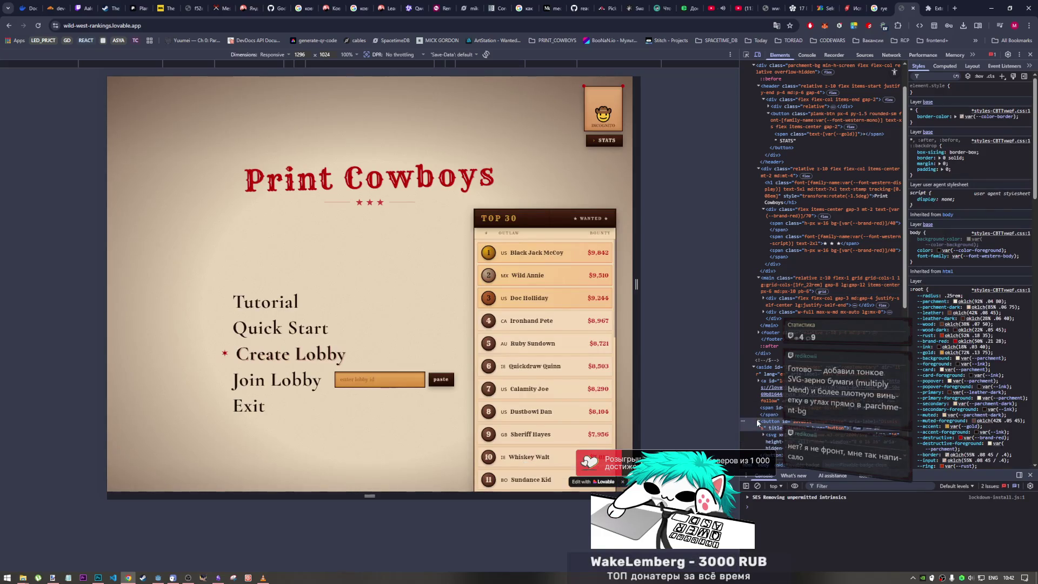
{"action": "left_click", "coordinate": [758, 421]}
{"action": "left_click", "coordinate": [771, 442]}
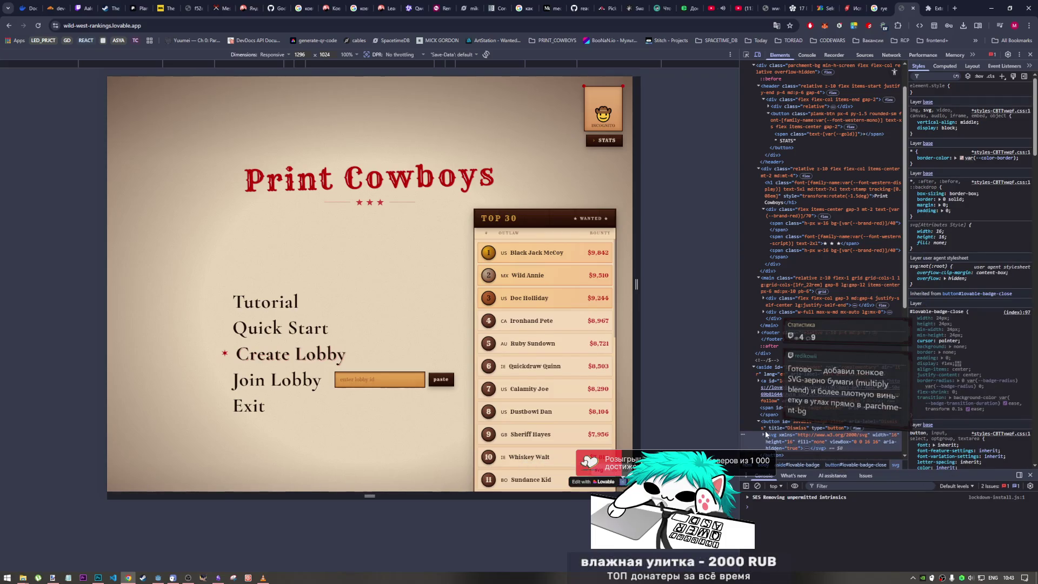
Reselect parchment-bg and turn its background colour off again
{"action": "scroll", "coordinate": [763, 434], "scroll_direction": "up", "scroll_amount": 1}
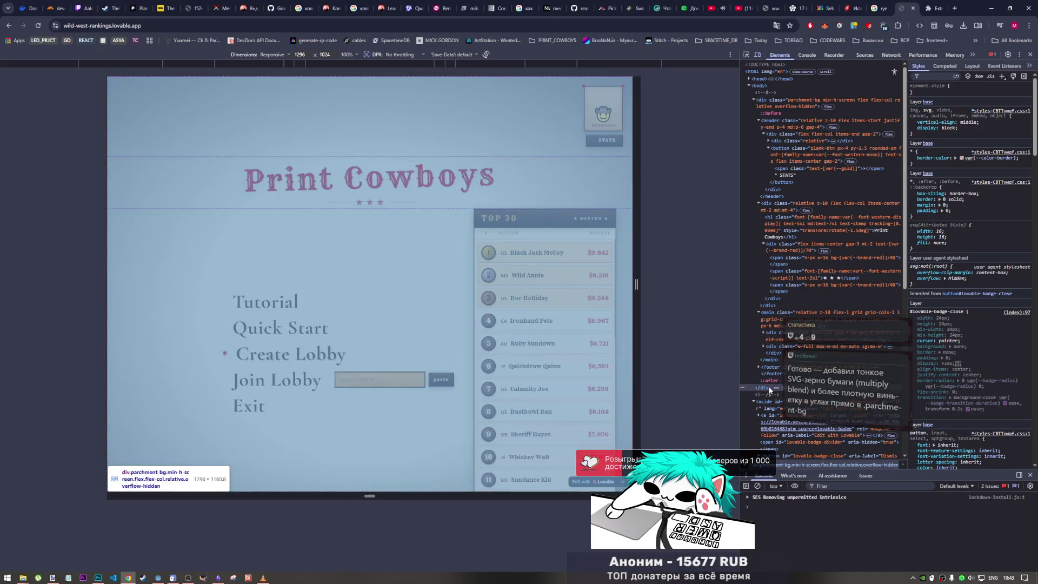
{"action": "left_click", "coordinate": [769, 388]}
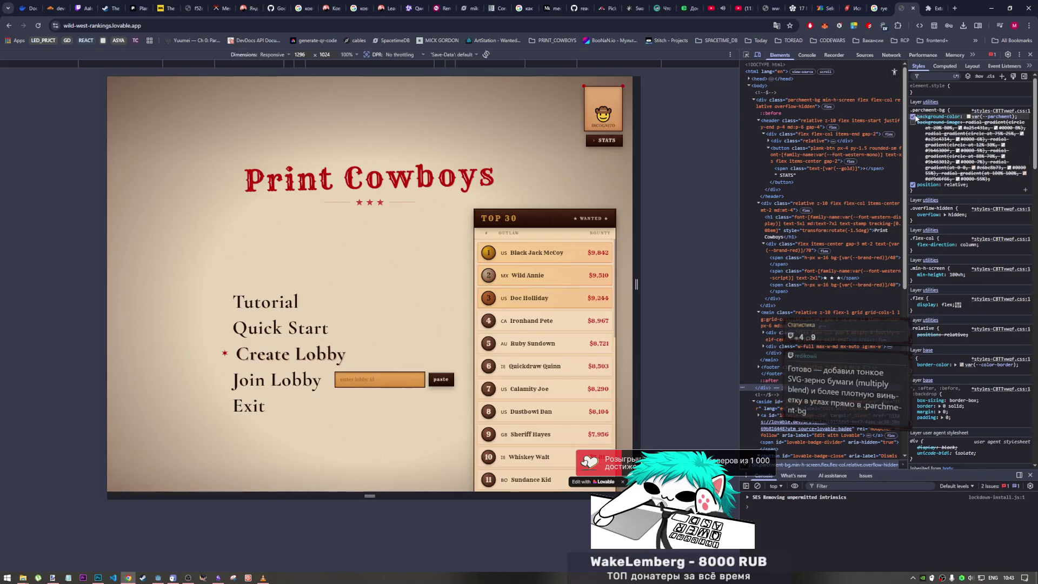
{"action": "left_click", "coordinate": [913, 117]}
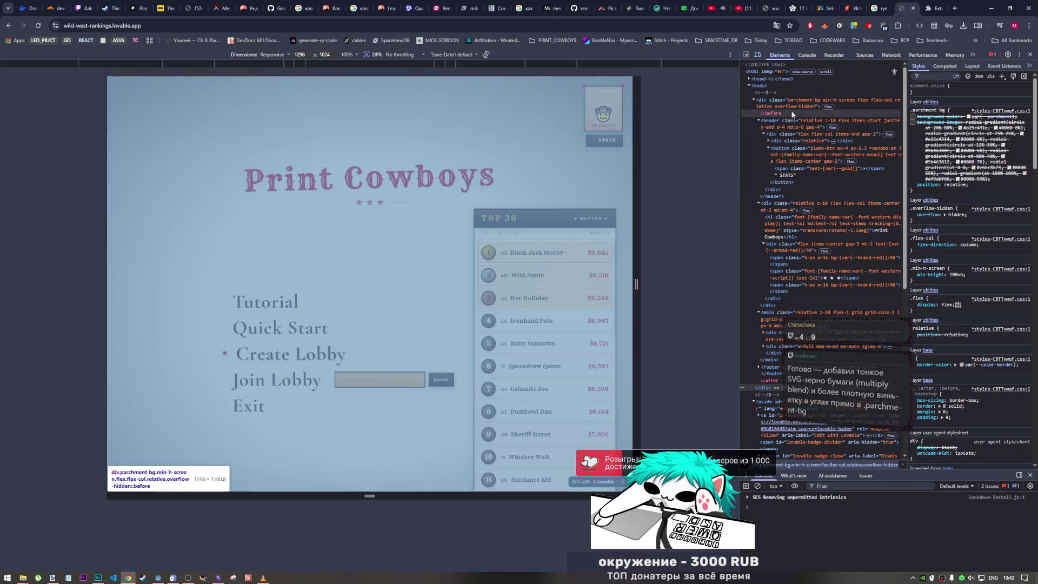
Inspect the parchment-bg ::before pseudo-element and its parent, then close DevTools and scroll down
{"action": "left_click", "coordinate": [791, 115]}
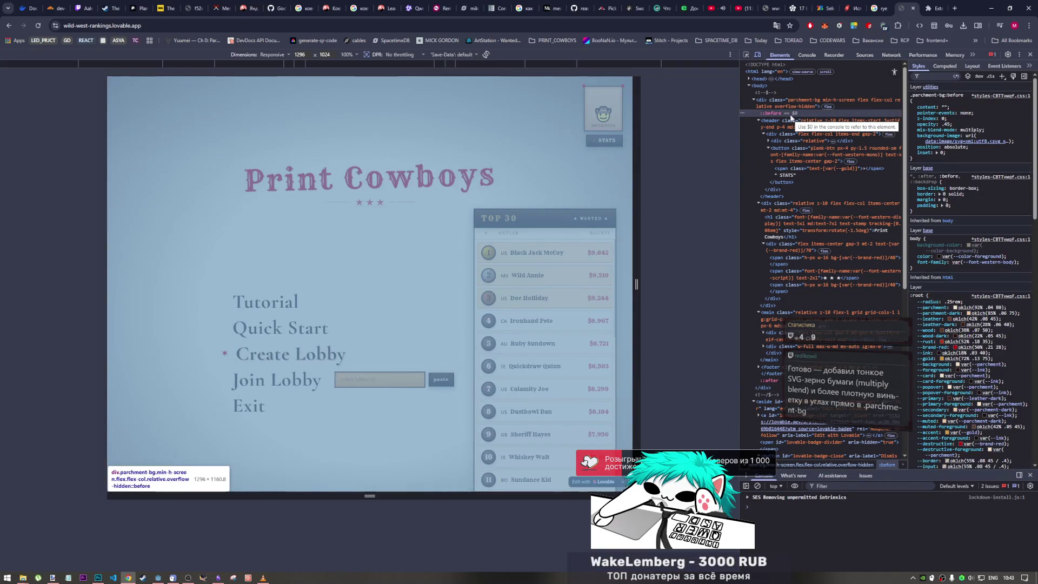
{"action": "left_click", "coordinate": [799, 105]}
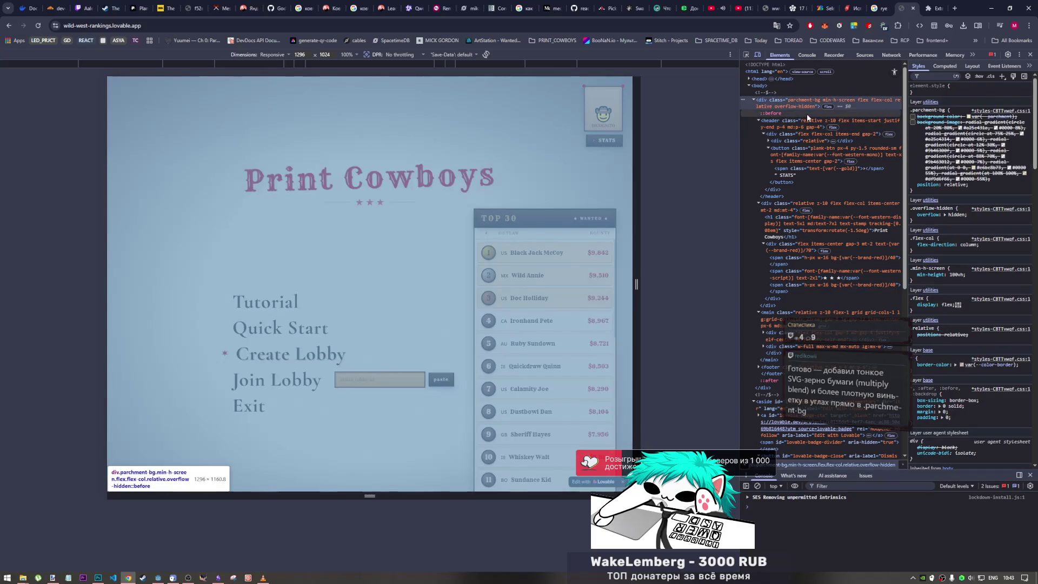
{"action": "left_click", "coordinate": [807, 113]}
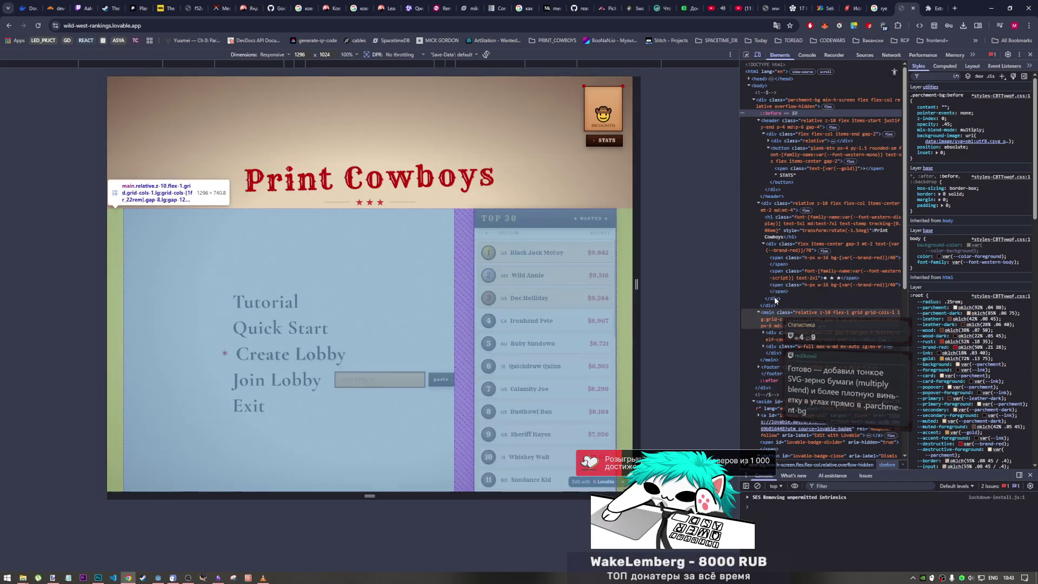
{"action": "left_click", "coordinate": [1032, 55]}
{"action": "scroll", "coordinate": [617, 226], "scroll_direction": "down", "scroll_amount": 1}
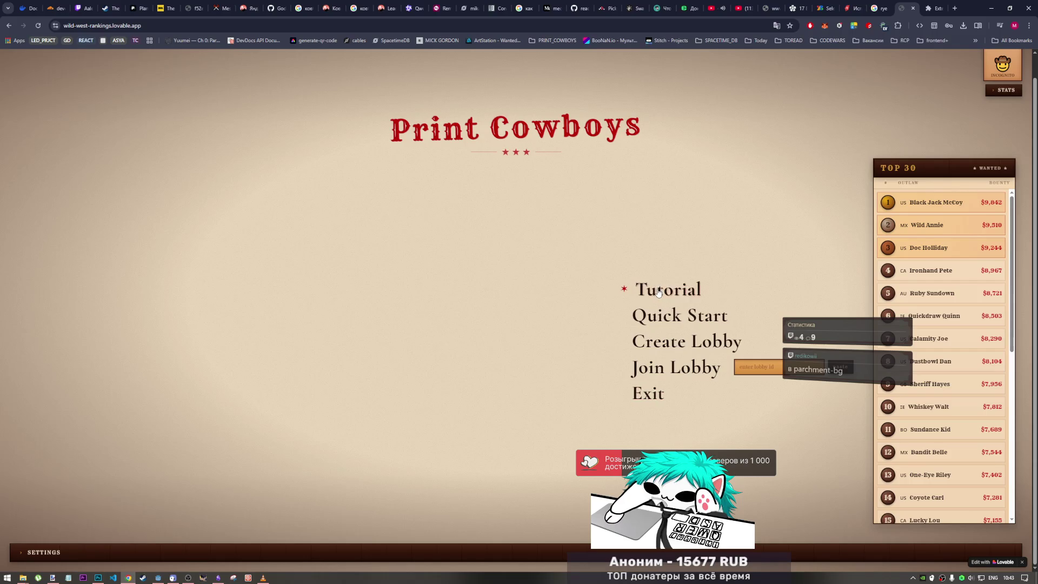
Reopen DevTools on the page and filter the styles for 'parc'
{"action": "right_click", "coordinate": [762, 182]}
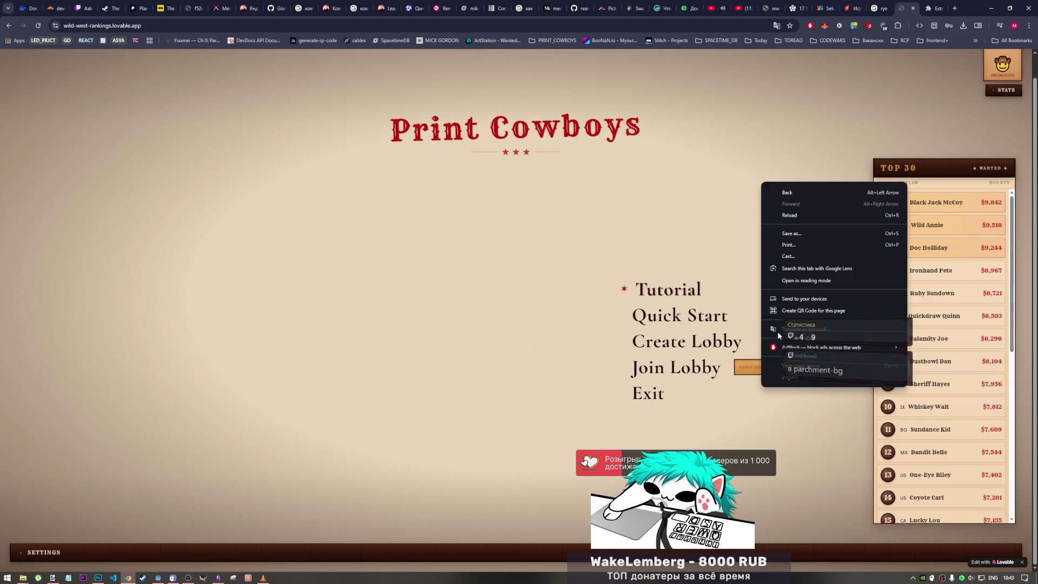
{"action": "left_click", "coordinate": [795, 378]}
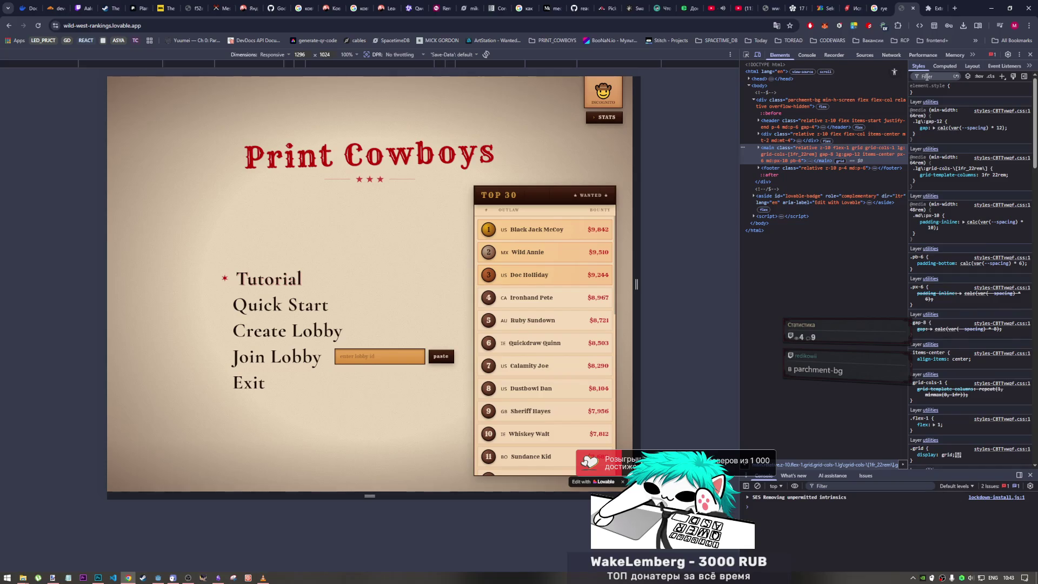
{"action": "left_click", "coordinate": [926, 76]}
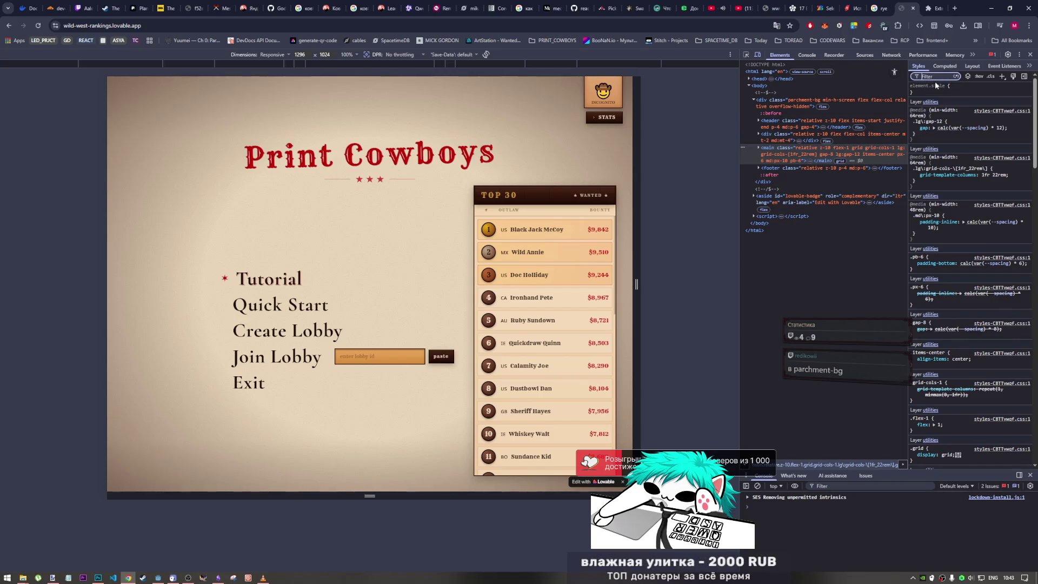
{"action": "type", "text": "pa"}
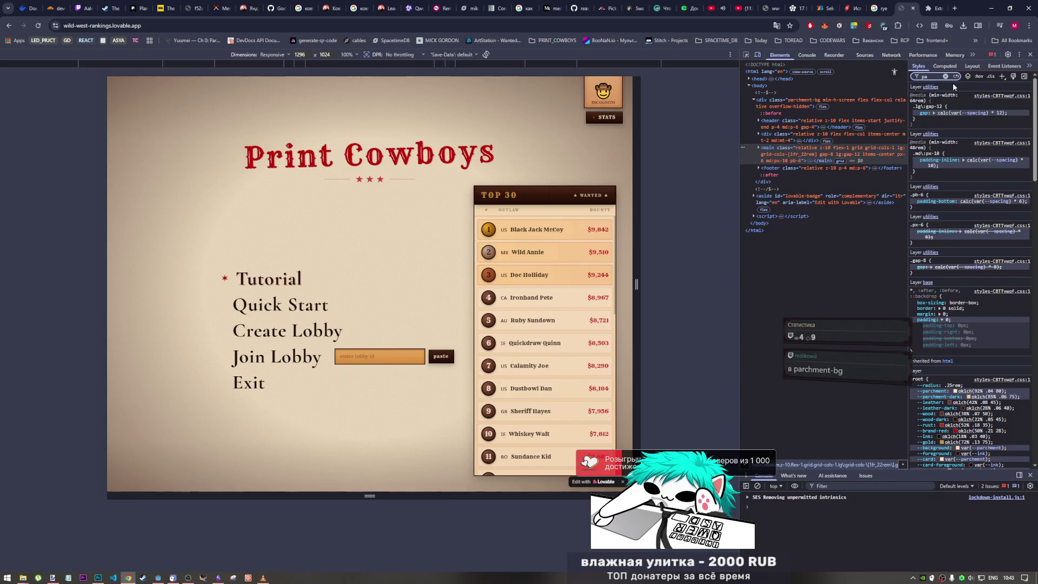
{"action": "type", "text": "rc"}
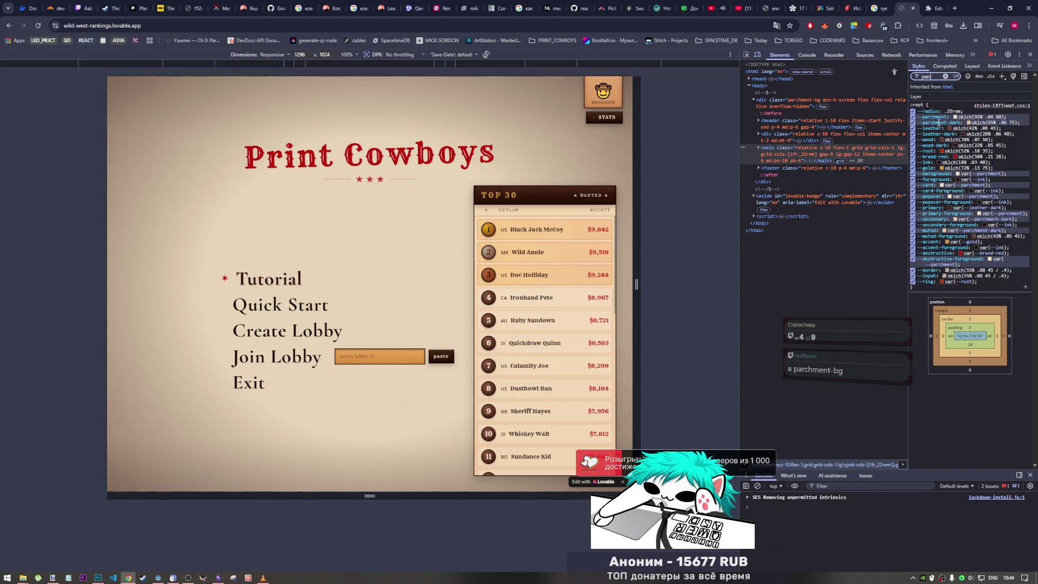
Toggle the --parchment, --parchment-dark and --radius variables off and back on, then clear the filter
{"action": "left_click", "coordinate": [914, 116]}
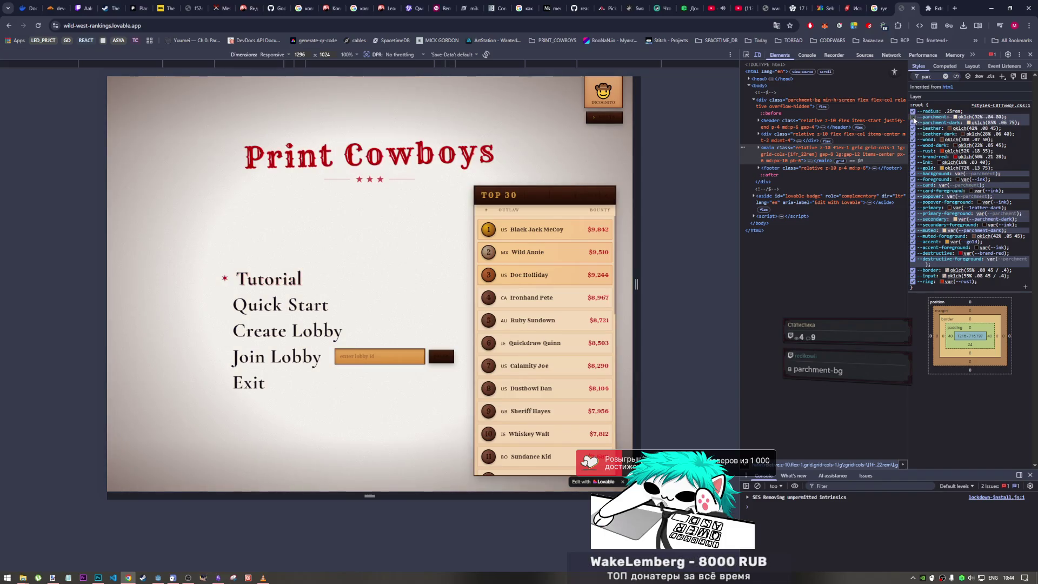
{"action": "left_click", "coordinate": [913, 117]}
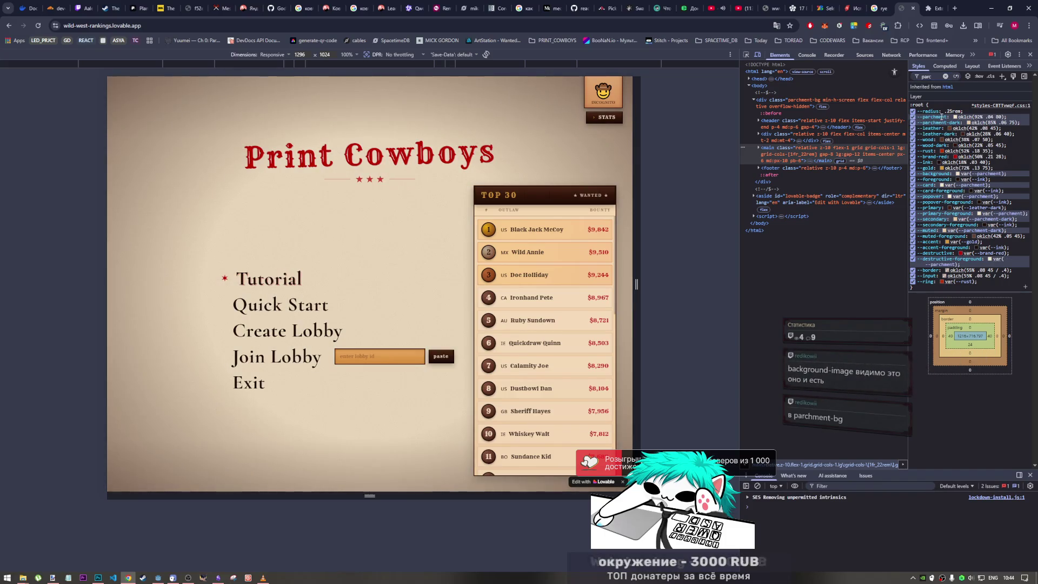
{"action": "left_click", "coordinate": [913, 123]}
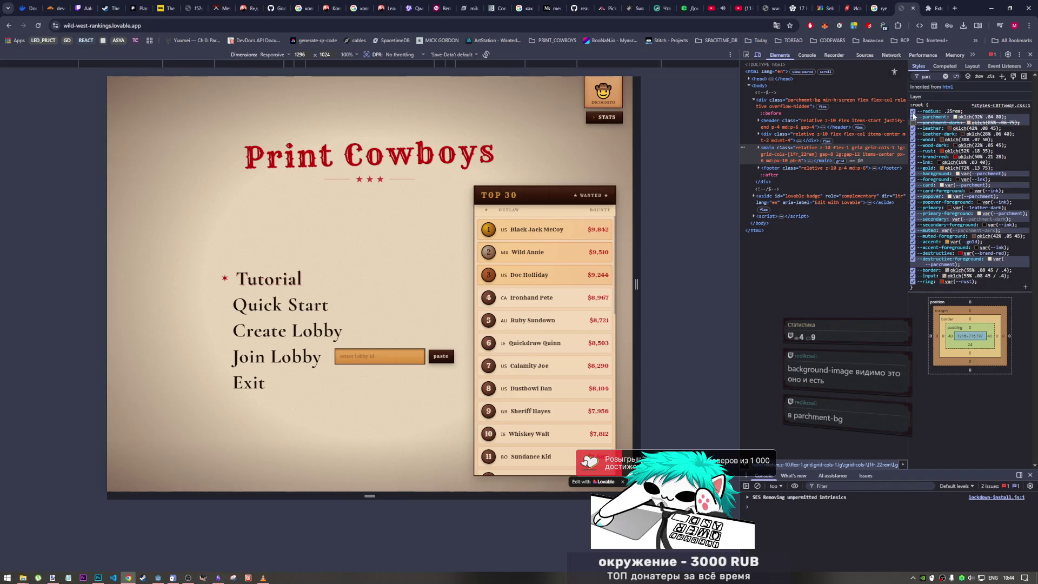
{"action": "left_click", "coordinate": [914, 112]}
{"action": "left_click", "coordinate": [914, 116]}
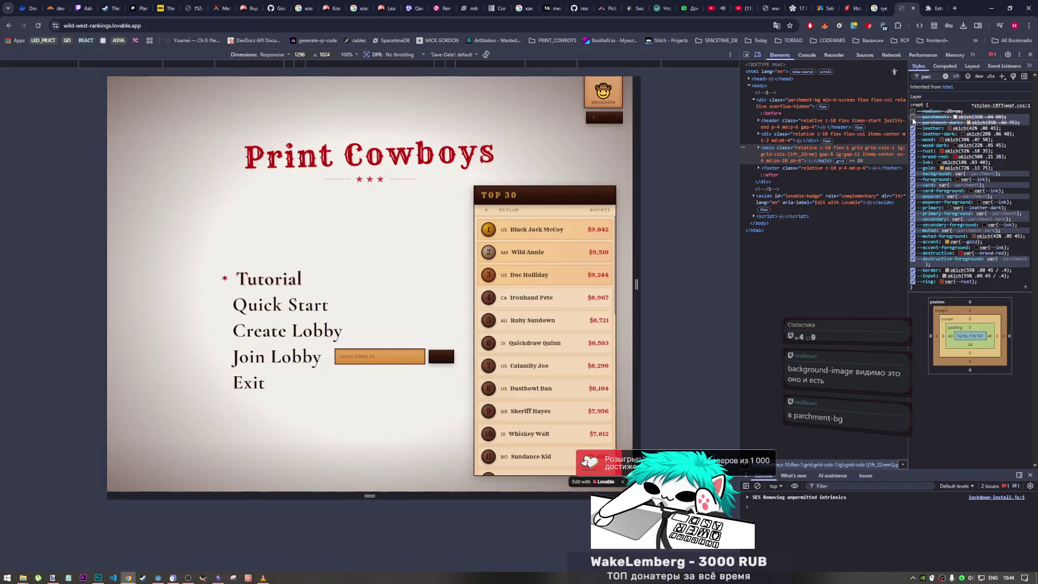
{"action": "left_click", "coordinate": [914, 123]}
{"action": "left_click", "coordinate": [913, 117]}
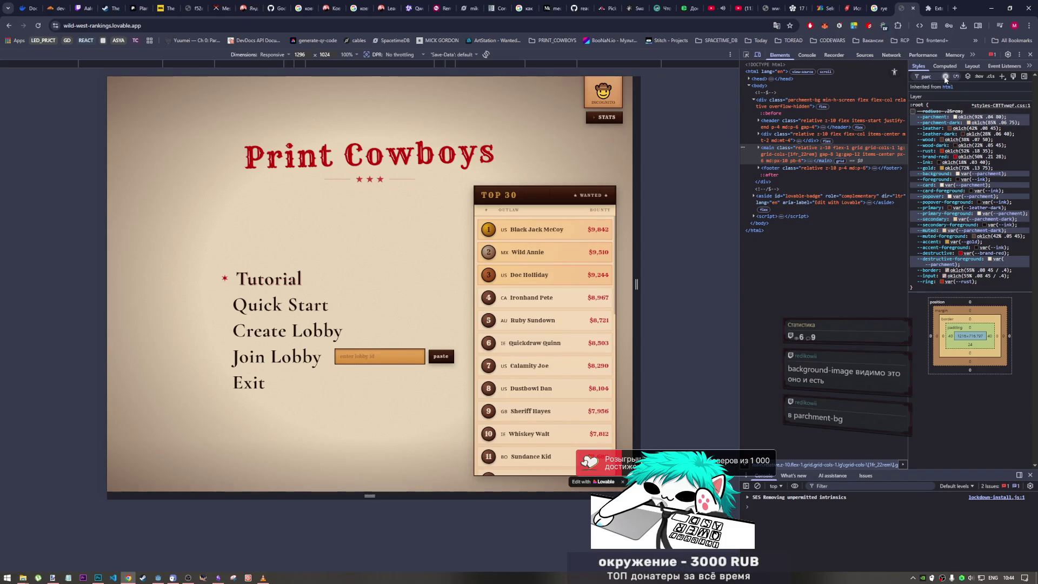
{"action": "left_click", "coordinate": [945, 78]}
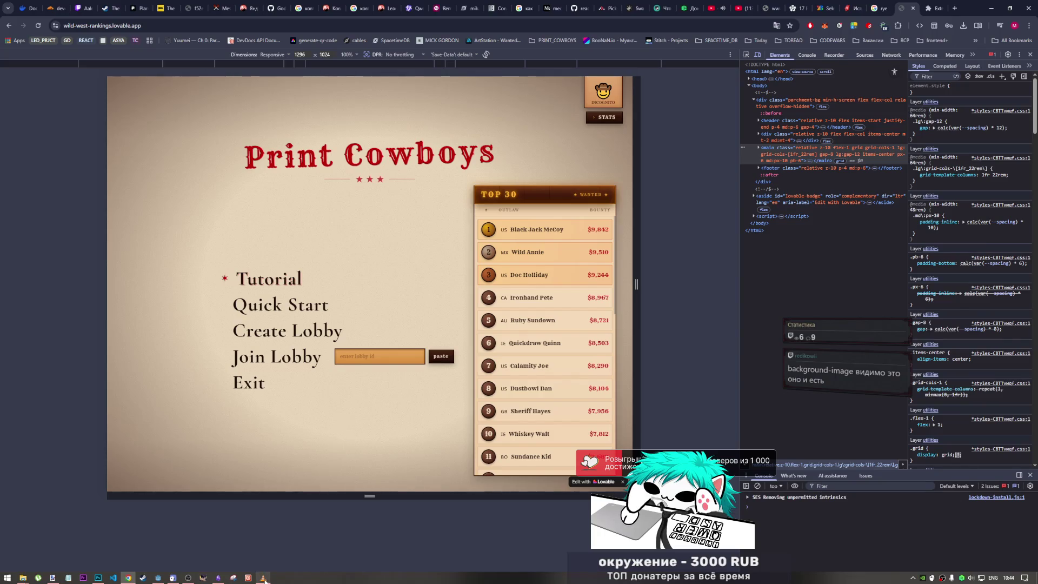
Close the VLC player and bring up the Obsidian moodboard
{"action": "mouse_move", "coordinate": [264, 577]}
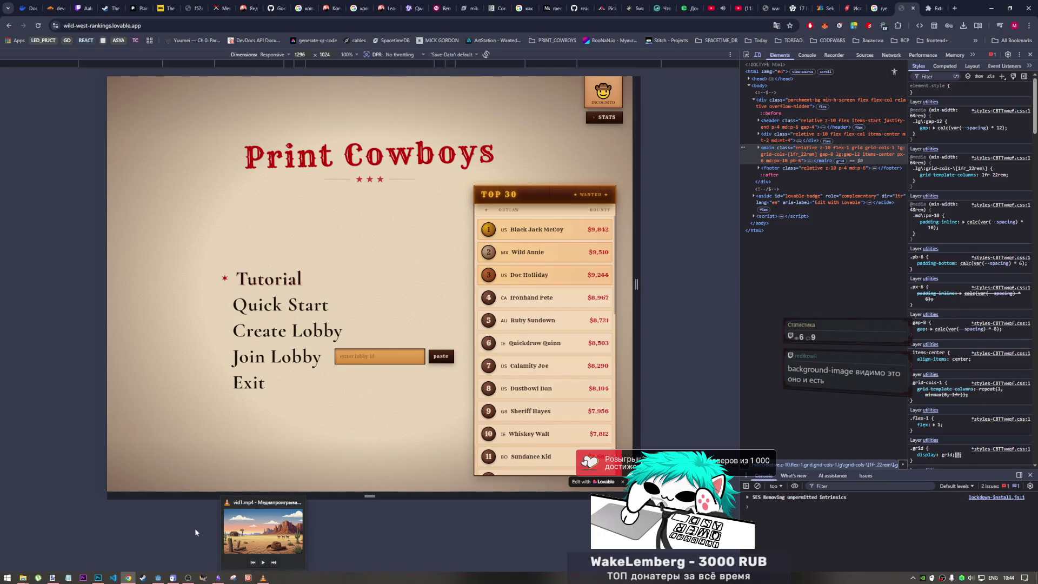
{"action": "left_click", "coordinate": [299, 502]}
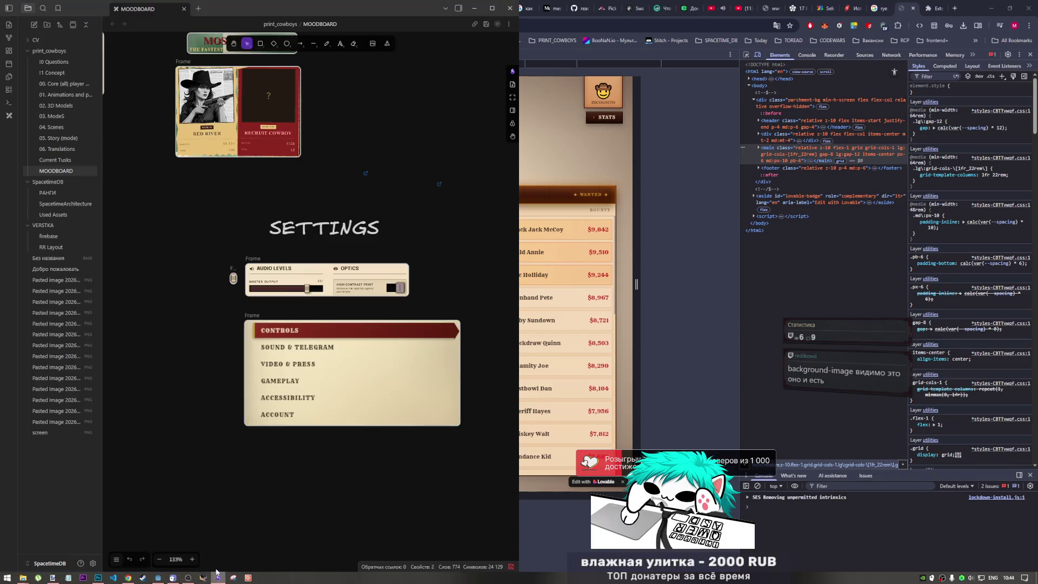
{"action": "left_click", "coordinate": [218, 578]}
Zoom the moodboard to the MOST WANTED banner and cowboy cards, then return to the browser
{"action": "scroll", "coordinate": [349, 224], "scroll_direction": "up", "scroll_amount": 5}
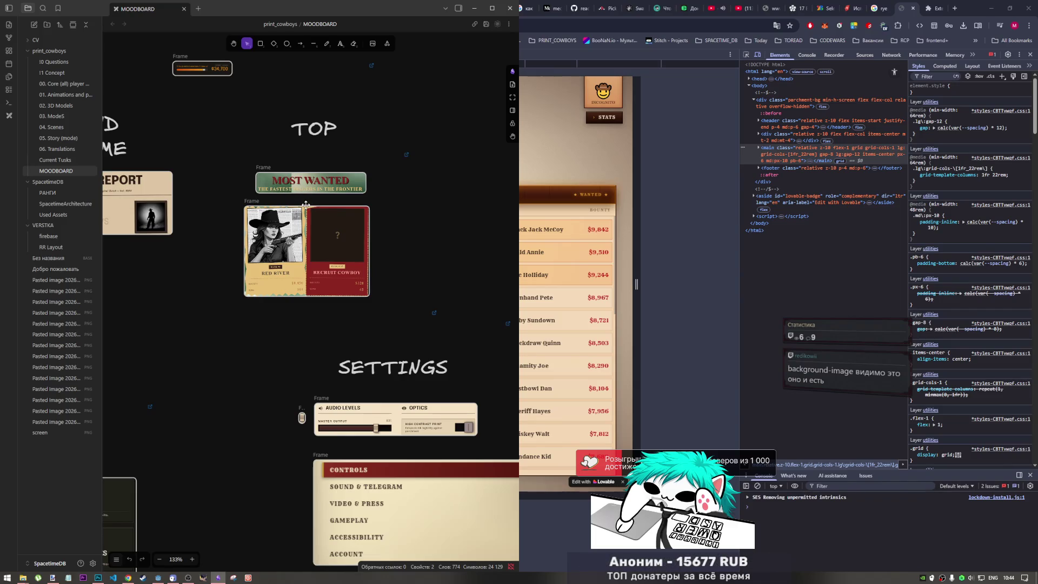
{"action": "scroll", "coordinate": [306, 204], "scroll_direction": "up", "scroll_amount": 4}
{"action": "scroll", "coordinate": [306, 204], "scroll_direction": "down", "scroll_amount": 4}
{"action": "scroll", "coordinate": [306, 204], "scroll_direction": "up", "scroll_amount": 4, "text": "ctrl"}
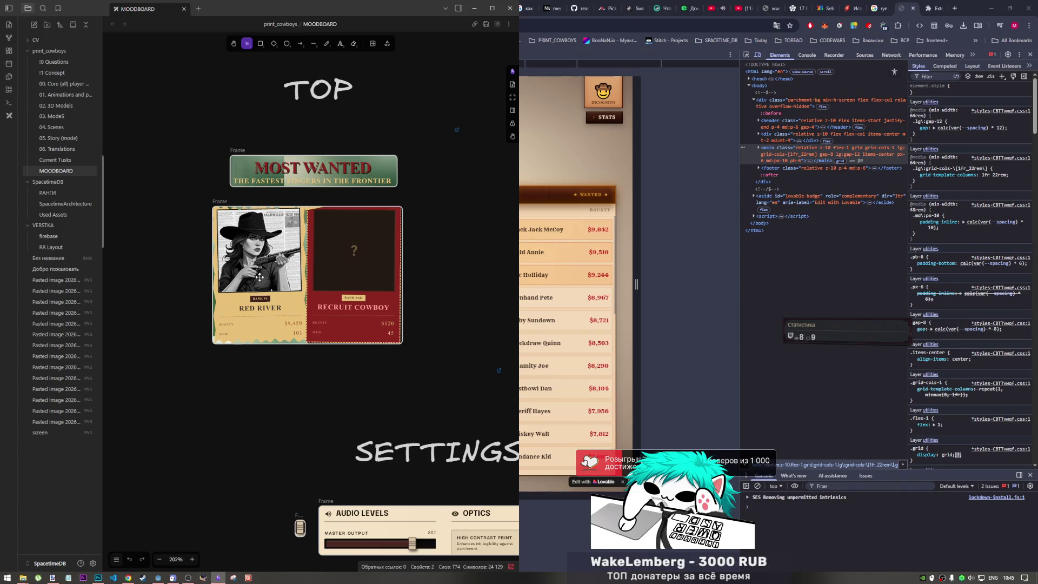
{"action": "scroll", "coordinate": [322, 85], "scroll_direction": "up", "scroll_amount": 3}
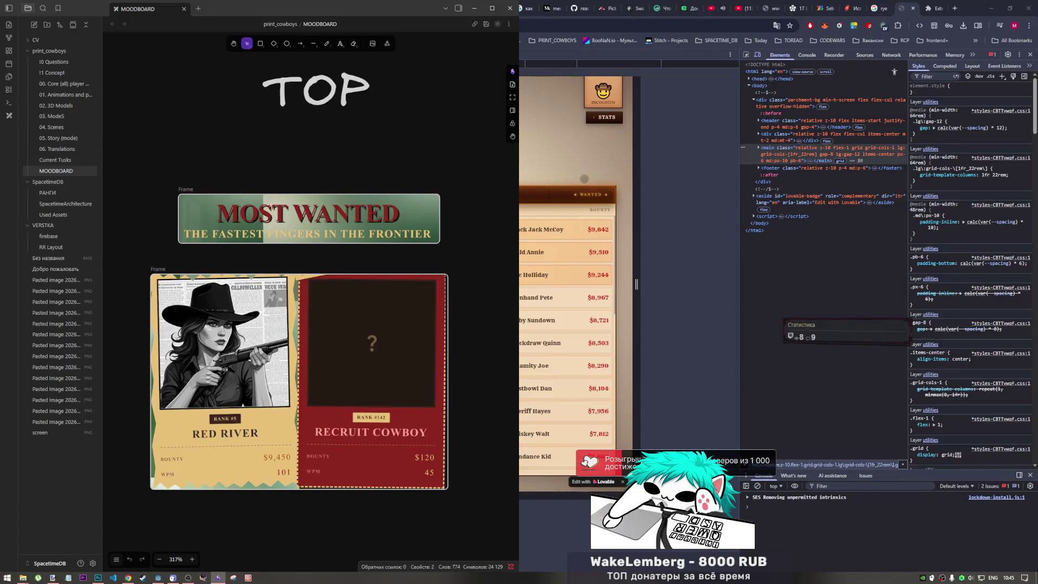
{"action": "left_click", "coordinate": [580, 187]}
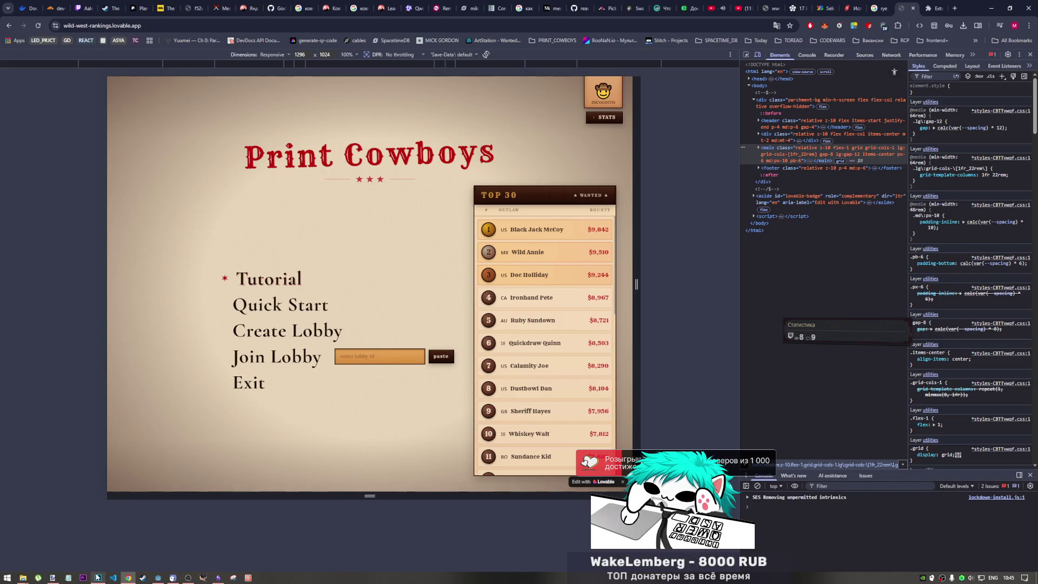
Switch to Photoshop to compare against the layered Print Cowboys menu mockup
{"action": "left_click", "coordinate": [98, 577]}
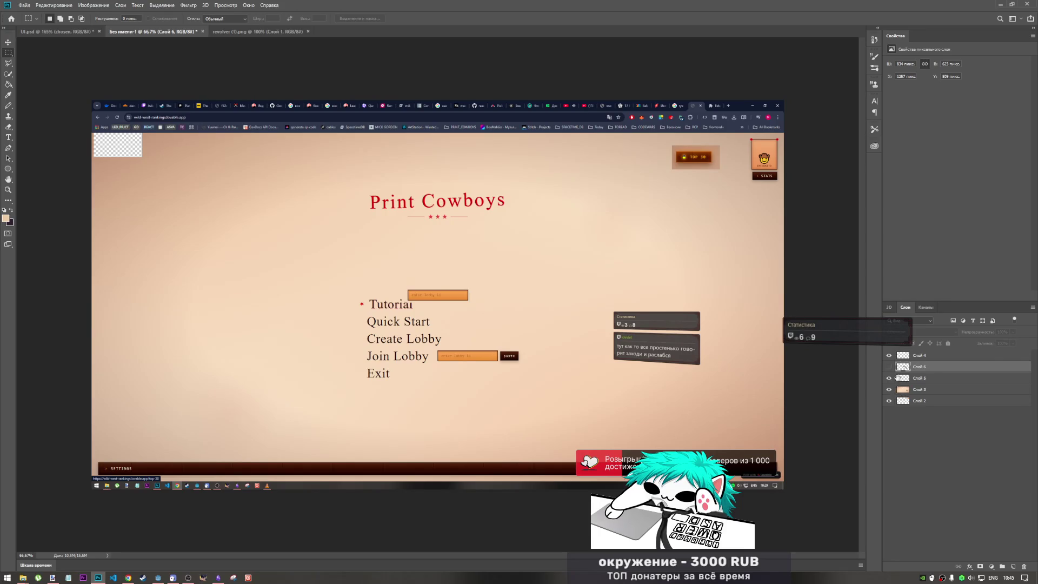
Toggle layer visibility, hiding the screenshot background, revolver and orange text-field layers
{"action": "left_click", "coordinate": [889, 357]}
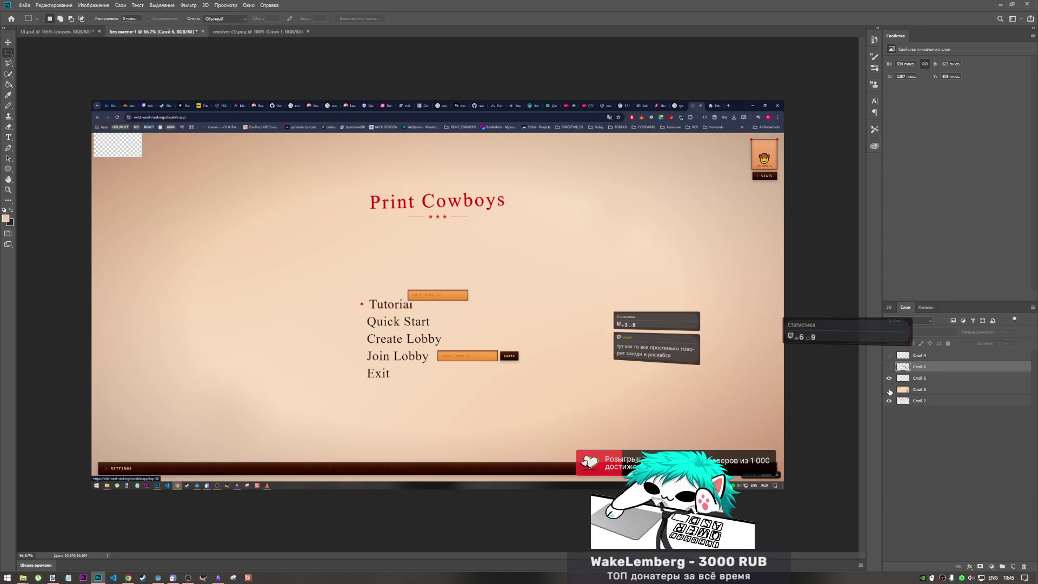
{"action": "left_click", "coordinate": [890, 389]}
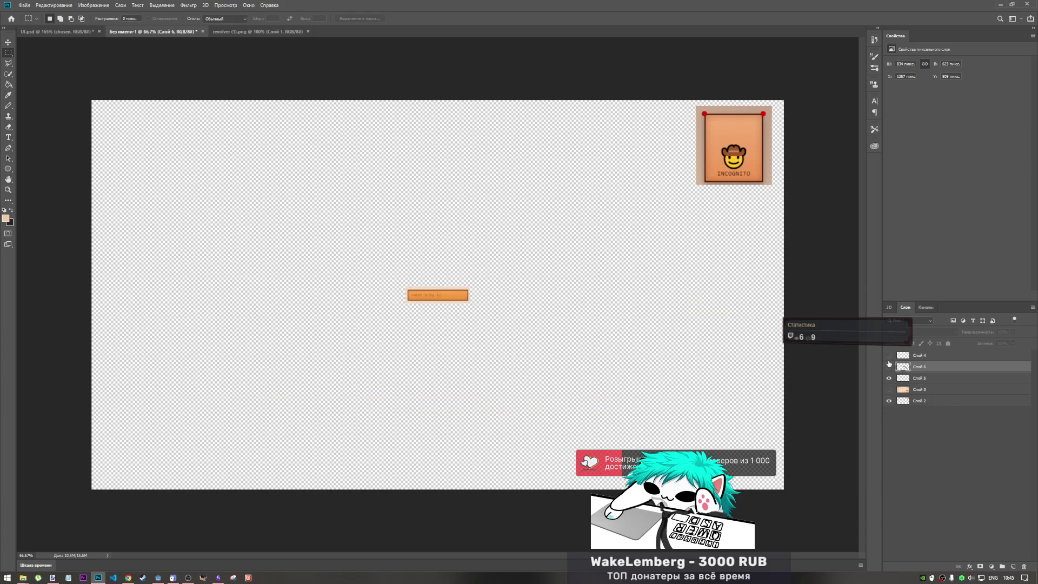
{"action": "left_click", "coordinate": [890, 356]}
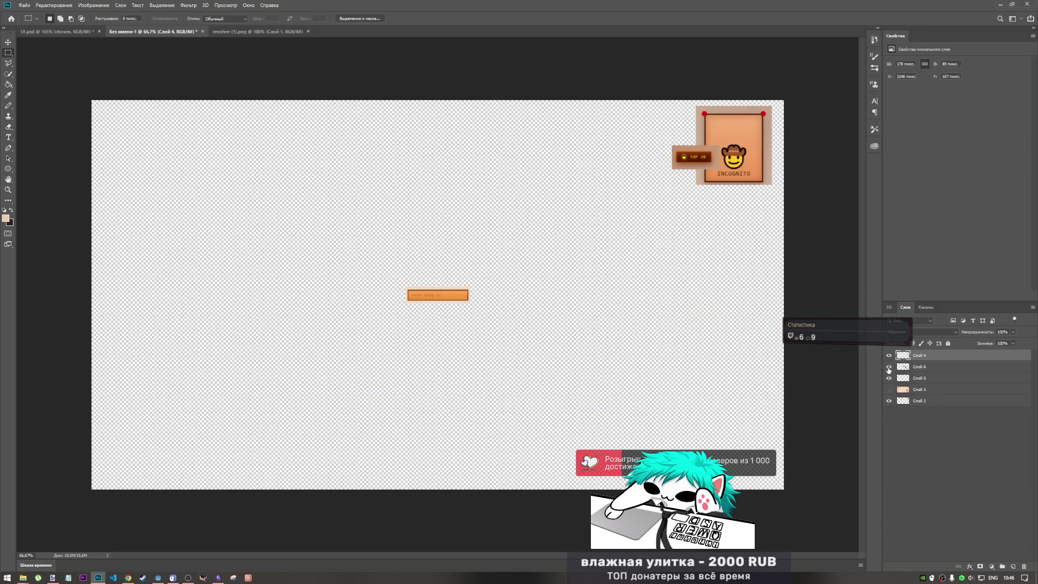
{"action": "left_click", "coordinate": [889, 368]}
{"action": "left_click", "coordinate": [890, 401]}
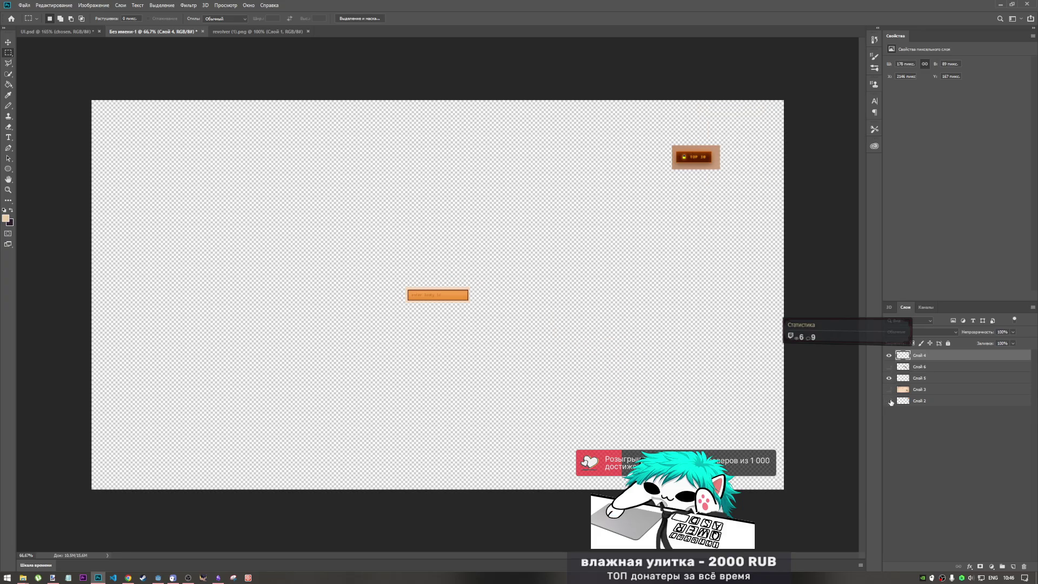
{"action": "left_click", "coordinate": [889, 401]}
{"action": "left_click", "coordinate": [890, 356]}
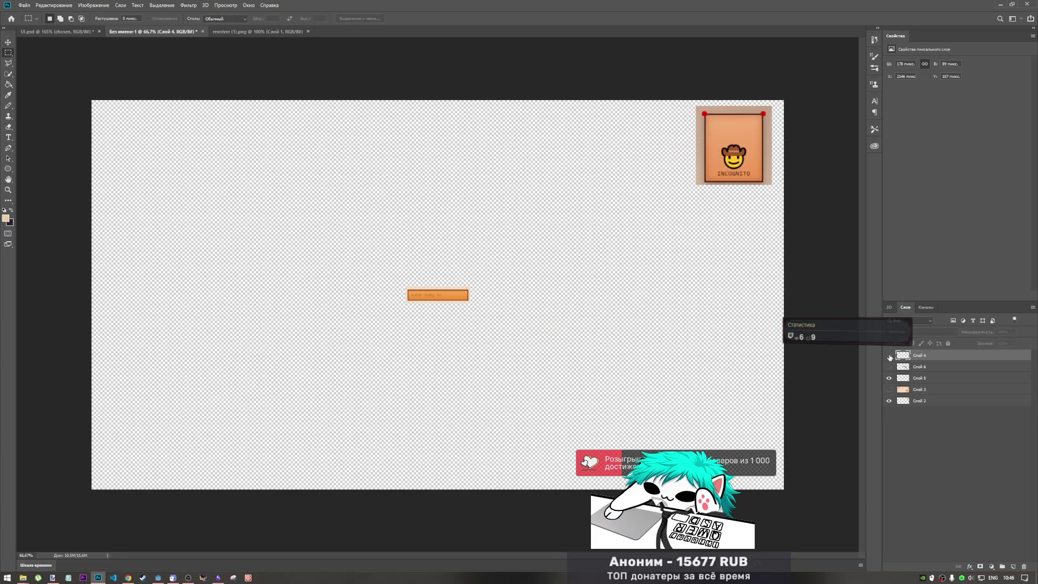
{"action": "left_click", "coordinate": [889, 356]}
{"action": "left_click", "coordinate": [890, 378]}
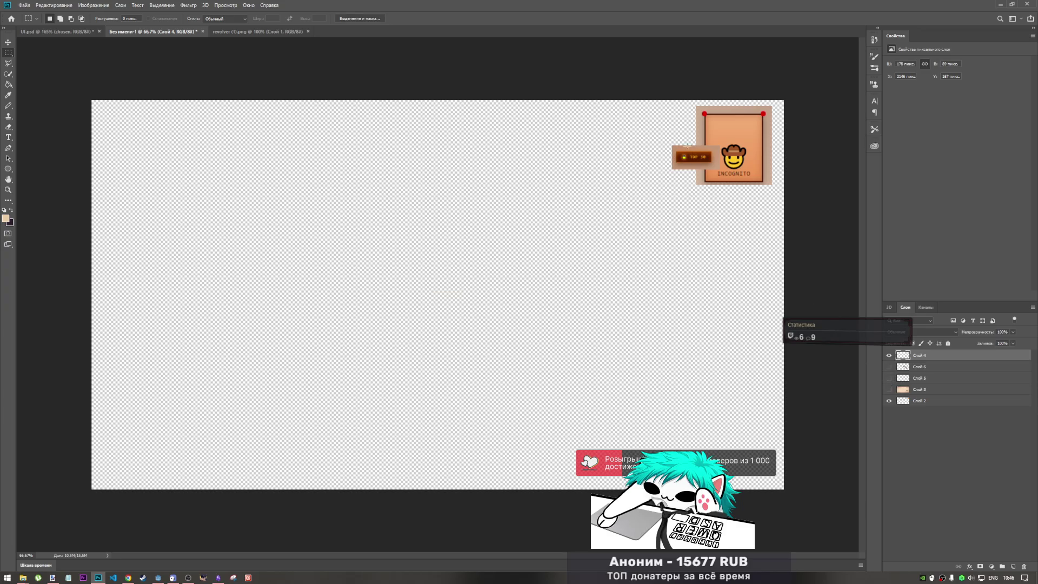
Shift the TOP 30 badge left off the INCOGNITO card, then switch to Godot
{"action": "key", "text": "ctrl+t"}
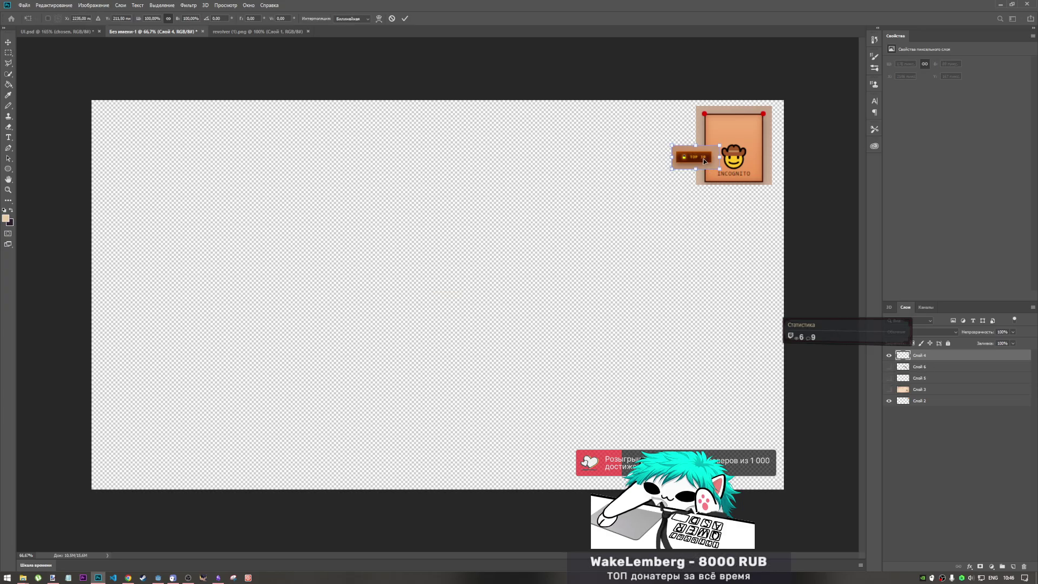
{"action": "left_click_drag", "start_coordinate": [705, 161], "coordinate": [675, 161]}
{"action": "scroll", "coordinate": [735, 184], "scroll_direction": "up", "scroll_amount": 3}
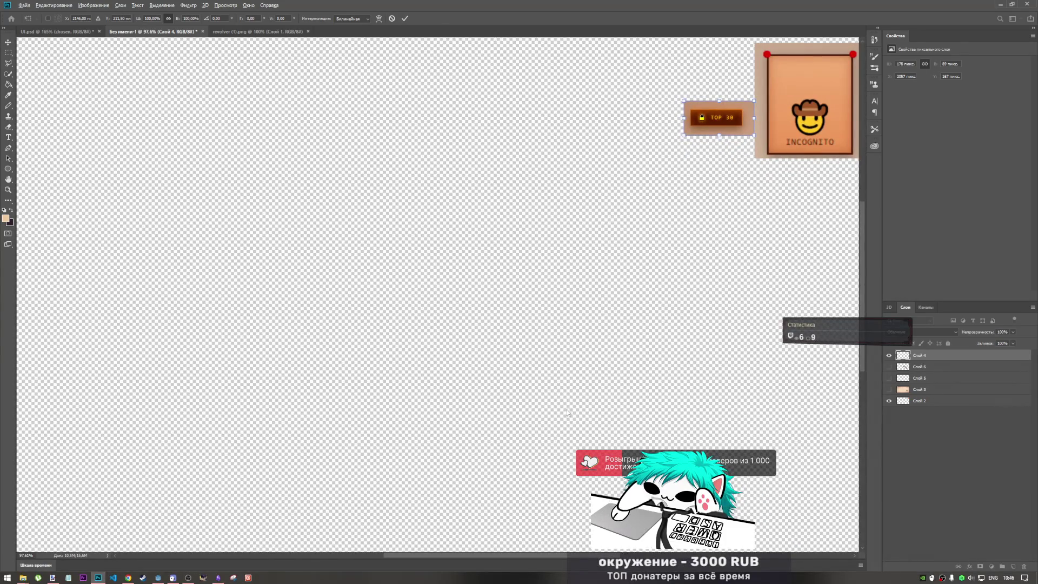
{"action": "scroll", "coordinate": [611, 284], "scroll_direction": "right", "scroll_amount": 5}
{"action": "scroll", "coordinate": [624, 306], "scroll_direction": "up", "scroll_amount": 5}
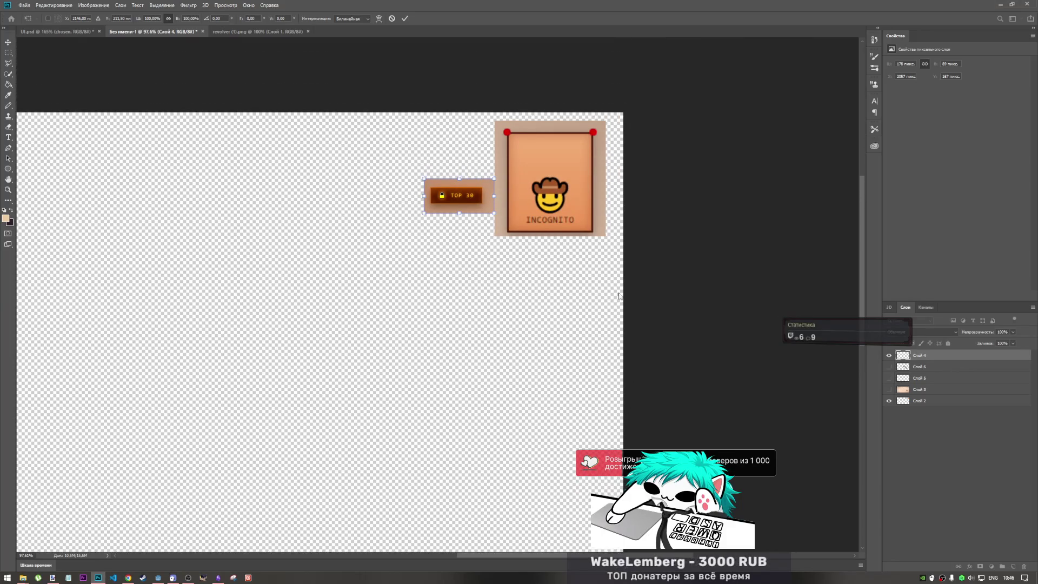
{"action": "scroll", "coordinate": [626, 308], "scroll_direction": "up", "scroll_amount": 5}
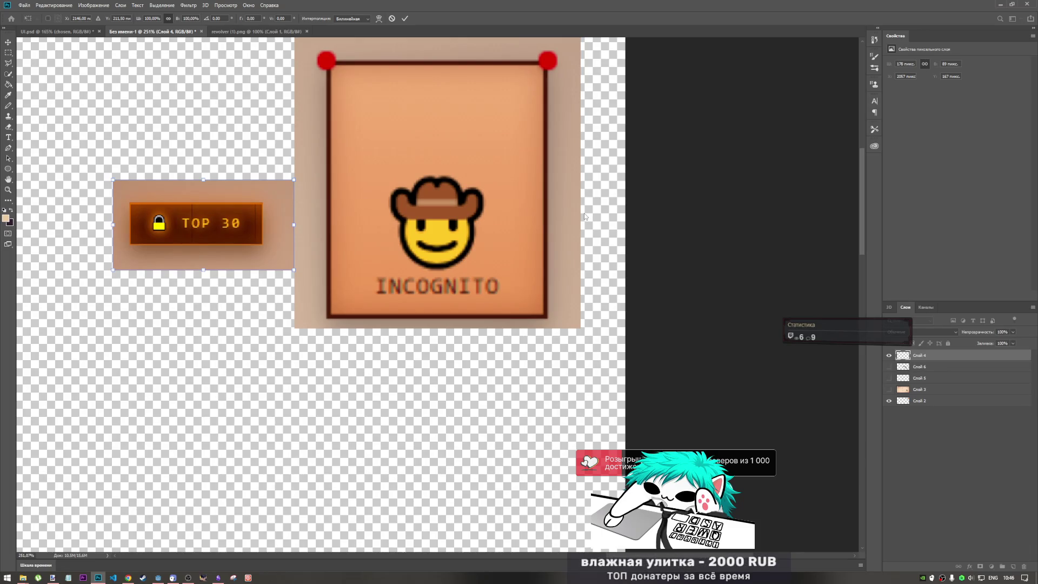
{"action": "left_click_drag", "start_coordinate": [865, 215], "coordinate": [865, 204]}
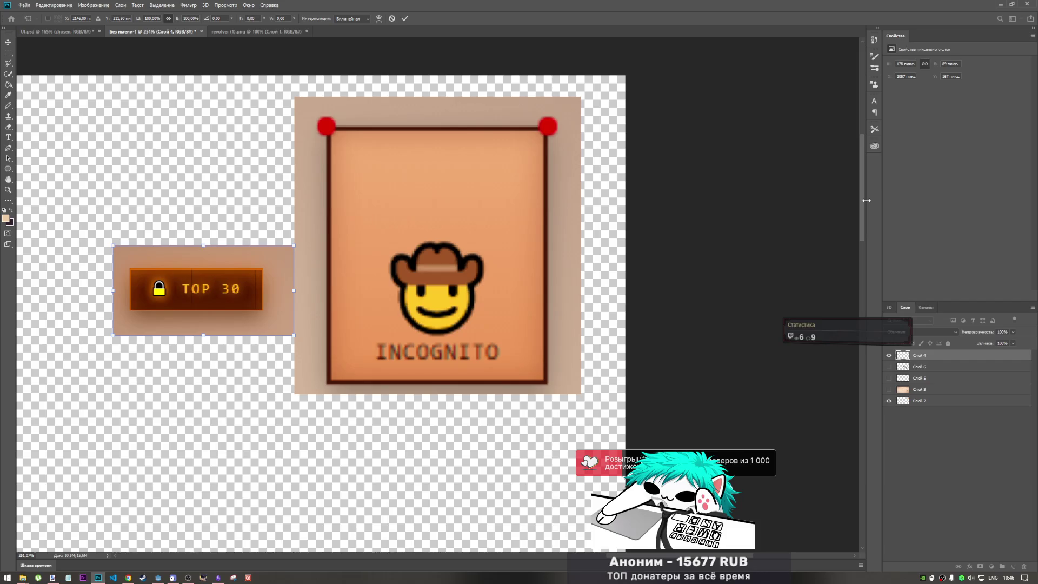
{"action": "key", "text": "alt+Tab"}
{"action": "key", "text": "Tab"}
{"action": "key", "text": "Tab"}
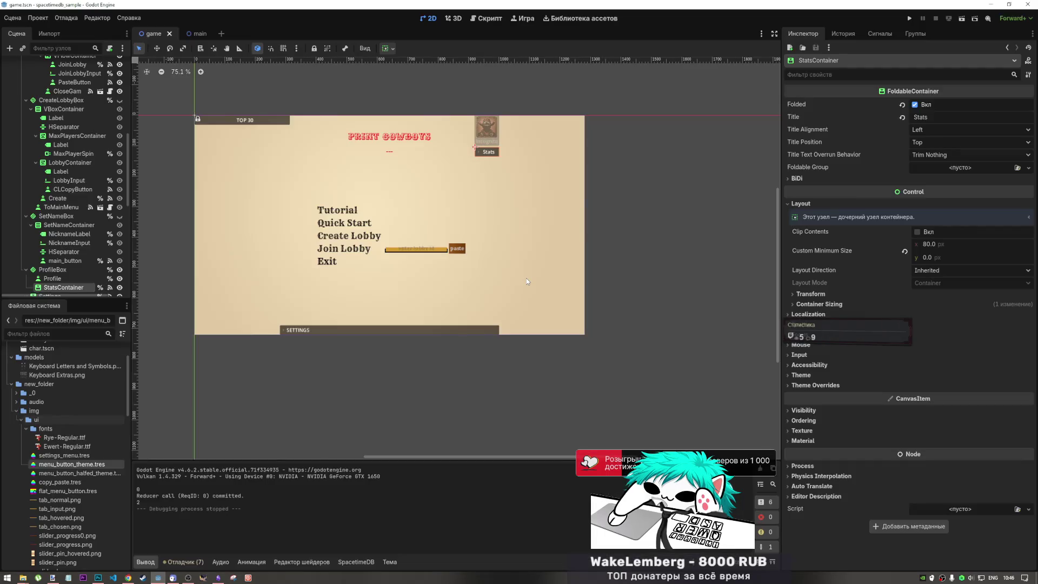
Paste the Photoshop screenshot onto the Obsidian moodboard
{"action": "key", "text": "alt+Tab"}
{"action": "key", "text": "Tab"}
{"action": "key", "text": "Tab"}
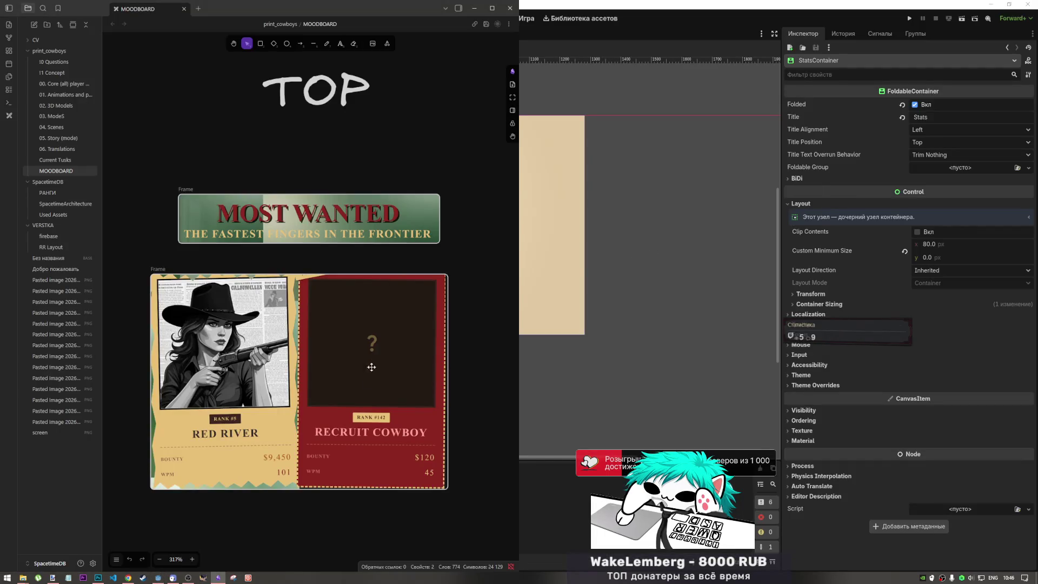
{"action": "scroll", "coordinate": [418, 333], "scroll_direction": "down", "scroll_amount": 5}
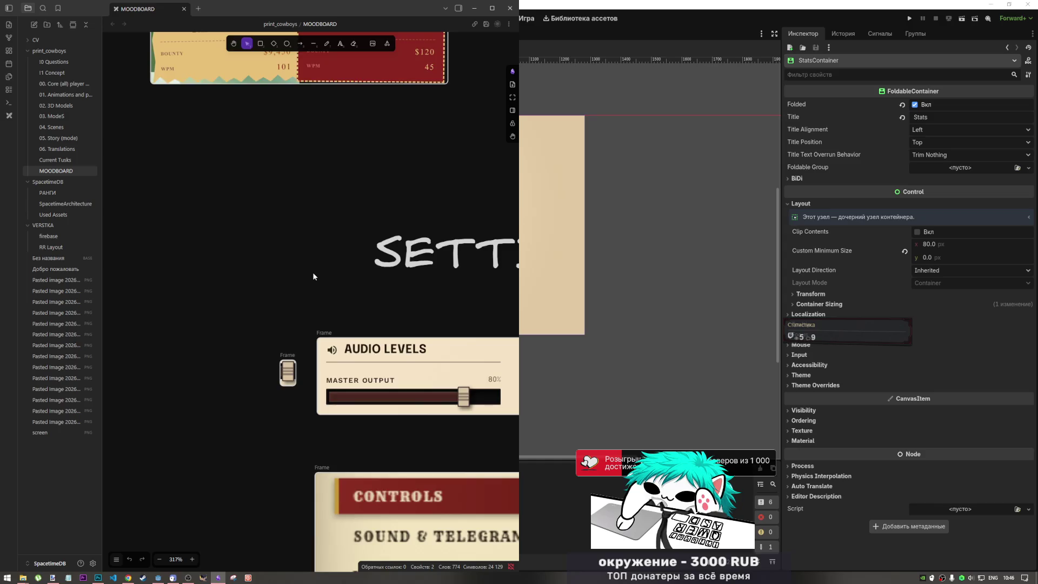
{"action": "scroll", "coordinate": [312, 272], "scroll_direction": "down", "scroll_amount": 3}
{"action": "scroll", "coordinate": [310, 269], "scroll_direction": "down", "scroll_amount": 5, "text": "ctrl"}
{"action": "key", "text": "ctrl+v"}
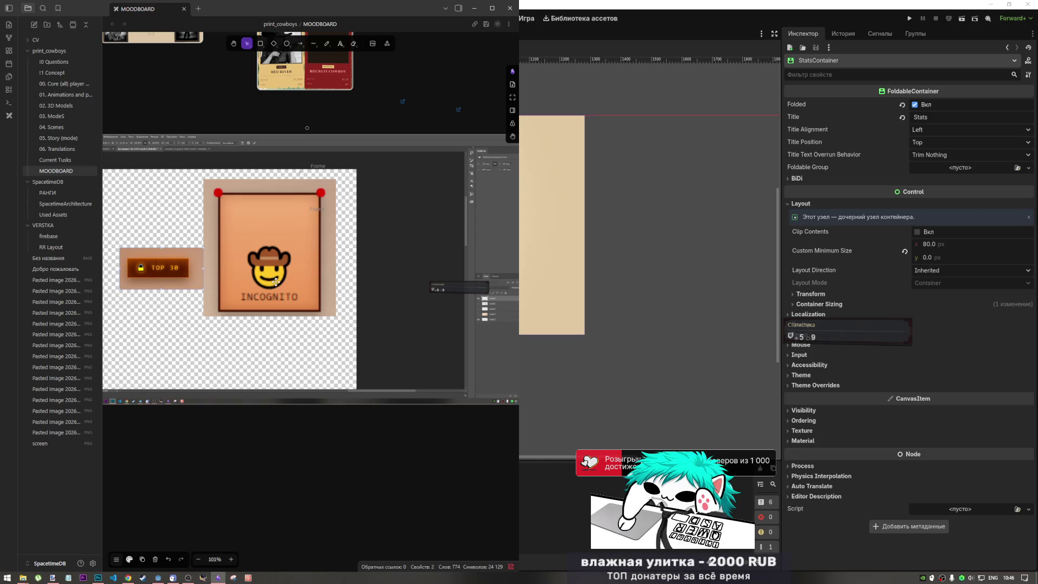
Wrap the screenshot in a frame, crop both corners, and move it above the SETTINGS cards
{"action": "right_click", "coordinate": [364, 407]}
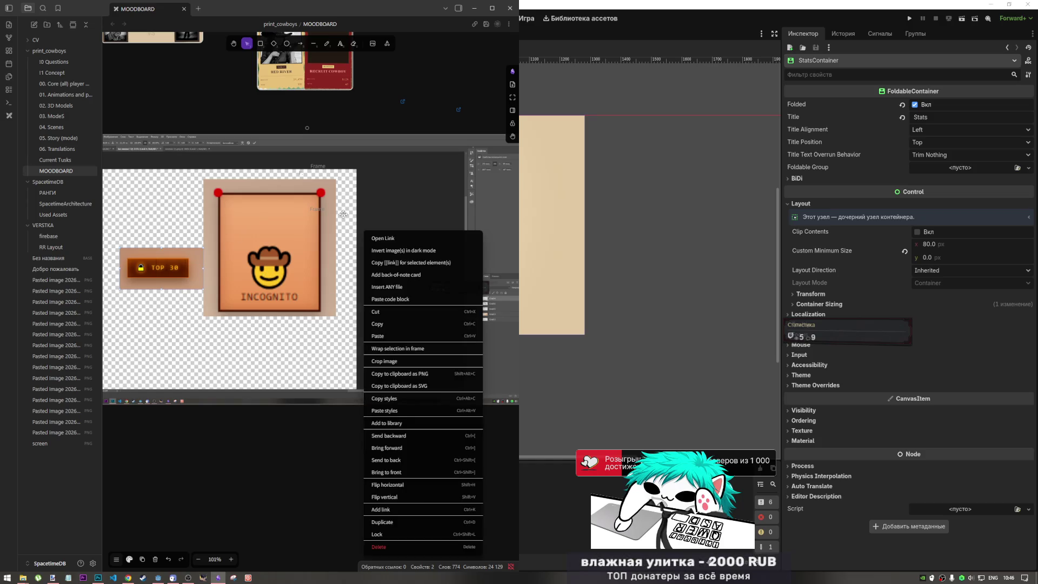
{"action": "left_click", "coordinate": [399, 348]}
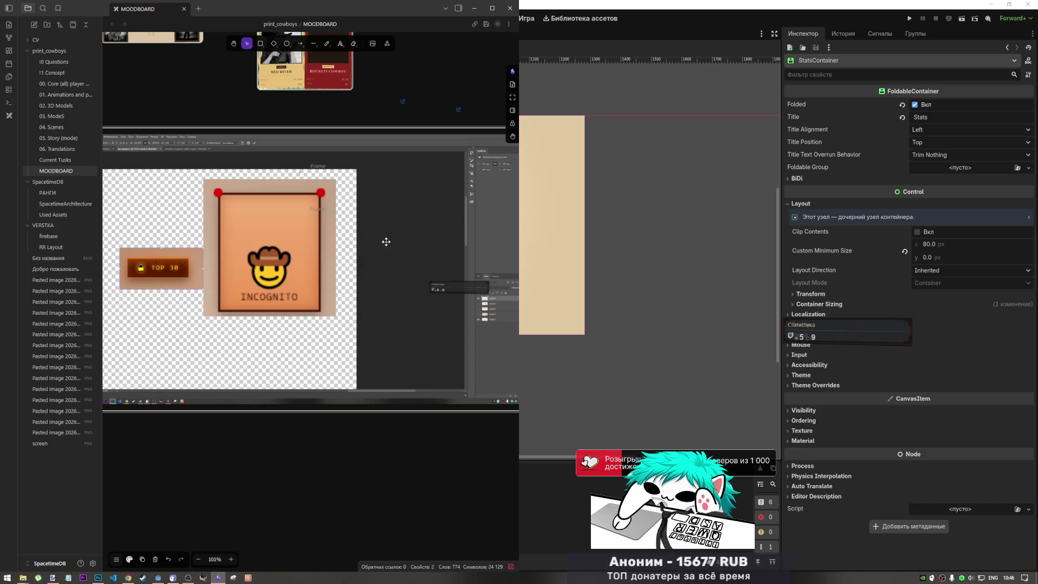
{"action": "scroll", "coordinate": [395, 317], "scroll_direction": "down", "scroll_amount": 4}
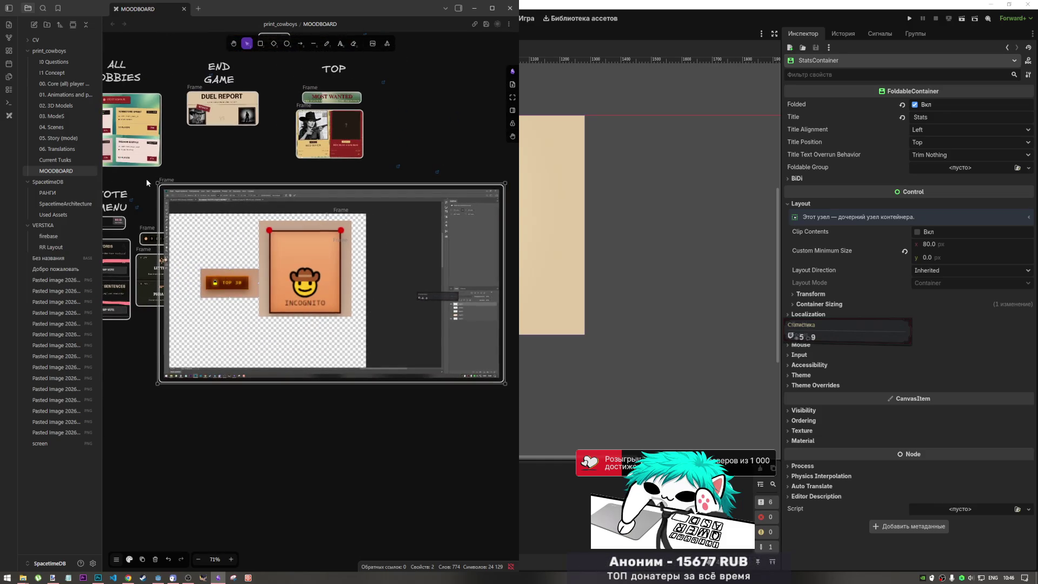
{"action": "mouse_move", "coordinate": [158, 185]}
{"action": "left_mouse_down"}
{"action": "mouse_move", "coordinate": [250, 219]}
{"action": "mouse_move", "coordinate": [199, 215]}
{"action": "left_mouse_up"}
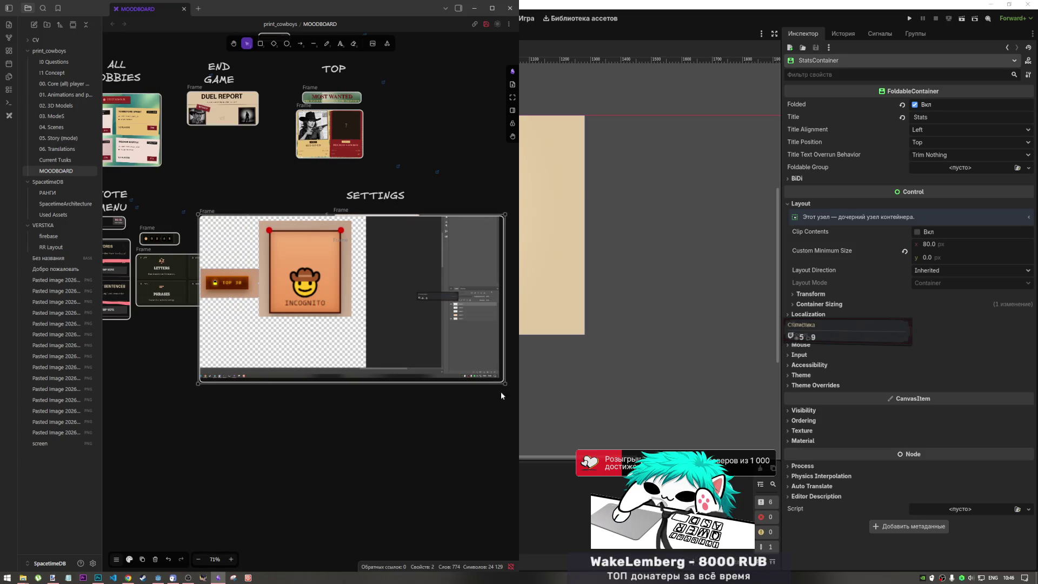
{"action": "left_click_drag", "start_coordinate": [504, 384], "coordinate": [355, 322]}
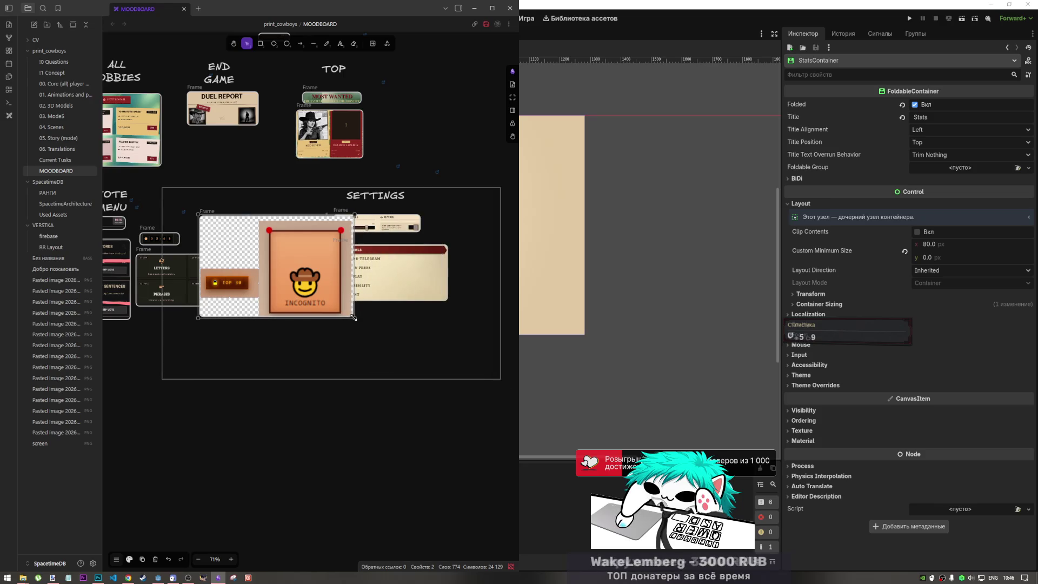
{"action": "left_click_drag", "start_coordinate": [307, 271], "coordinate": [294, 191]}
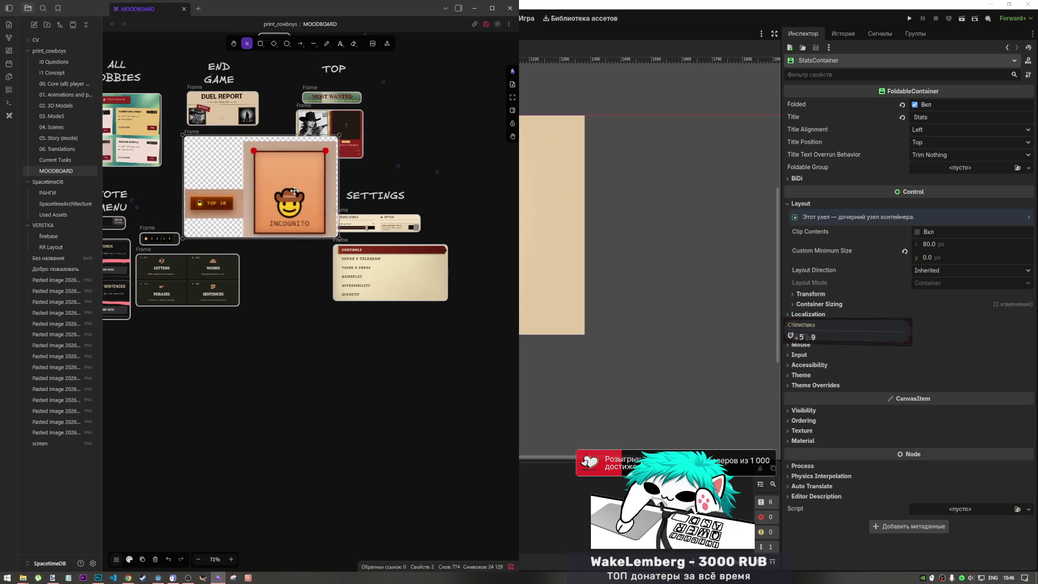
{"action": "left_click", "coordinate": [370, 170]}
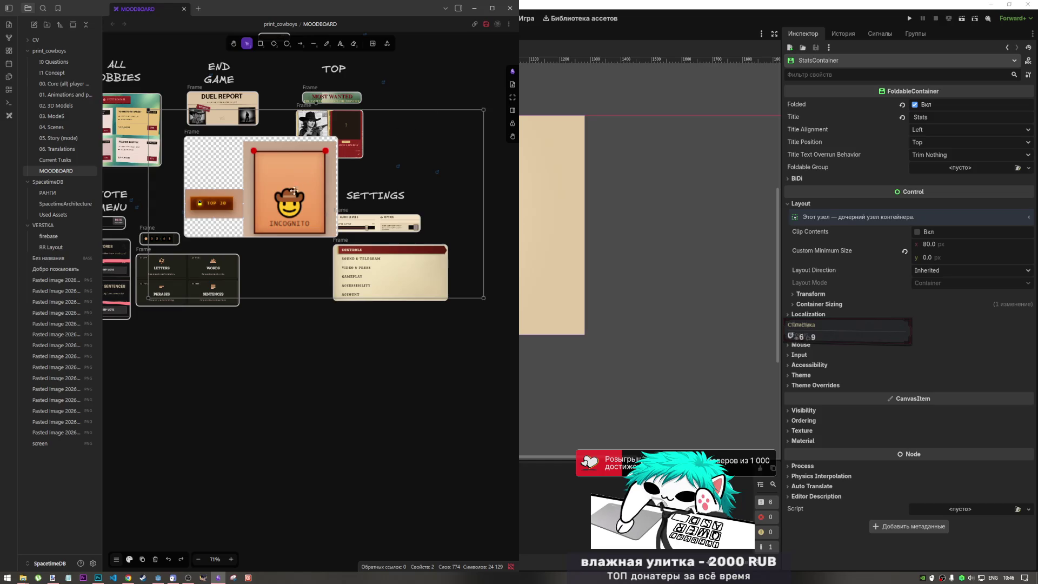
Select the INCOGNITO image frame and nudge it slightly up and left
{"action": "left_click", "coordinate": [272, 325]}
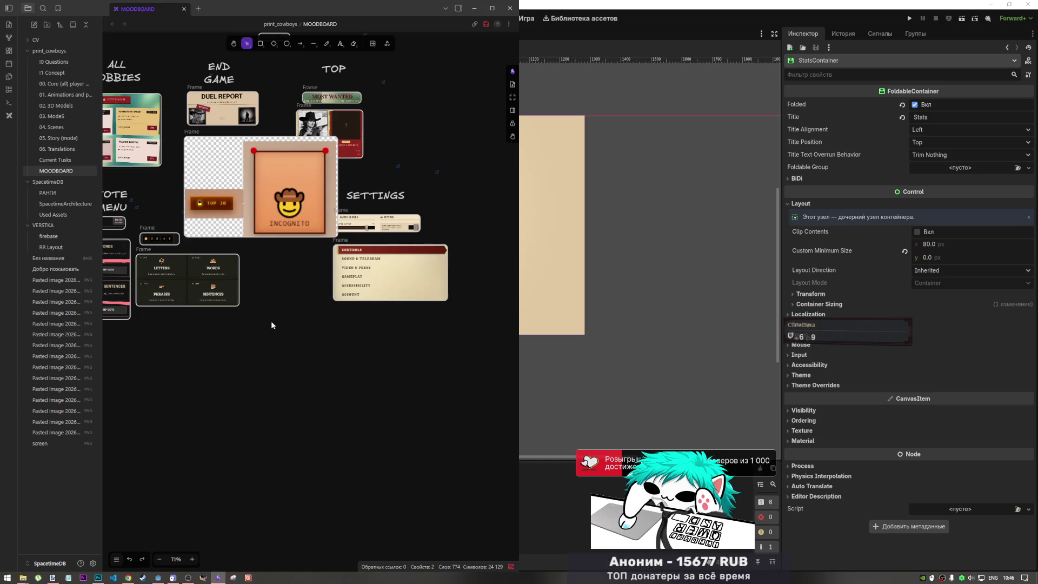
{"action": "left_click", "coordinate": [227, 196]}
{"action": "left_click", "coordinate": [254, 136]}
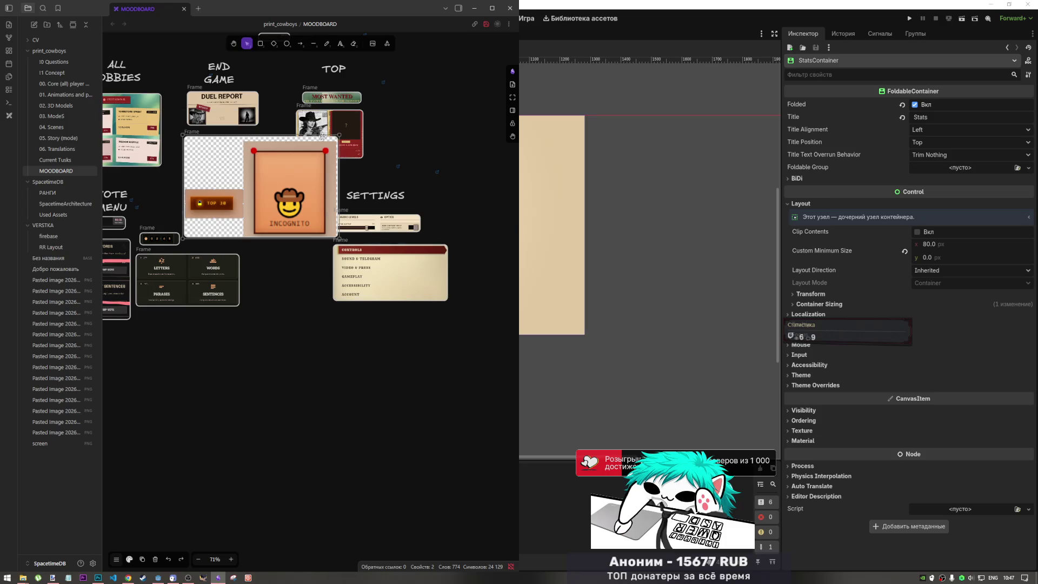
{"action": "left_click", "coordinate": [321, 162]}
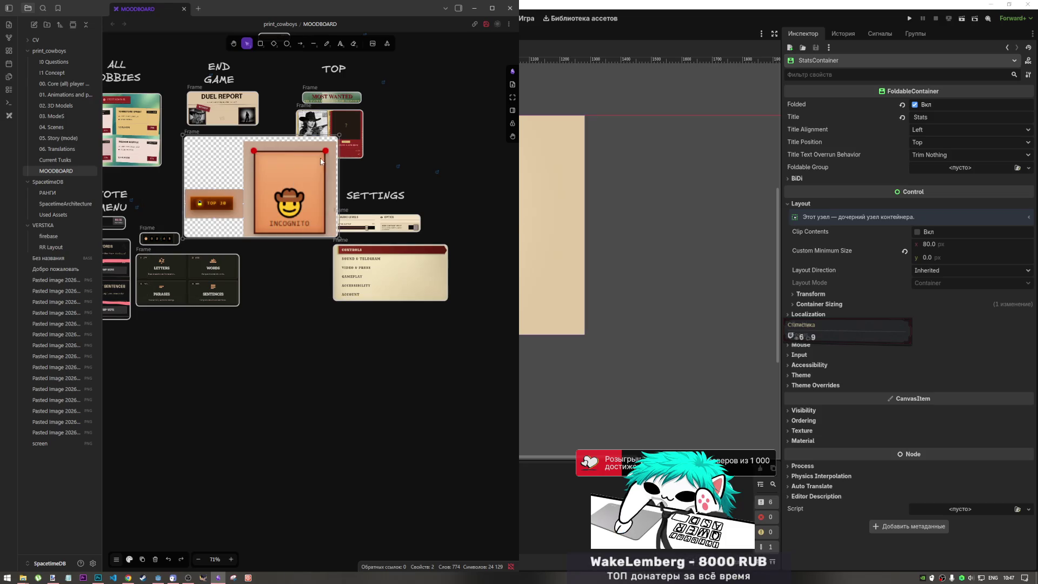
{"action": "mouse_move", "coordinate": [279, 151]}
{"action": "left_mouse_down"}
{"action": "mouse_move", "coordinate": [244, 146]}
{"action": "mouse_move", "coordinate": [260, 153]}
{"action": "mouse_move", "coordinate": [275, 144]}
{"action": "mouse_move", "coordinate": [293, 376]}
{"action": "mouse_move", "coordinate": [238, 163]}
{"action": "mouse_move", "coordinate": [264, 160]}
{"action": "mouse_move", "coordinate": [257, 173]}
{"action": "mouse_move", "coordinate": [263, 163]}
{"action": "left_mouse_up"}
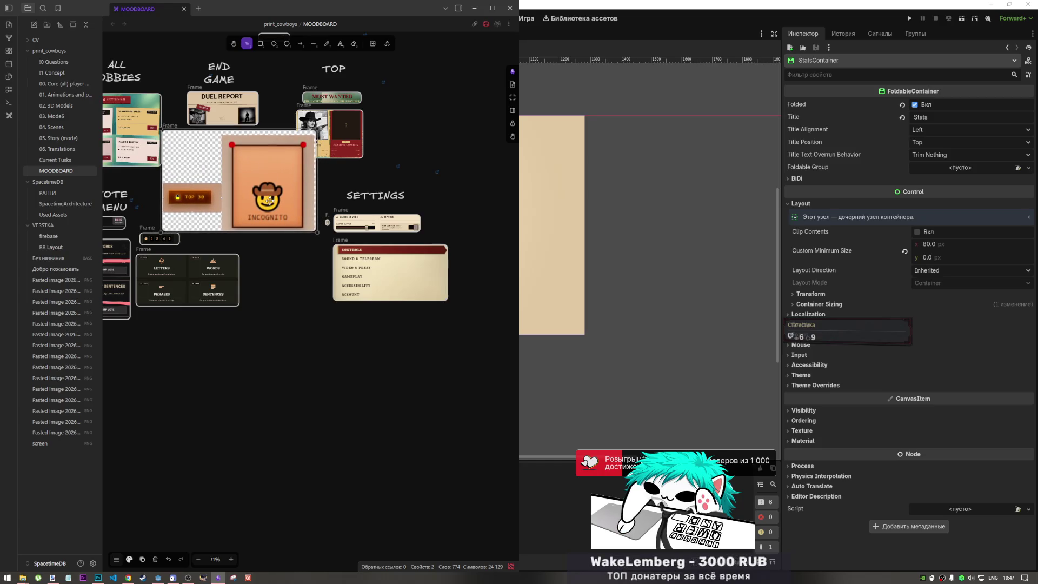
Trim the INCOGNITO frame's bottom, top and right edges closer to the card
{"action": "left_click_drag", "start_coordinate": [276, 349], "coordinate": [349, 379]}
{"action": "scroll", "coordinate": [349, 379], "scroll_direction": "up", "scroll_amount": 5}
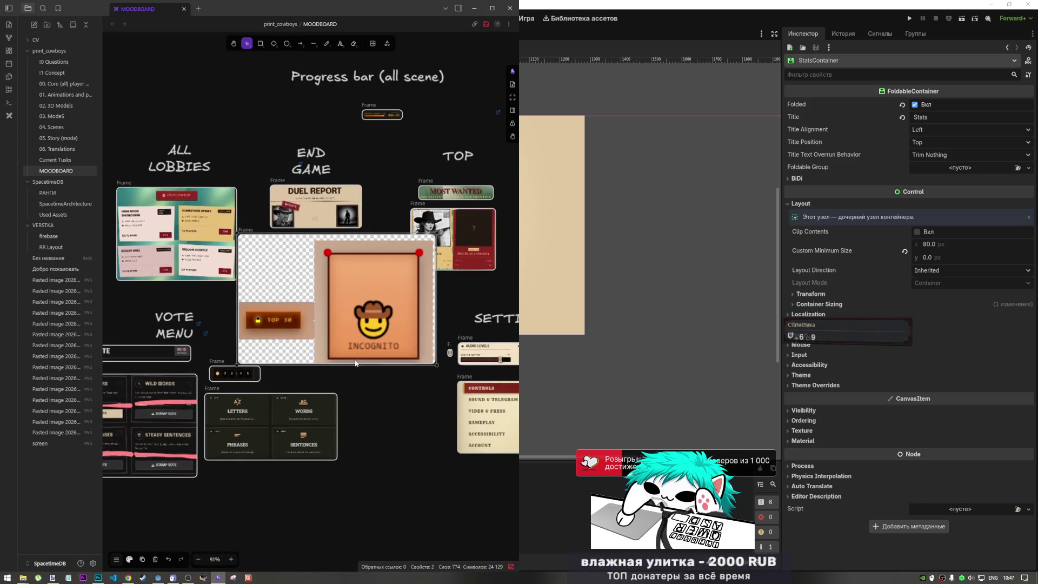
{"action": "mouse_move", "coordinate": [364, 366]}
{"action": "left_mouse_down"}
{"action": "mouse_move", "coordinate": [363, 376]}
{"action": "mouse_move", "coordinate": [362, 357]}
{"action": "left_mouse_up"}
{"action": "left_click", "coordinate": [374, 491]}
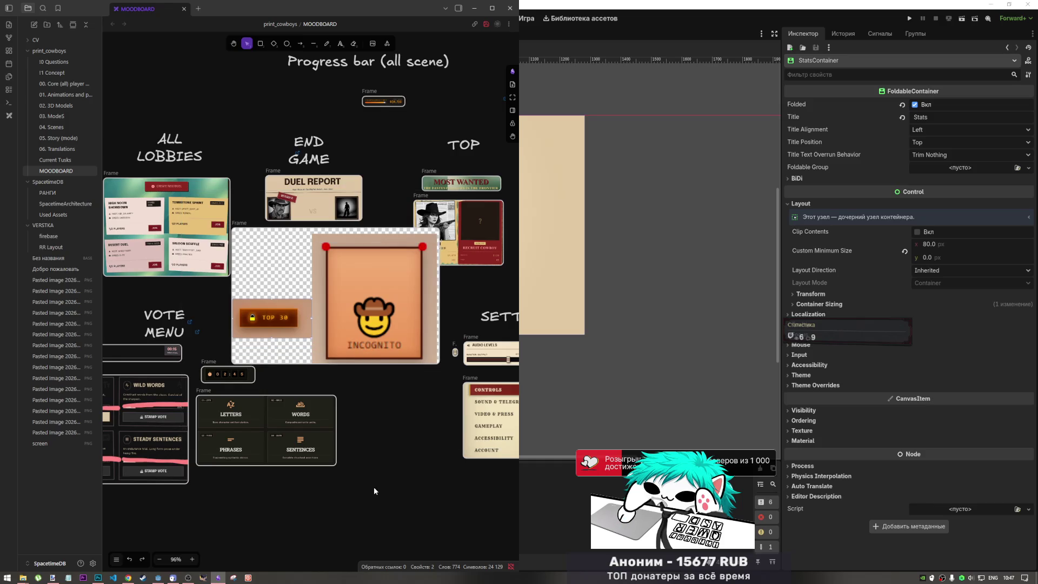
{"action": "left_click", "coordinate": [352, 230]}
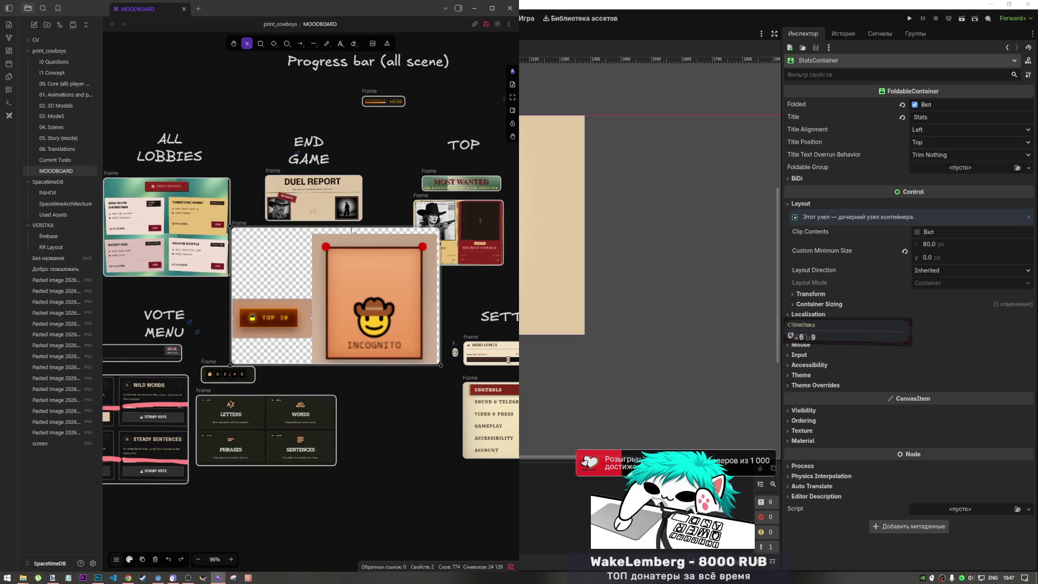
{"action": "left_click_drag", "start_coordinate": [352, 223], "coordinate": [350, 232]}
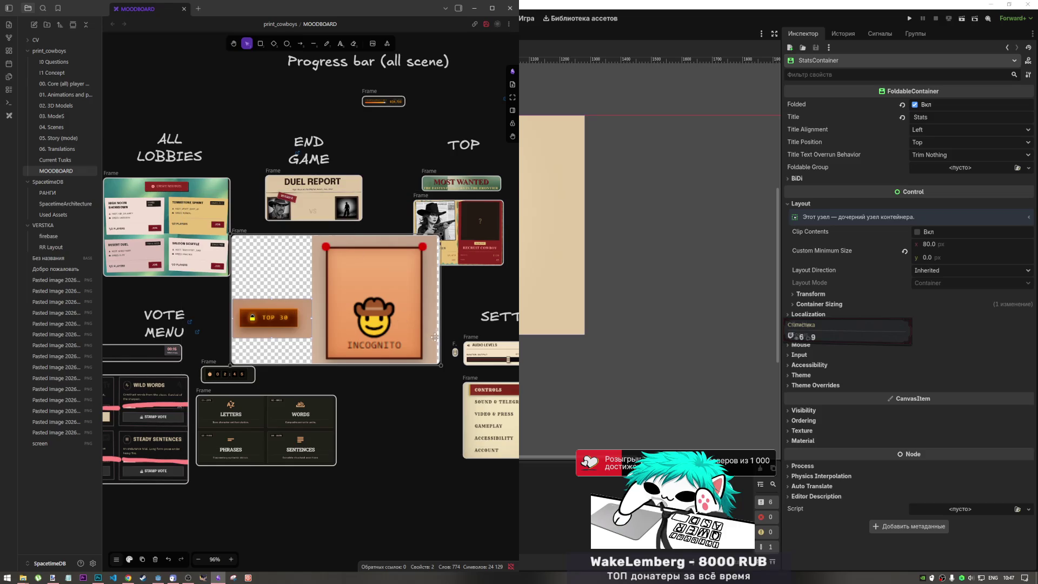
{"action": "left_click_drag", "start_coordinate": [441, 330], "coordinate": [433, 329]}
Deselect the frame, look over the moodboard, and switch back to Godot
{"action": "left_click", "coordinate": [365, 441]}
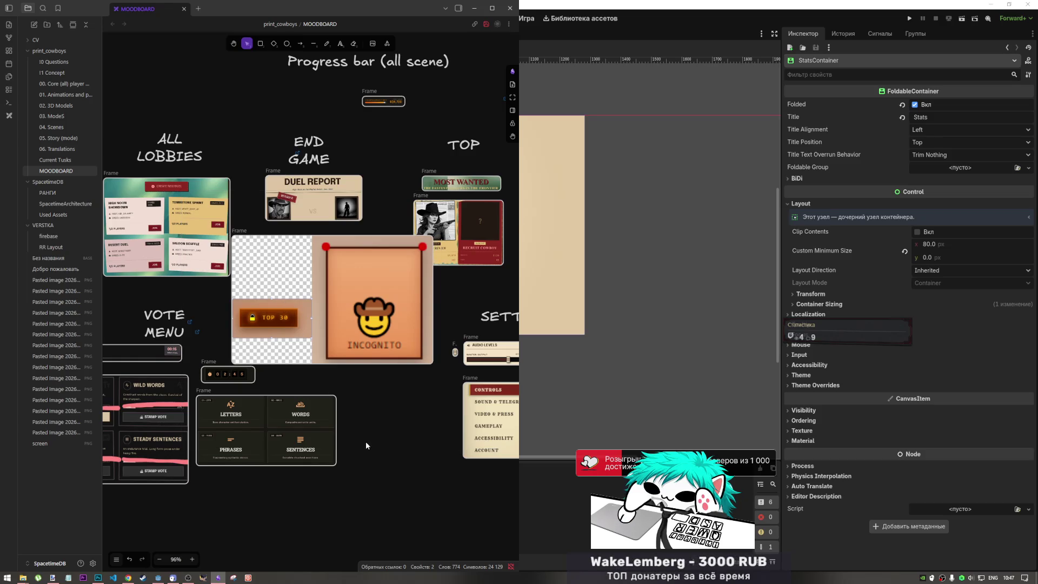
{"action": "scroll", "coordinate": [362, 372], "scroll_direction": "down", "scroll_amount": 3}
{"action": "scroll", "coordinate": [365, 384], "scroll_direction": "up", "scroll_amount": 3}
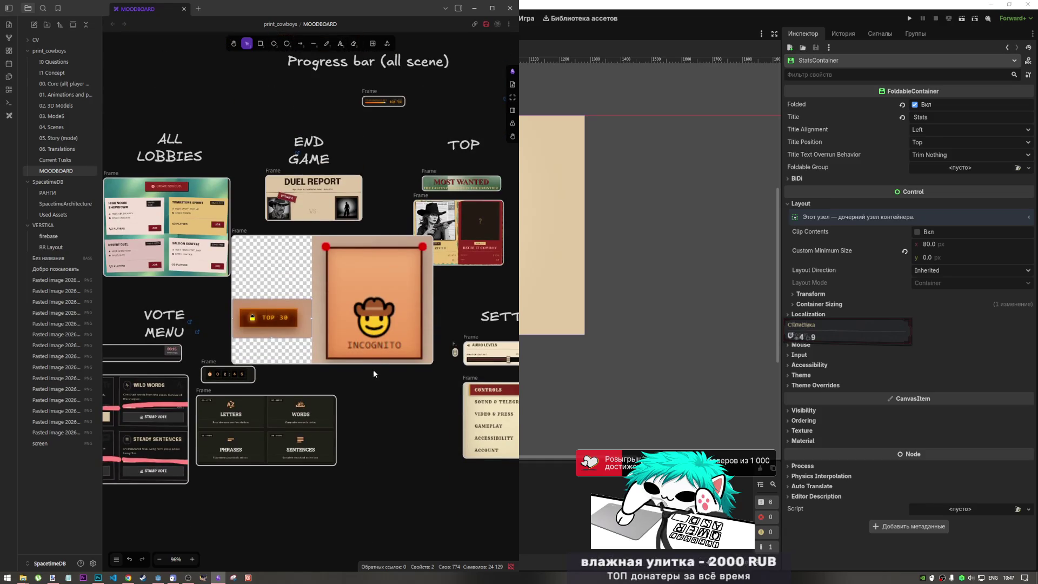
{"action": "scroll", "coordinate": [372, 368], "scroll_direction": "down", "scroll_amount": 5}
{"action": "scroll", "coordinate": [361, 371], "scroll_direction": "up", "scroll_amount": 4}
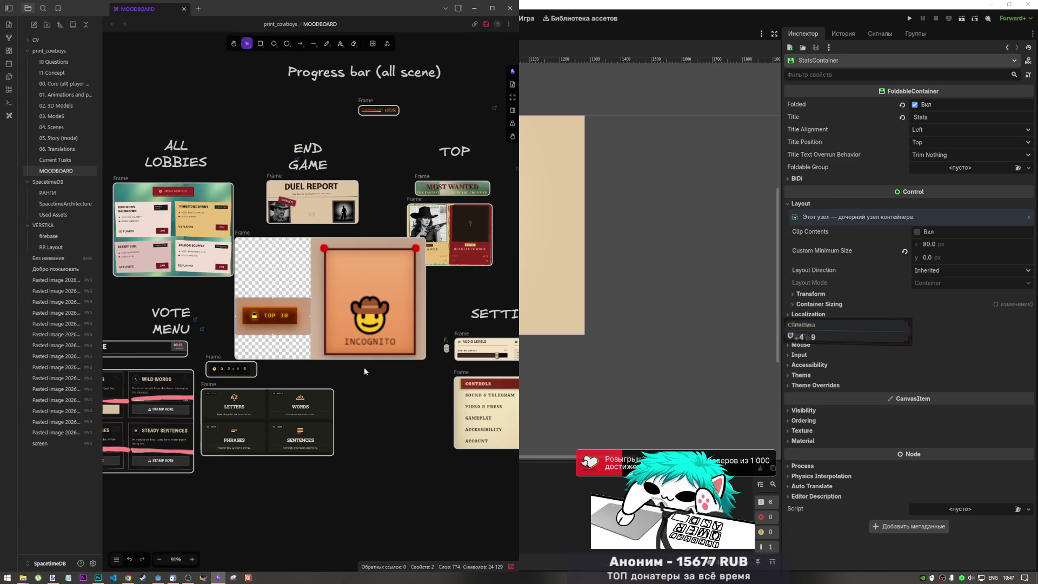
{"action": "key", "text": "alt+Tab"}
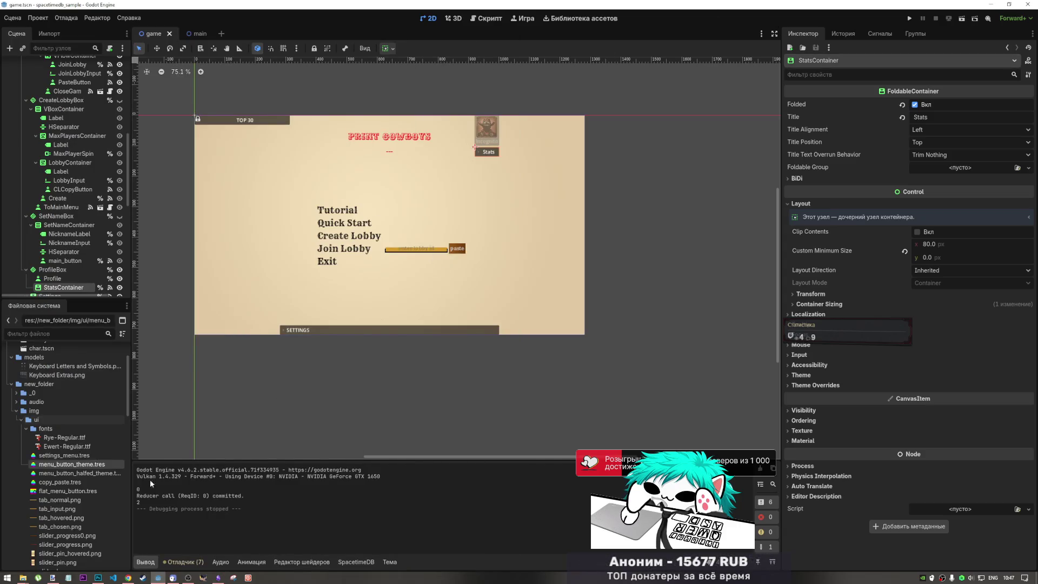
{"action": "left_click", "coordinate": [98, 577]}
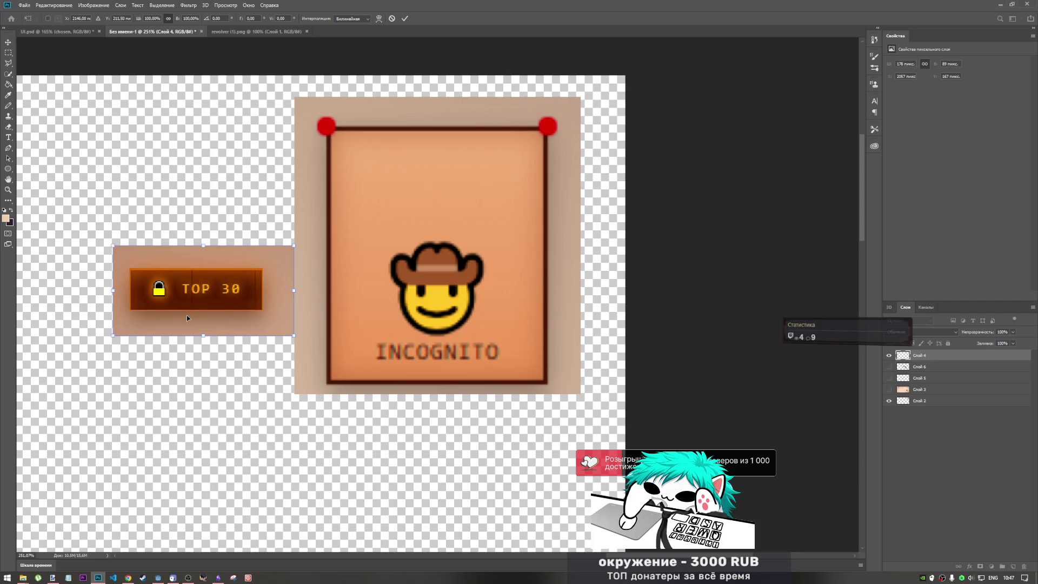
{"action": "left_click", "coordinate": [158, 578]}
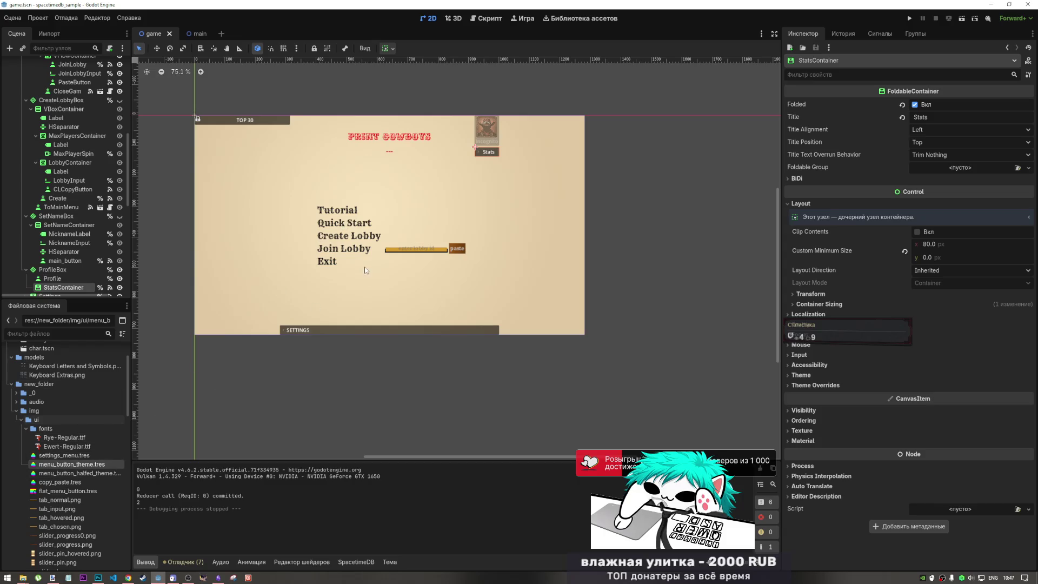
{"action": "left_click", "coordinate": [60, 500]}
{"action": "scroll", "coordinate": [59, 484], "scroll_direction": "down", "scroll_amount": 5}
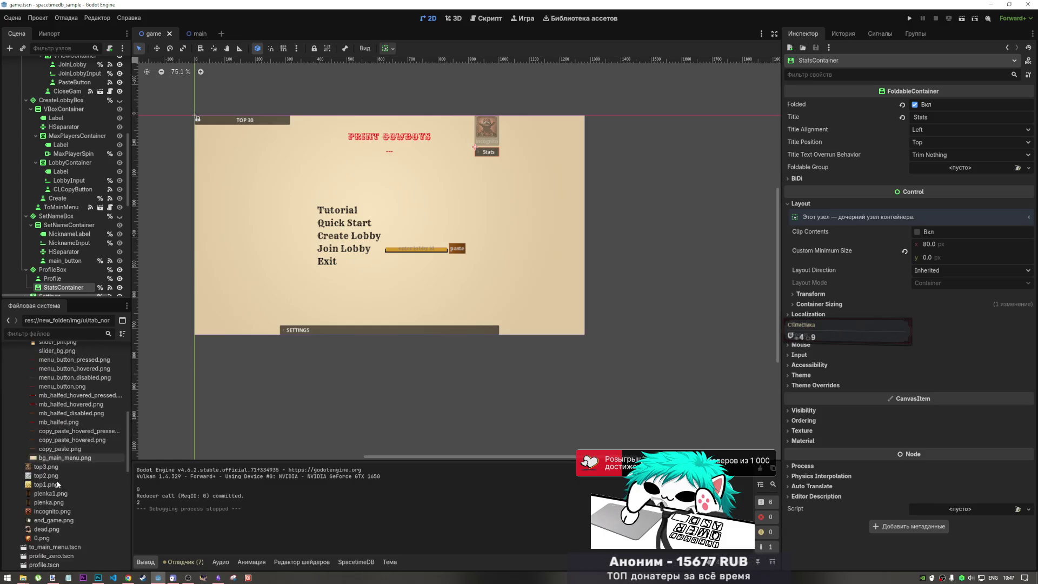
{"action": "scroll", "coordinate": [58, 471], "scroll_direction": "up", "scroll_amount": 5}
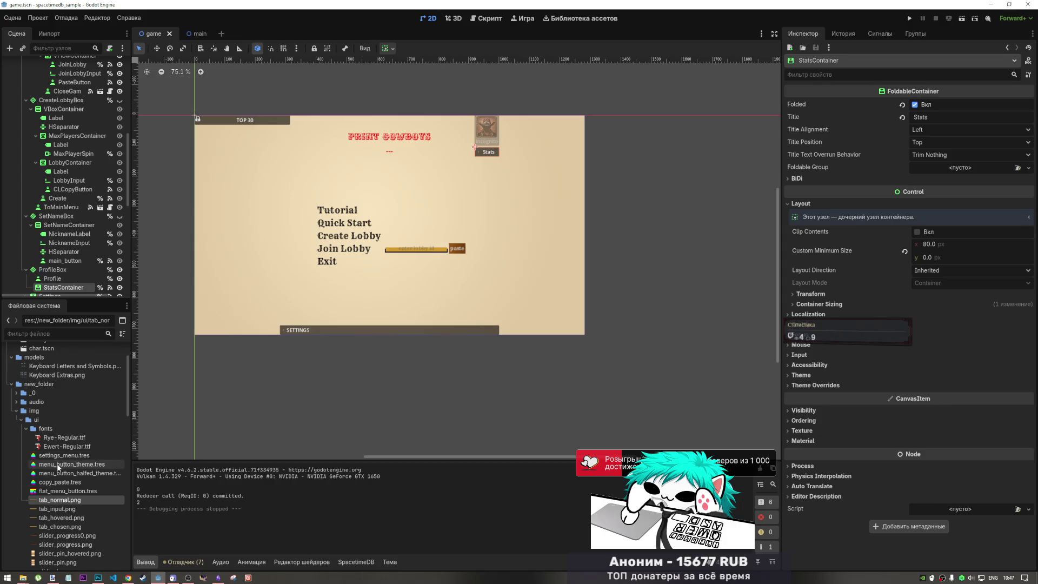
Open the copy_paste.tres theme and examine the Hover style's axis stretch and expand margins
{"action": "double_click", "coordinate": [64, 456]}
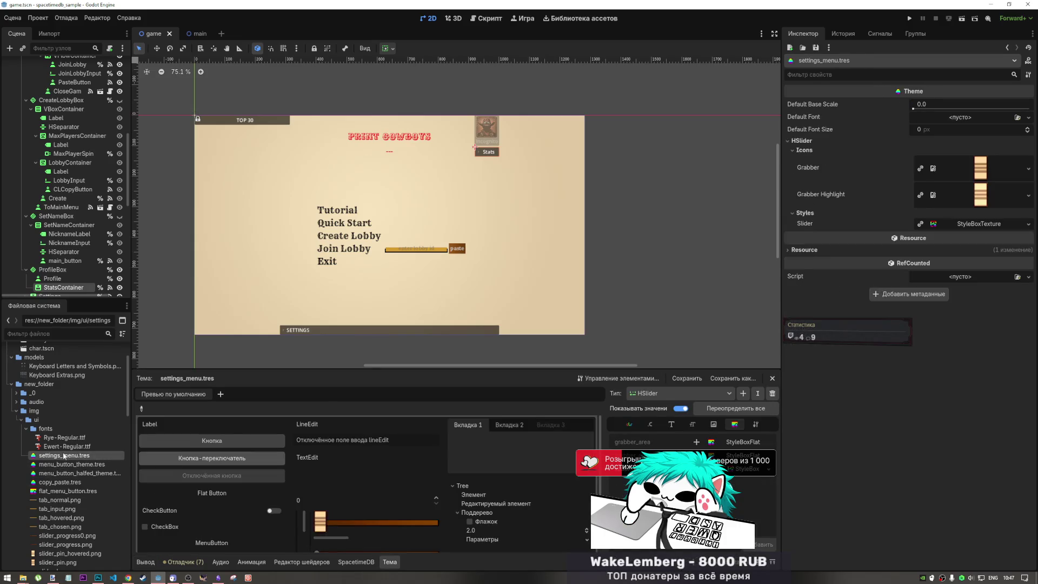
{"action": "left_click", "coordinate": [60, 481]}
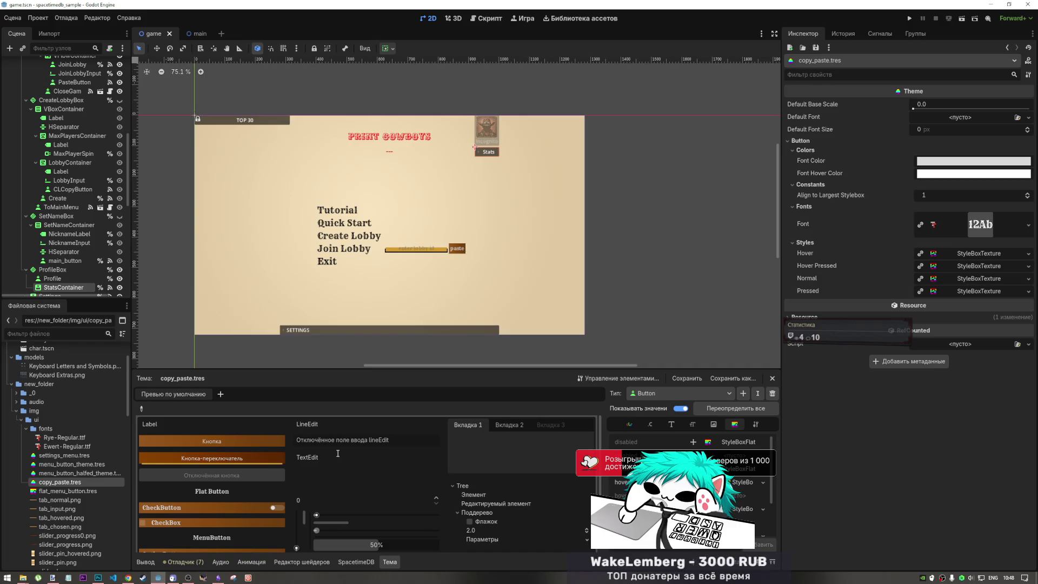
{"action": "left_click", "coordinate": [1001, 255]}
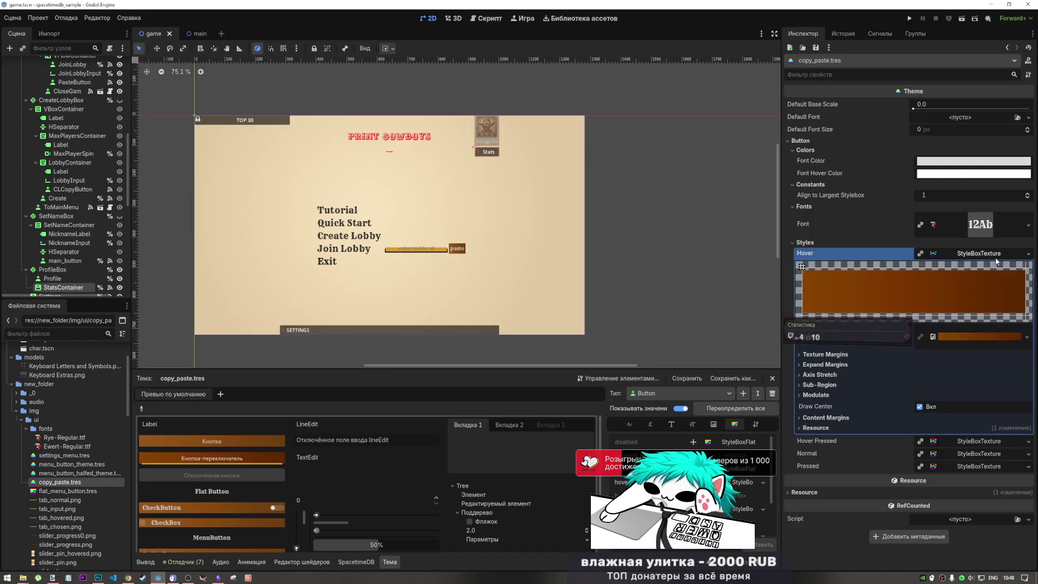
{"action": "left_click", "coordinate": [833, 428]}
{"action": "left_click", "coordinate": [835, 428]}
{"action": "left_click", "coordinate": [840, 375]}
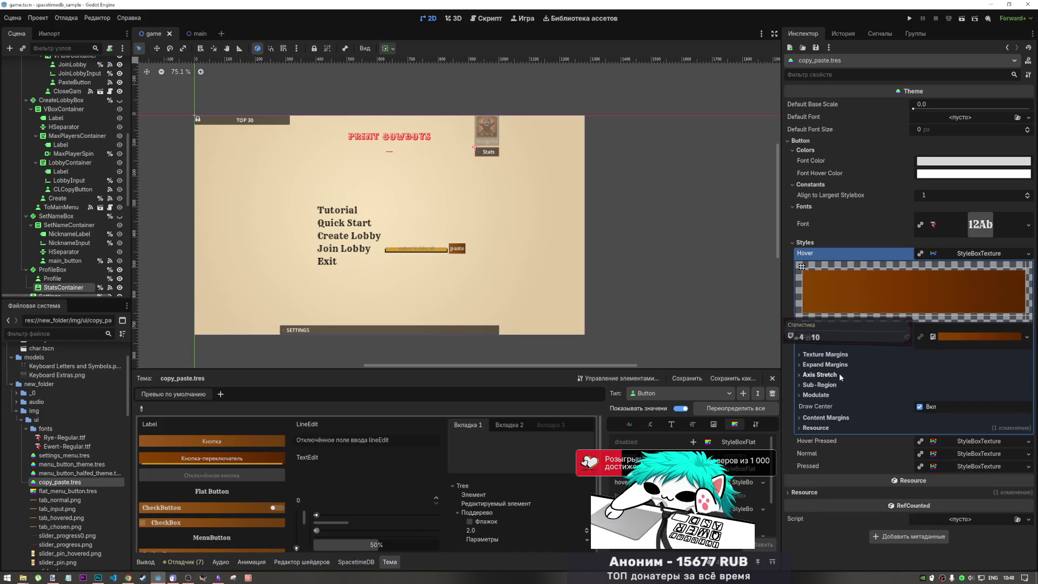
{"action": "left_click", "coordinate": [841, 367]}
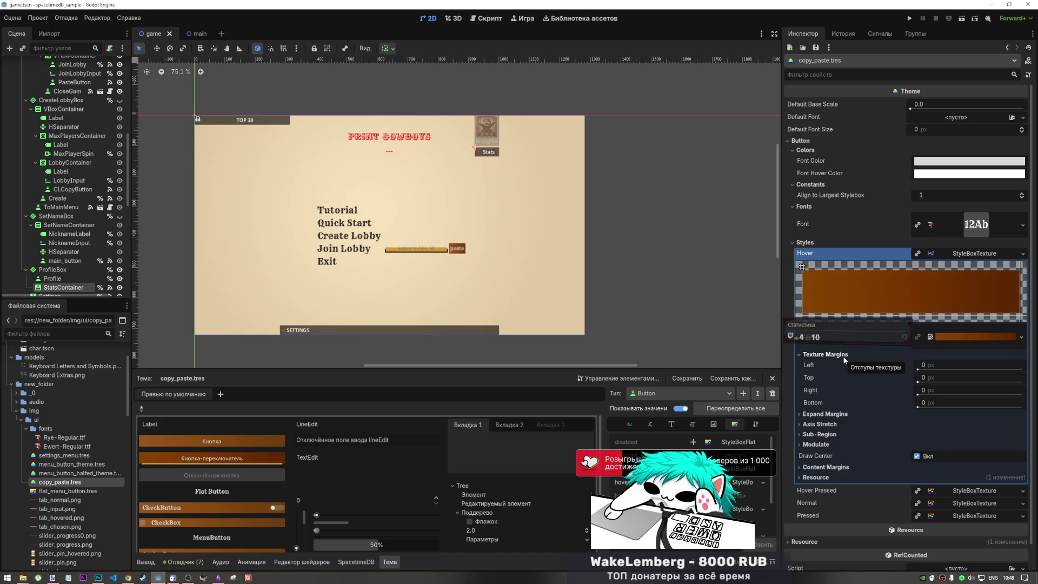
{"action": "left_click", "coordinate": [843, 364]}
Inspect the hover texture's options and content margins without changing anything
{"action": "left_click", "coordinate": [1004, 336]}
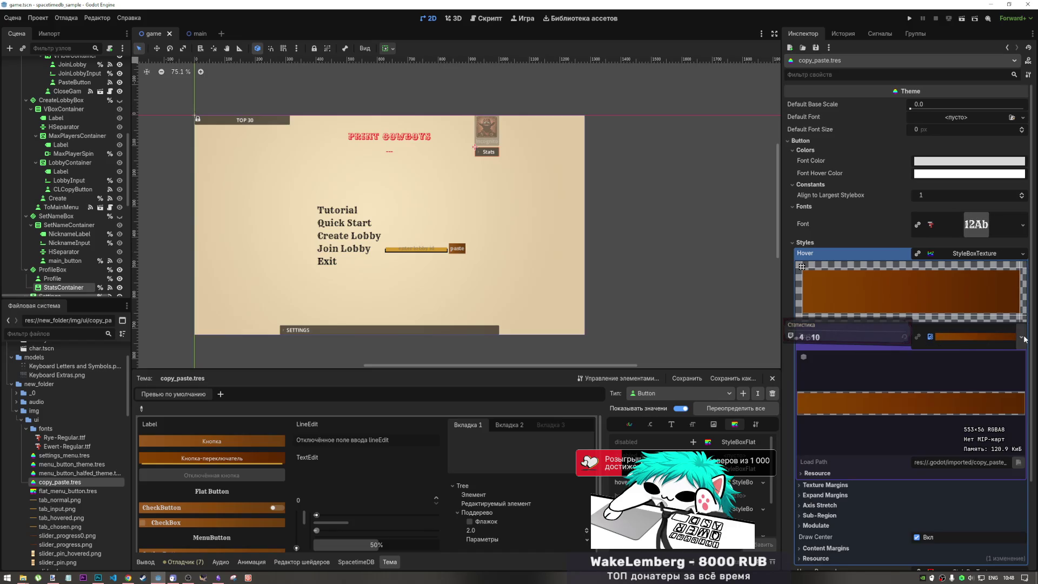
{"action": "left_click", "coordinate": [1022, 339]}
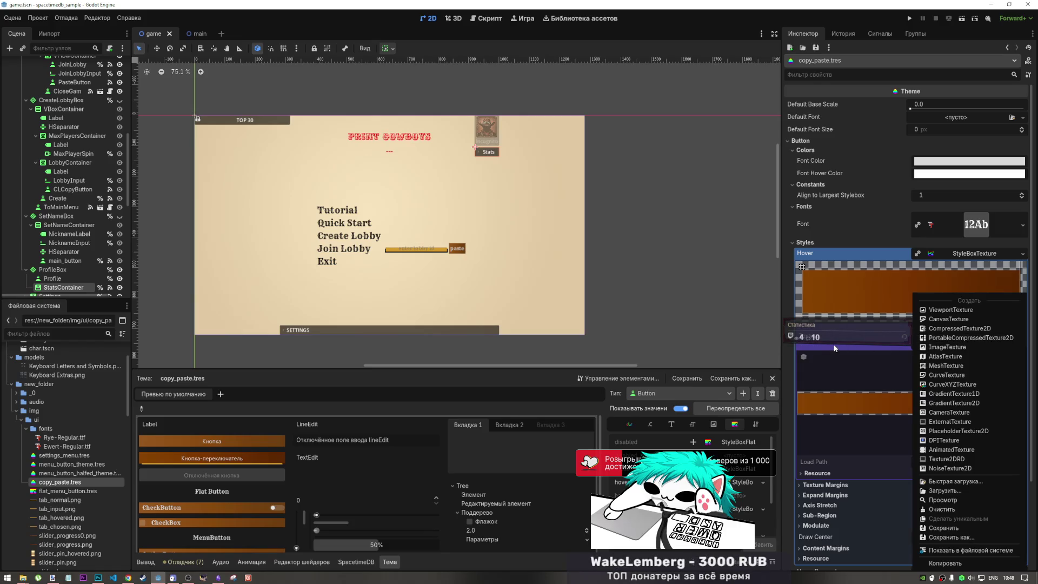
{"action": "left_click", "coordinate": [836, 350]}
{"action": "left_click", "coordinate": [998, 338]}
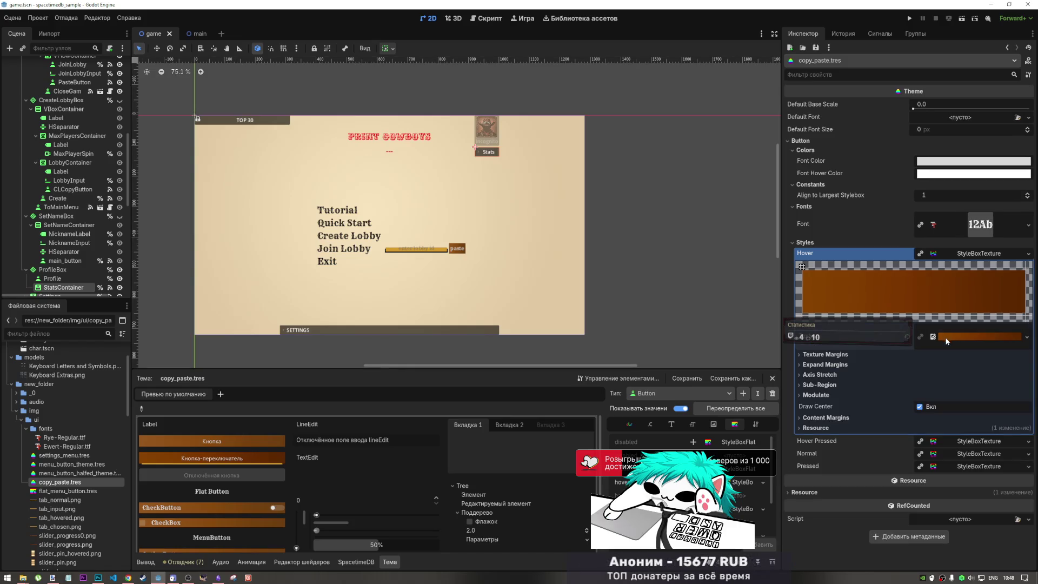
{"action": "left_click", "coordinate": [833, 418]}
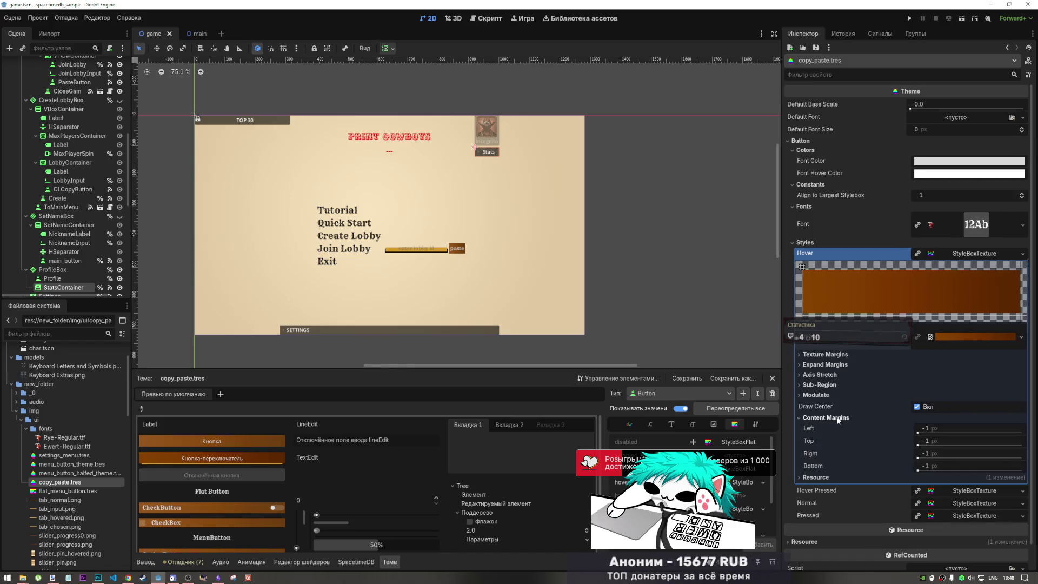
{"action": "left_click", "coordinate": [833, 418]}
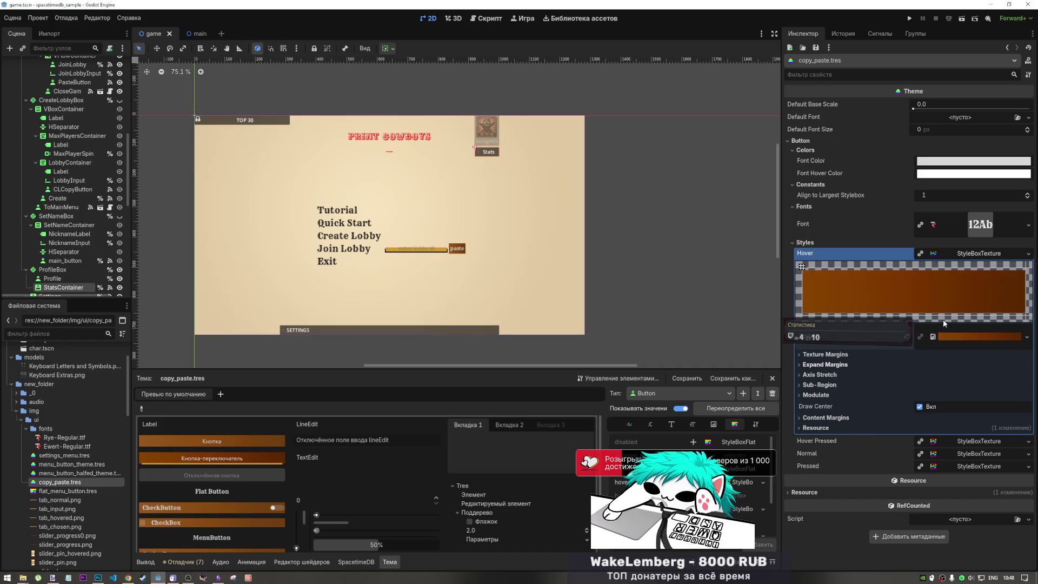
Collapse the Hover stylebox details and select the PasteButton node
{"action": "left_click", "coordinate": [958, 334]}
{"action": "left_click", "coordinate": [957, 332]}
{"action": "left_click", "coordinate": [1027, 337]}
{"action": "left_click", "coordinate": [975, 256]}
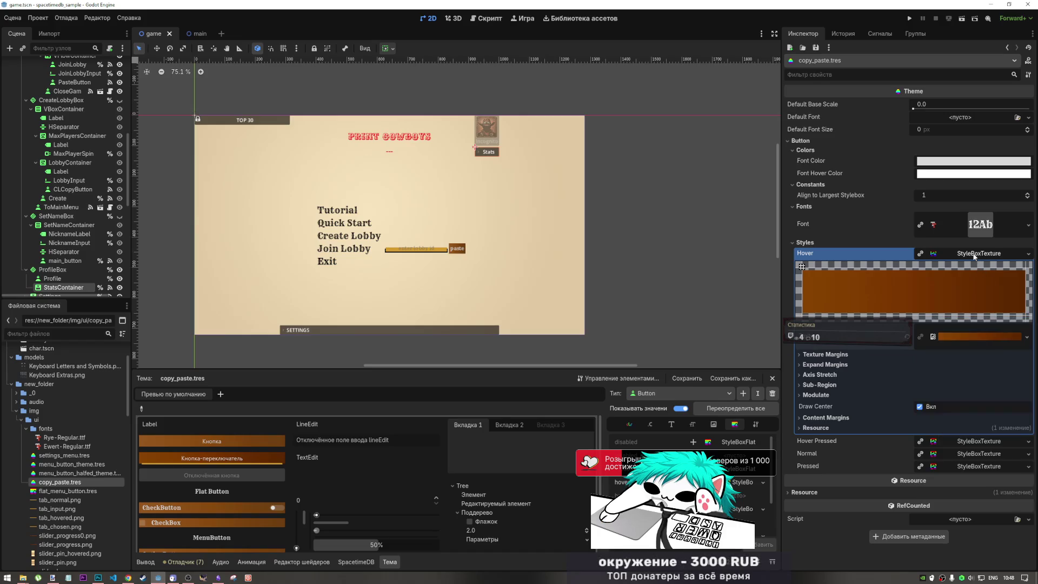
{"action": "left_click", "coordinate": [975, 254]}
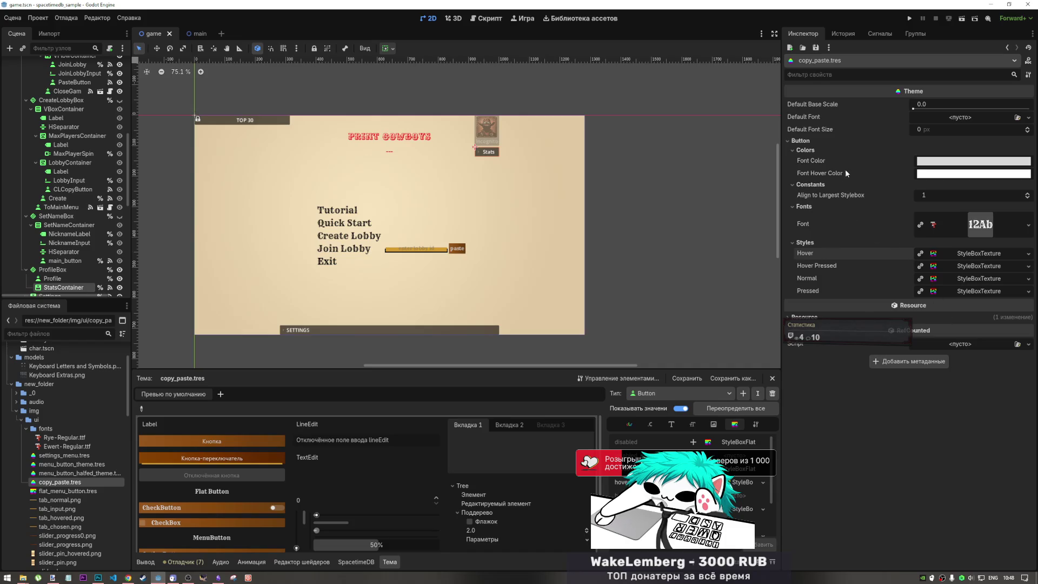
{"action": "left_click", "coordinate": [456, 249]}
{"action": "scroll", "coordinate": [865, 378], "scroll_direction": "down", "scroll_amount": 5}
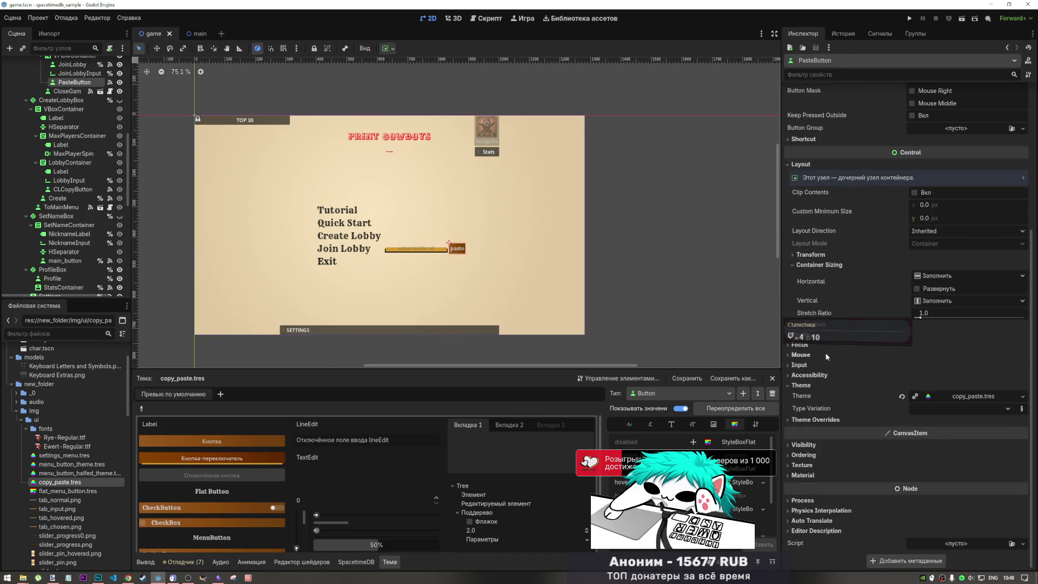
Give PasteButton a new empty ShaderMaterial under CanvasItem > Material, then switch to Chrome
{"action": "left_click", "coordinate": [821, 265]}
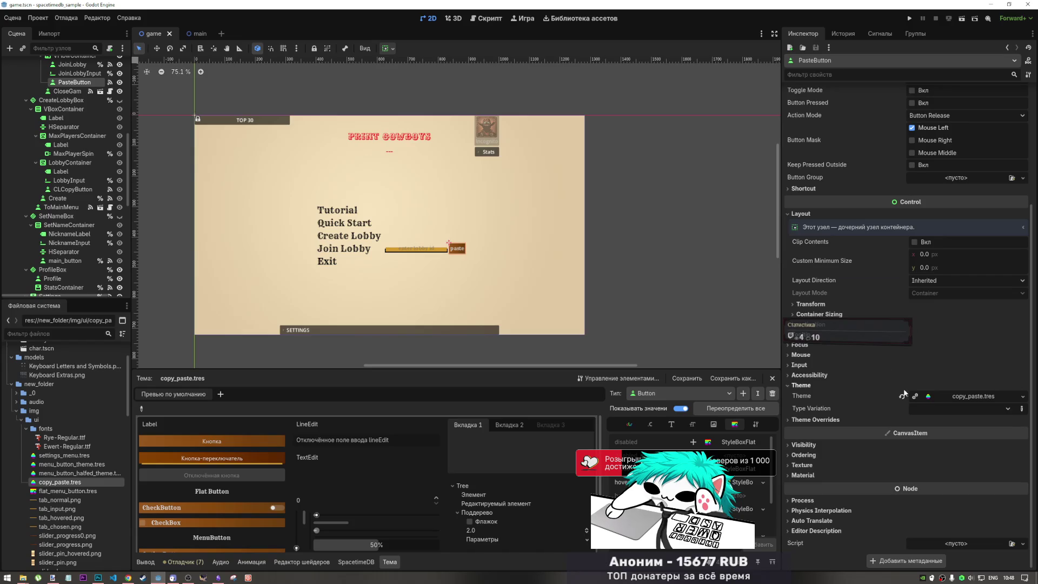
{"action": "left_click", "coordinate": [870, 419]}
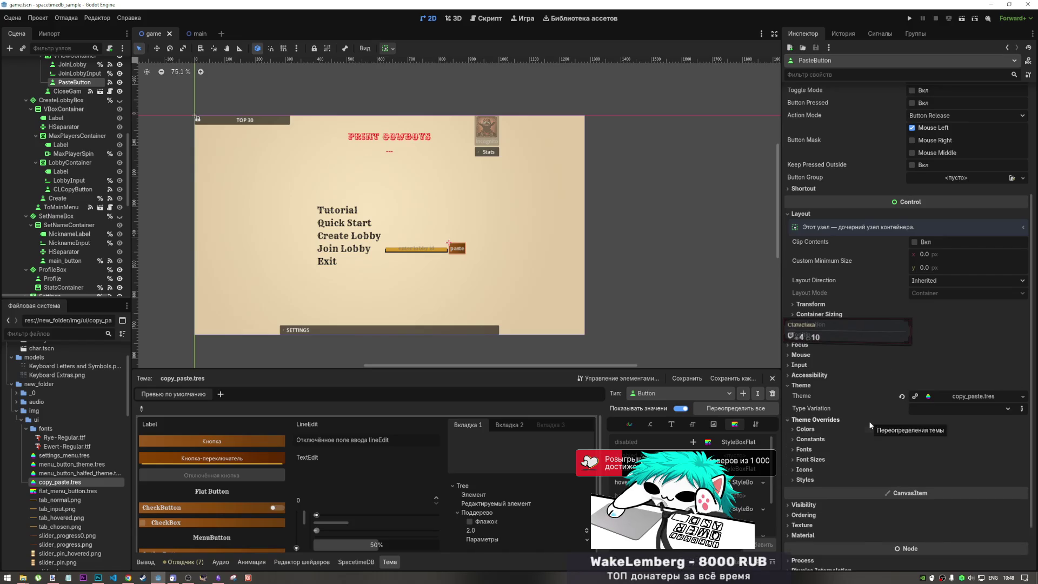
{"action": "left_click", "coordinate": [847, 420]}
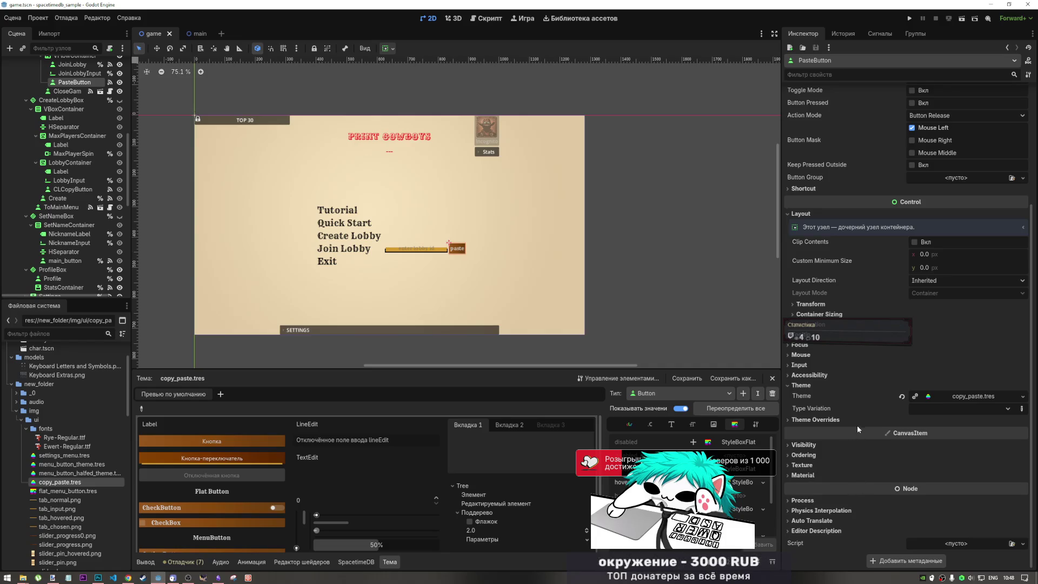
{"action": "left_click", "coordinate": [846, 476]}
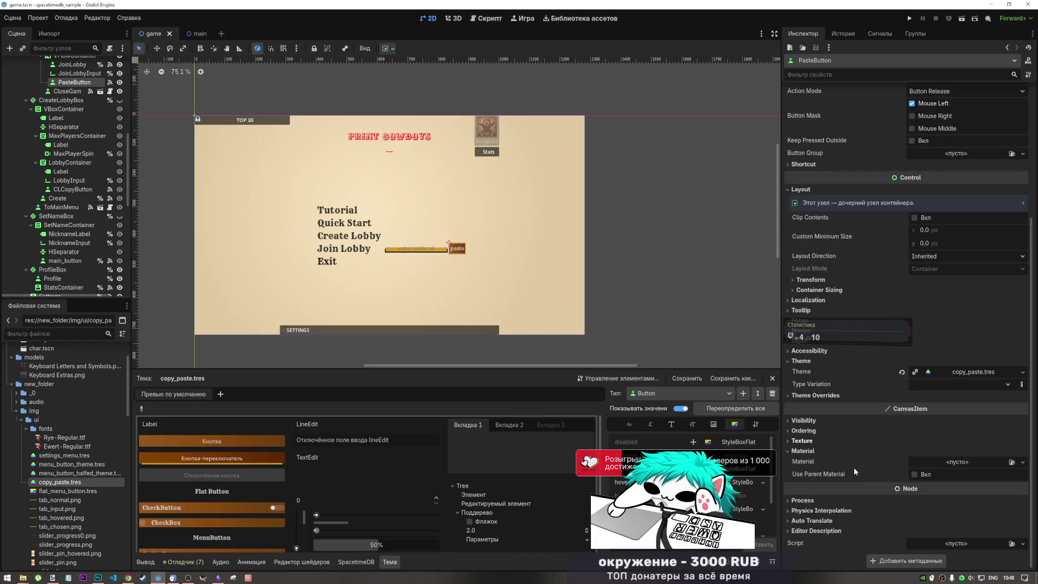
{"action": "left_click", "coordinate": [933, 463]}
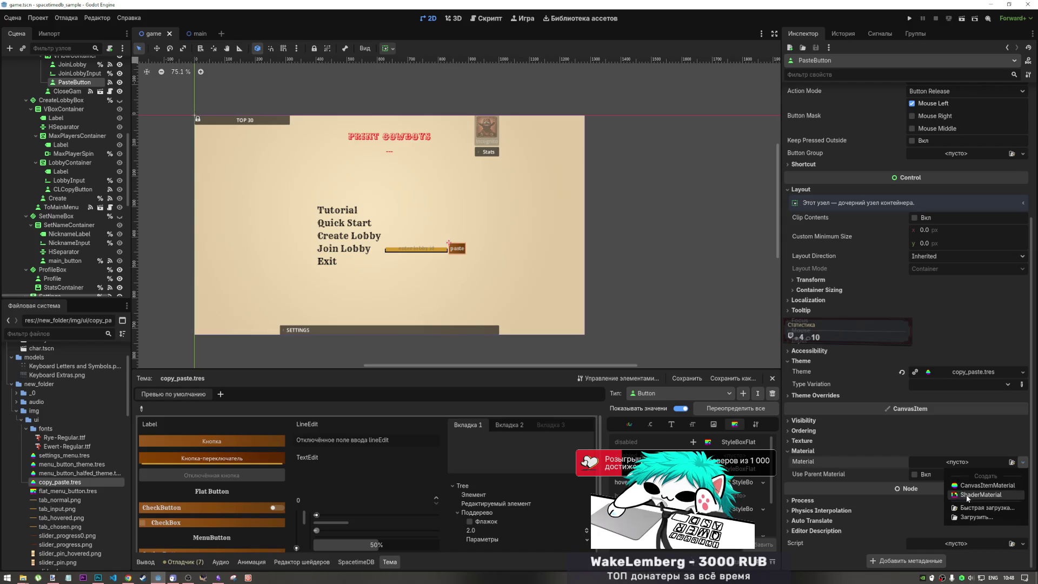
{"action": "left_click", "coordinate": [983, 485]}
{"action": "left_click", "coordinate": [950, 469]}
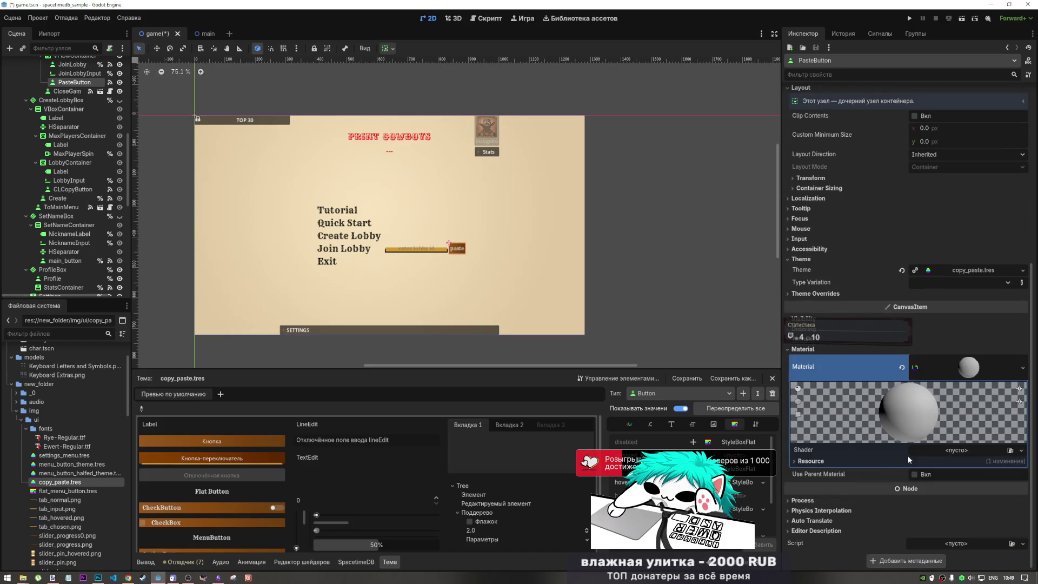
{"action": "left_click", "coordinate": [128, 577]}
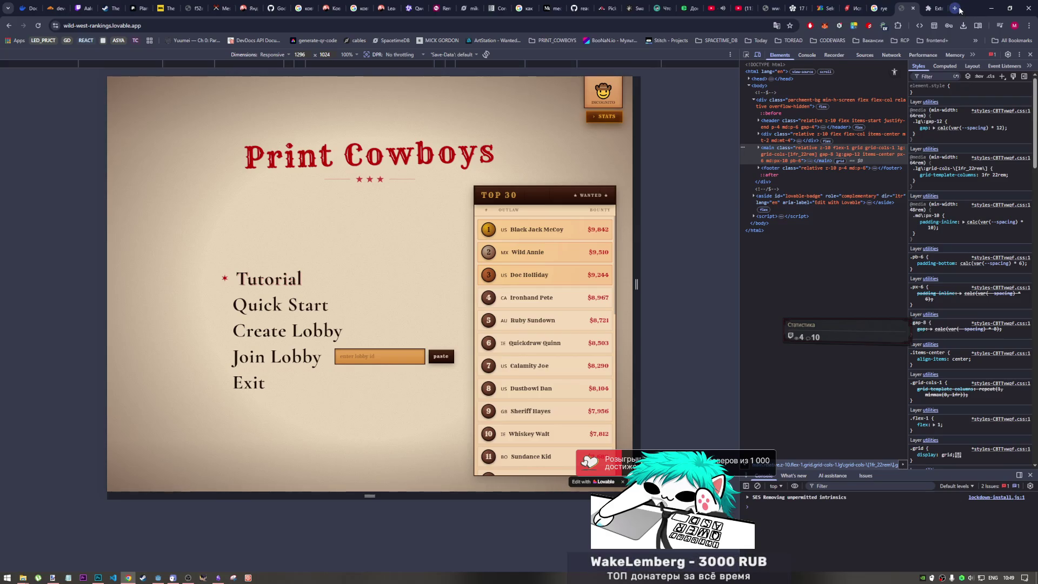
In a new Chrome tab, search Google for 'shaders godot'
{"action": "left_click", "coordinate": [955, 8]}
{"action": "type", "text": "c"}
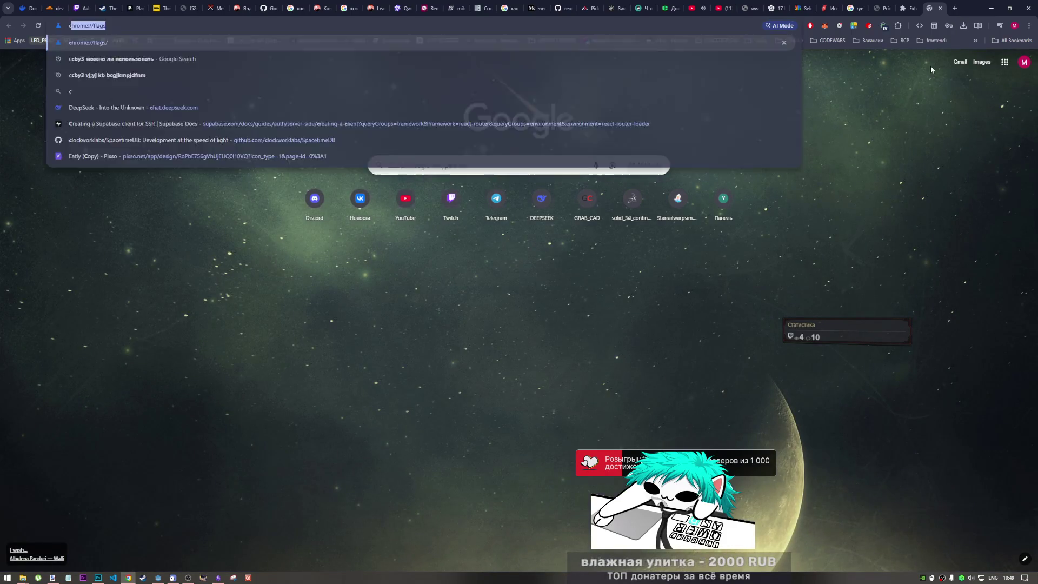
{"action": "type", "text": "dtxtybt"}
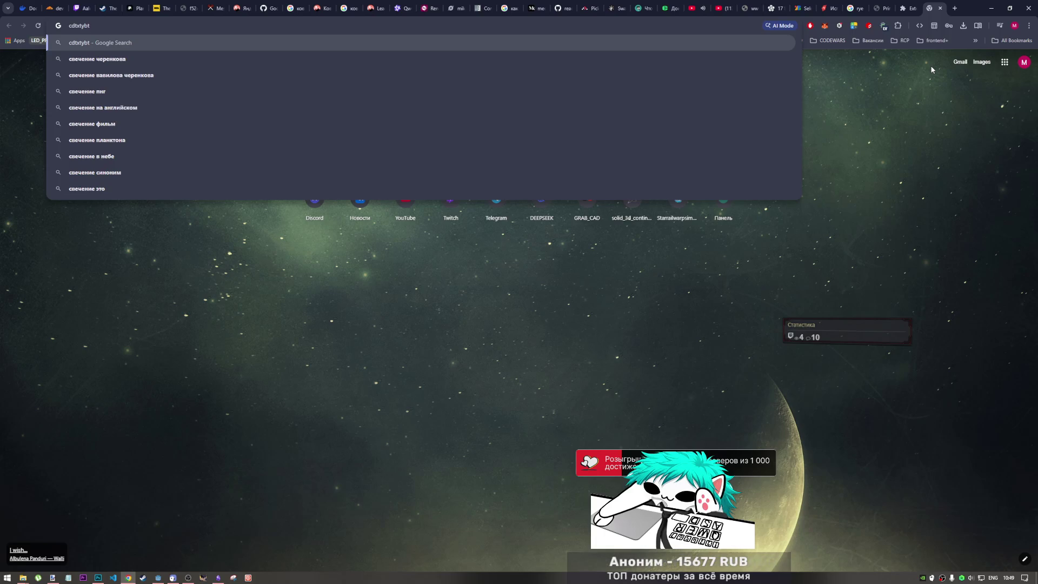
{"action": "key", "text": "BackSpace"}
{"action": "key", "text": "BackSpace"}
{"action": "key", "text": "BackSpace"}
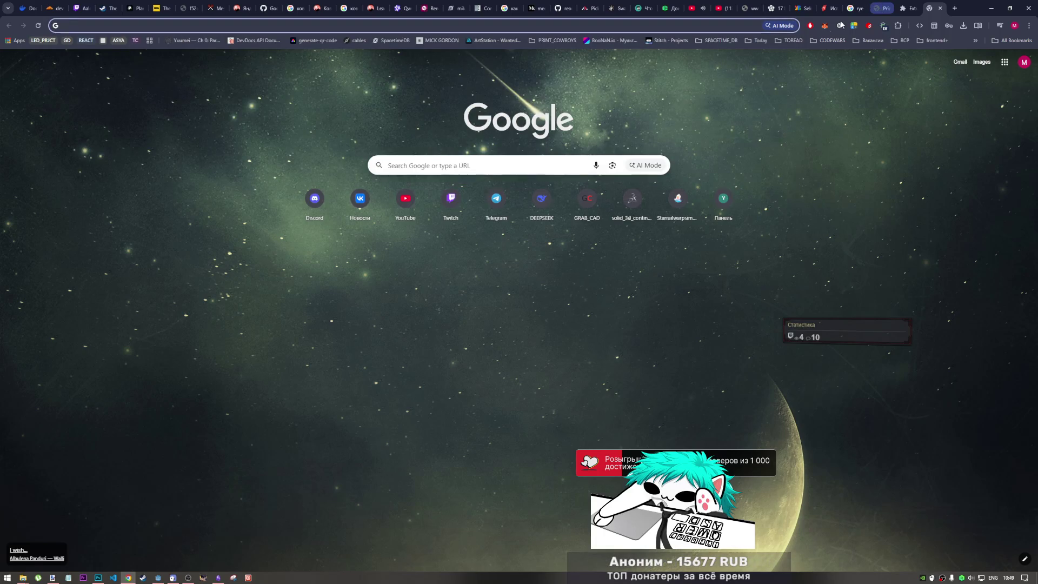
{"action": "type", "text": "shad"}
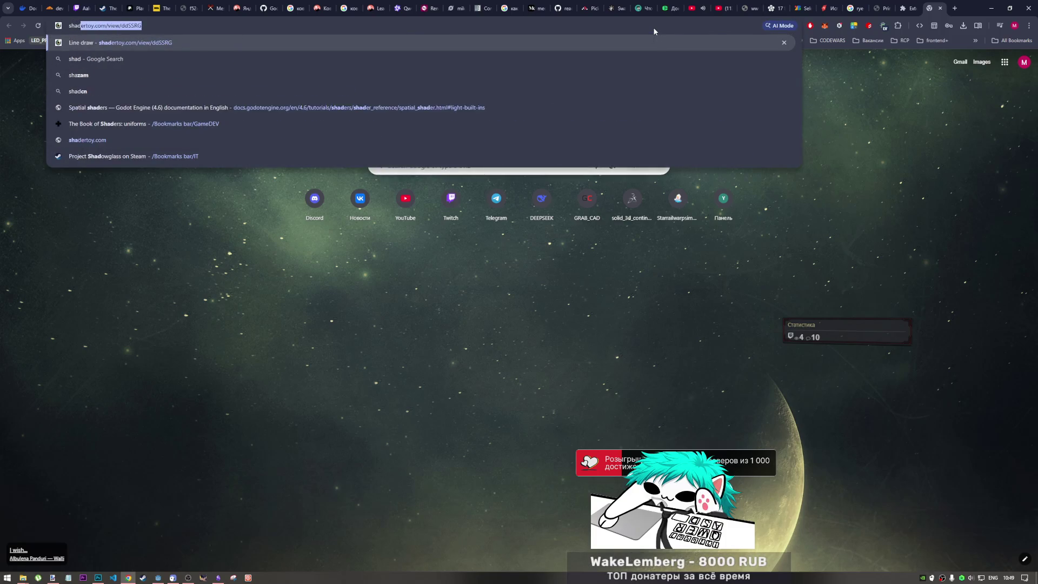
{"action": "type", "text": "er"}
{"action": "key", "text": "BackSpace"}
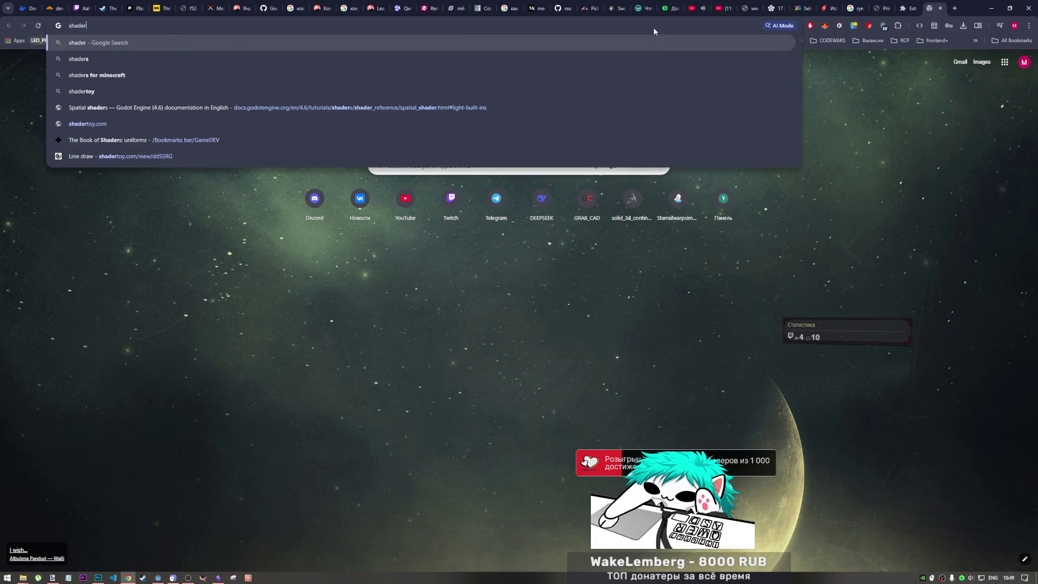
{"action": "type", "text": "s godot"}
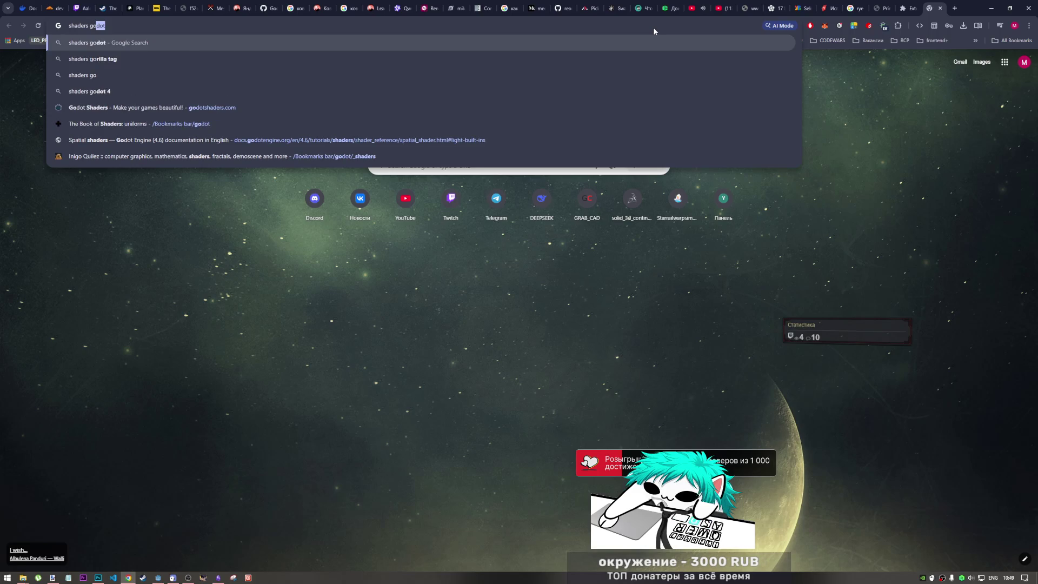
{"action": "key", "text": "Return"}
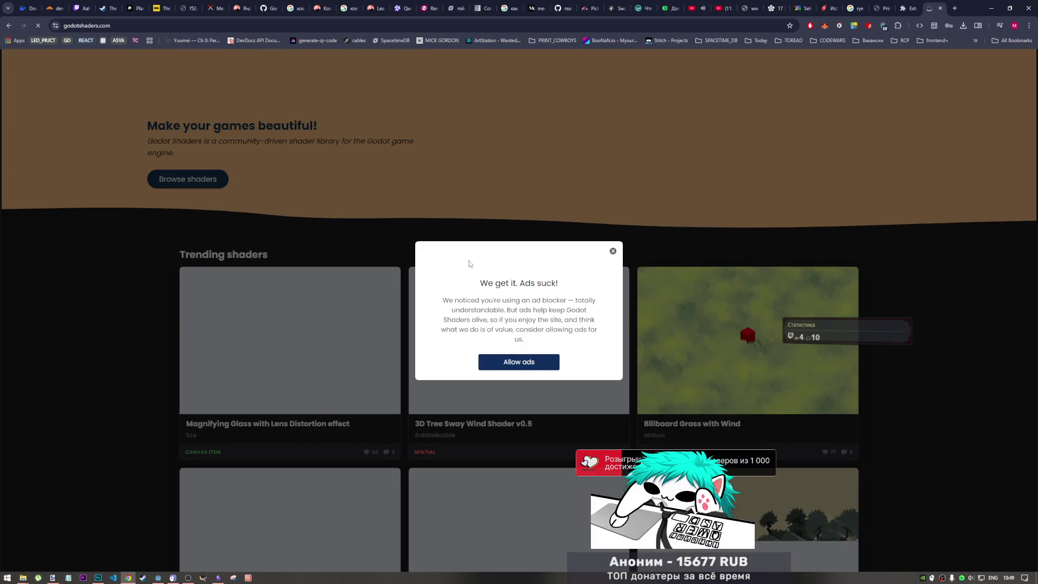
Go back, dismiss the ad-blocker notice, and scroll through the Godot Shaders page
{"action": "left_click", "coordinate": [8, 26]}
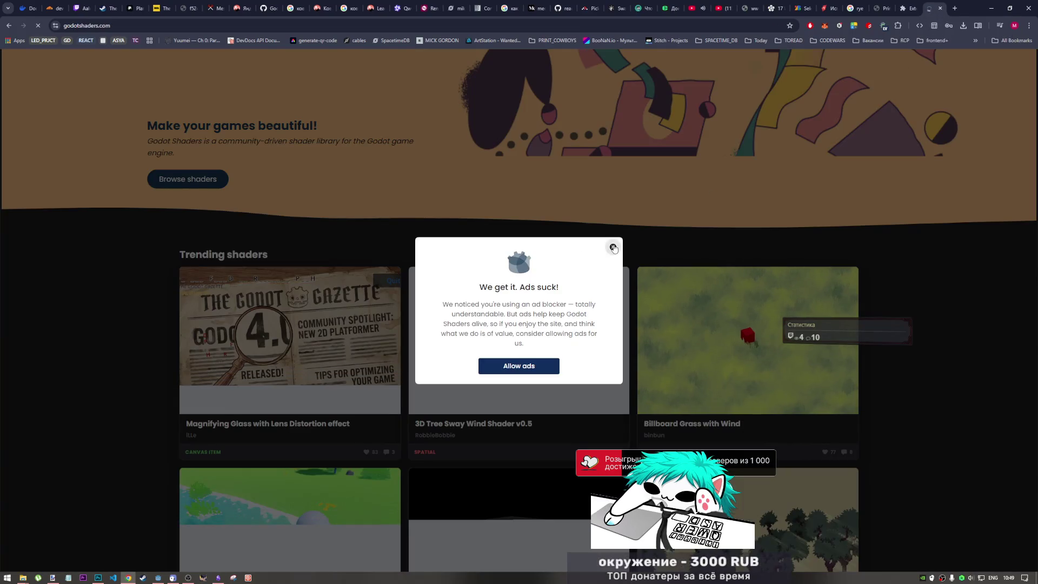
{"action": "left_click", "coordinate": [613, 247]}
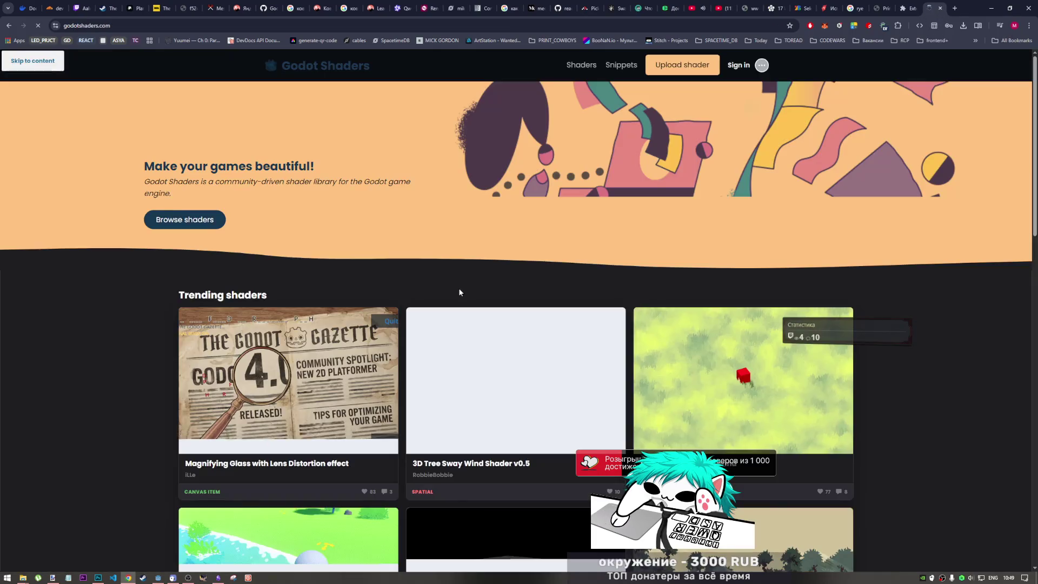
{"action": "scroll", "coordinate": [459, 292], "scroll_direction": "down", "scroll_amount": 3}
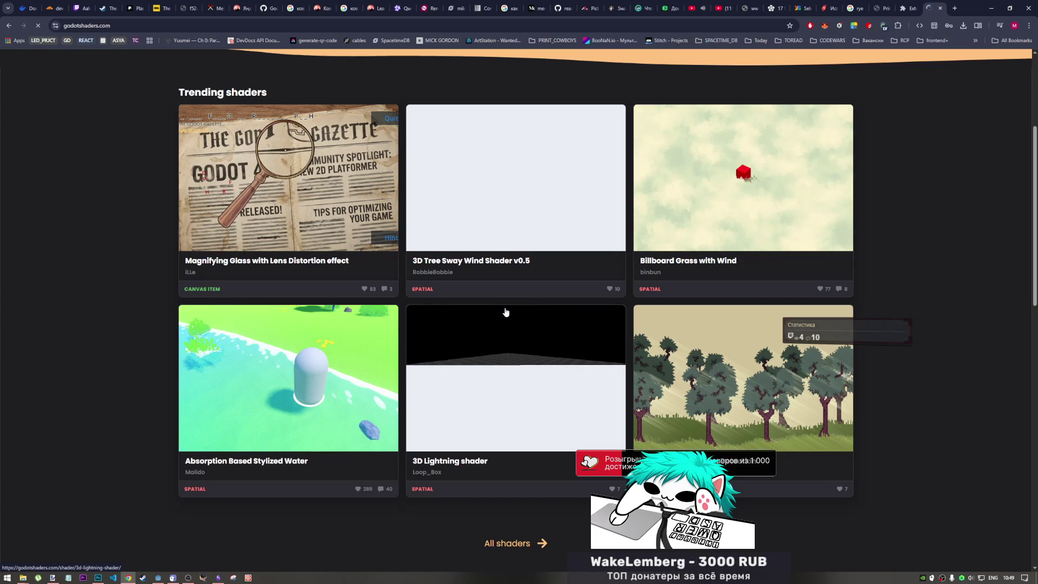
{"action": "scroll", "coordinate": [503, 319], "scroll_direction": "down", "scroll_amount": 1}
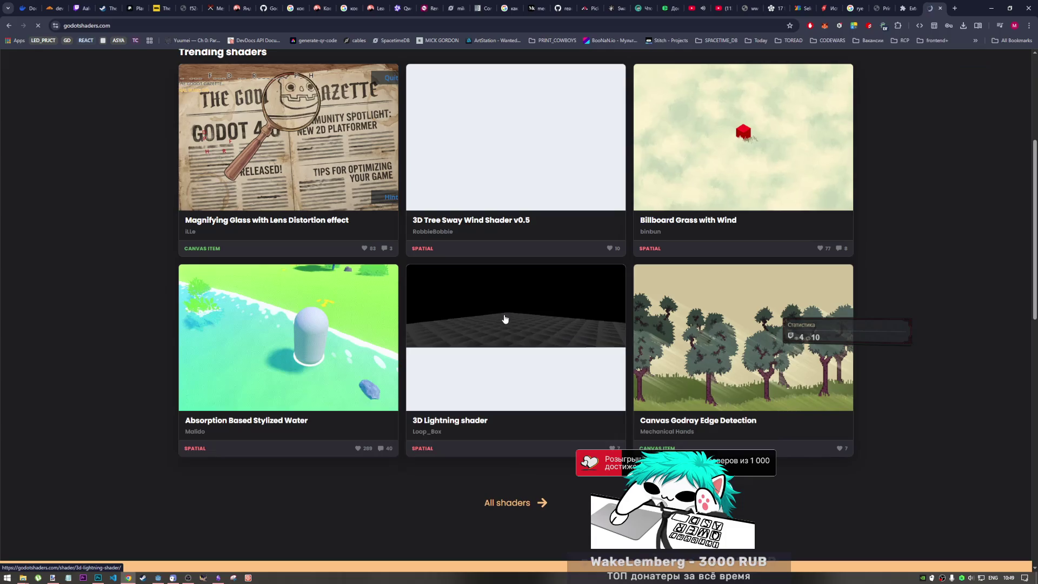
{"action": "scroll", "coordinate": [504, 322], "scroll_direction": "up", "scroll_amount": 2}
{"action": "scroll", "coordinate": [504, 322], "scroll_direction": "down", "scroll_amount": 5}
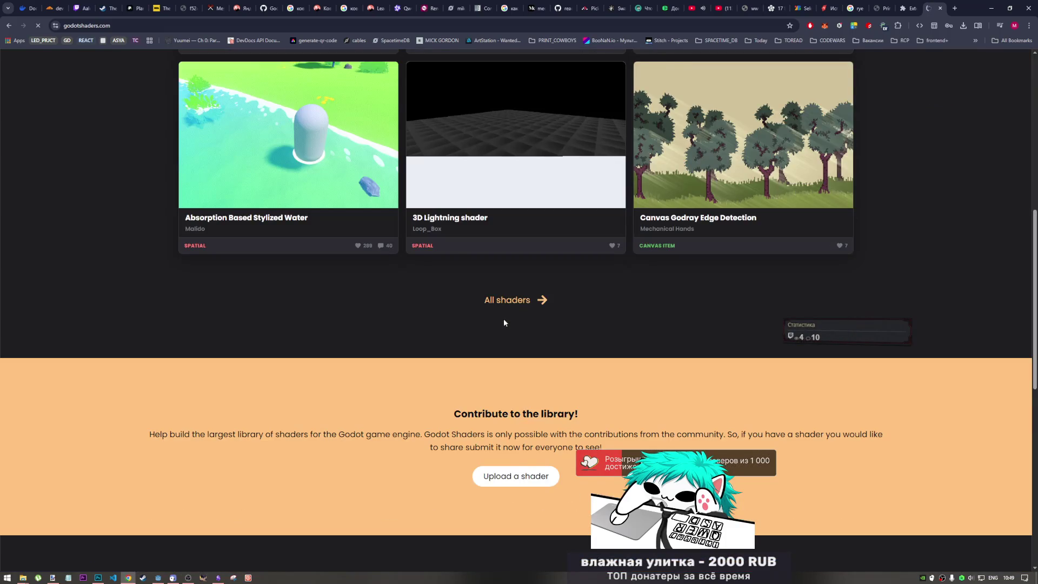
{"action": "scroll", "coordinate": [504, 319], "scroll_direction": "up", "scroll_amount": 1}
{"action": "scroll", "coordinate": [536, 344], "scroll_direction": "up", "scroll_amount": 5}
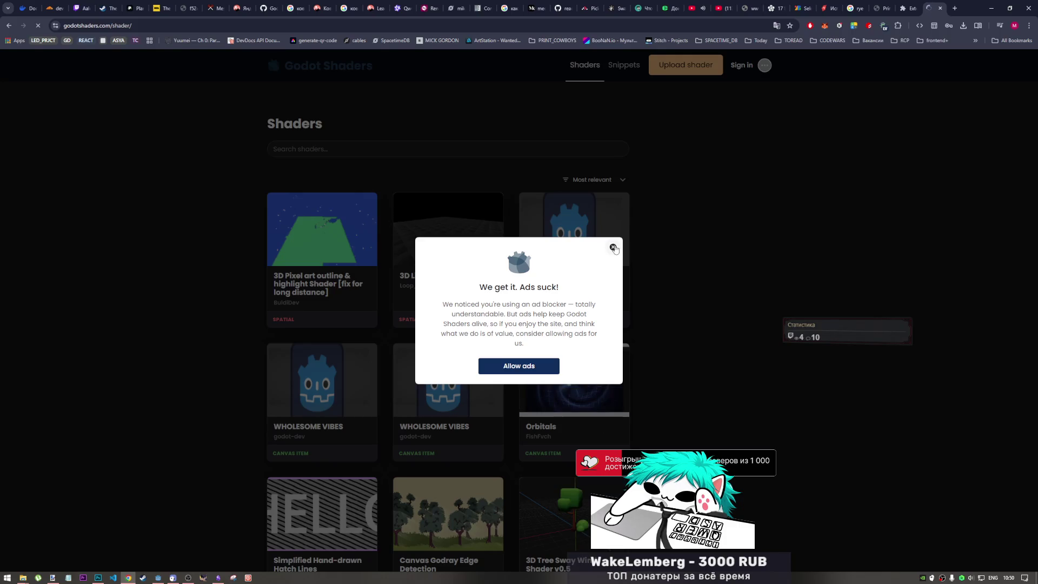
Dismiss the ad-blocker notice and search the shader library for 'glow'
{"action": "left_click", "coordinate": [613, 247]}
{"action": "scroll", "coordinate": [658, 342], "scroll_direction": "down", "scroll_amount": 3}
{"action": "scroll", "coordinate": [657, 342], "scroll_direction": "up", "scroll_amount": 3}
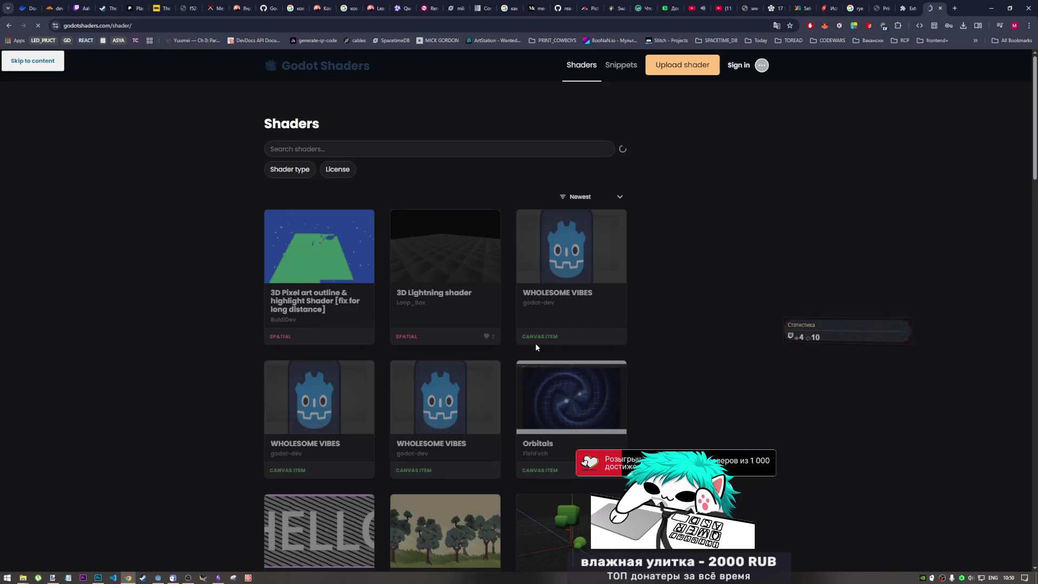
{"action": "left_click", "coordinate": [337, 149]}
{"action": "type", "text": "glow"}
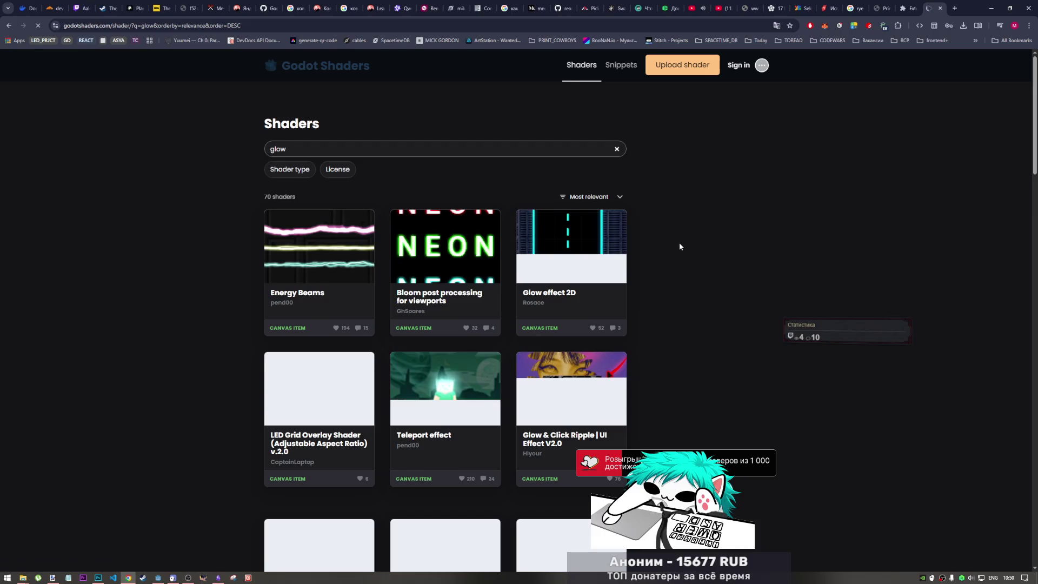
Browse the 70 glow results, such as Item pulse glow and Dynamic Glow
{"action": "scroll", "coordinate": [679, 243], "scroll_direction": "down", "scroll_amount": 1}
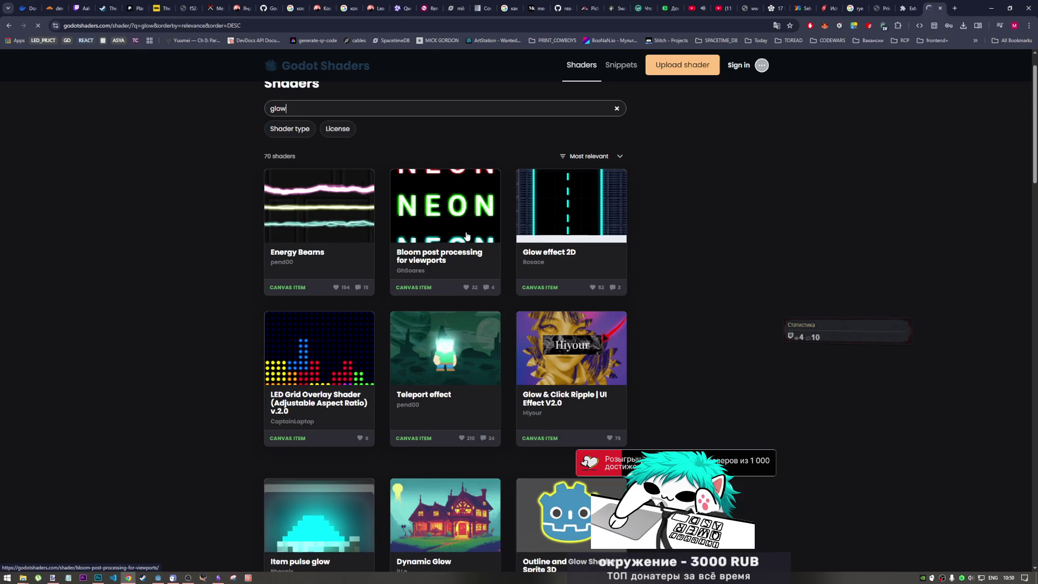
{"action": "scroll", "coordinate": [465, 238], "scroll_direction": "down", "scroll_amount": 3}
{"action": "scroll", "coordinate": [466, 239], "scroll_direction": "up", "scroll_amount": 3}
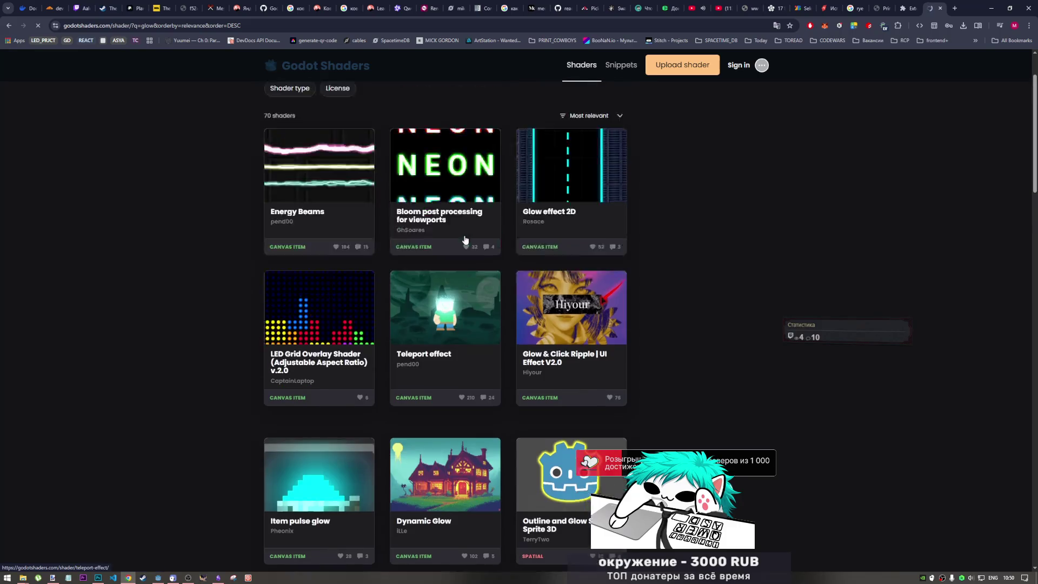
{"action": "scroll", "coordinate": [470, 254], "scroll_direction": "down", "scroll_amount": 2}
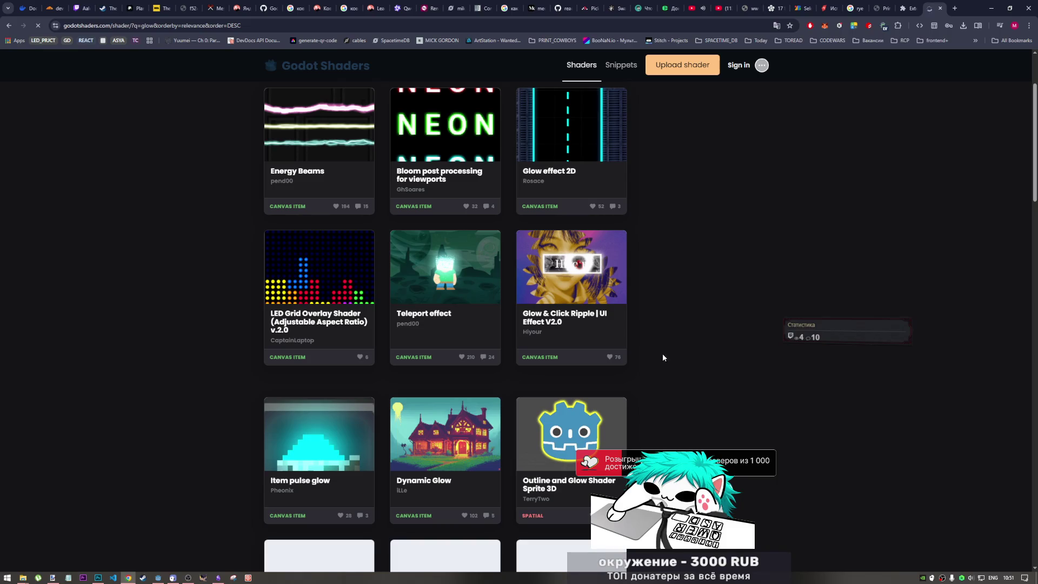
{"action": "scroll", "coordinate": [662, 356], "scroll_direction": "down", "scroll_amount": 4}
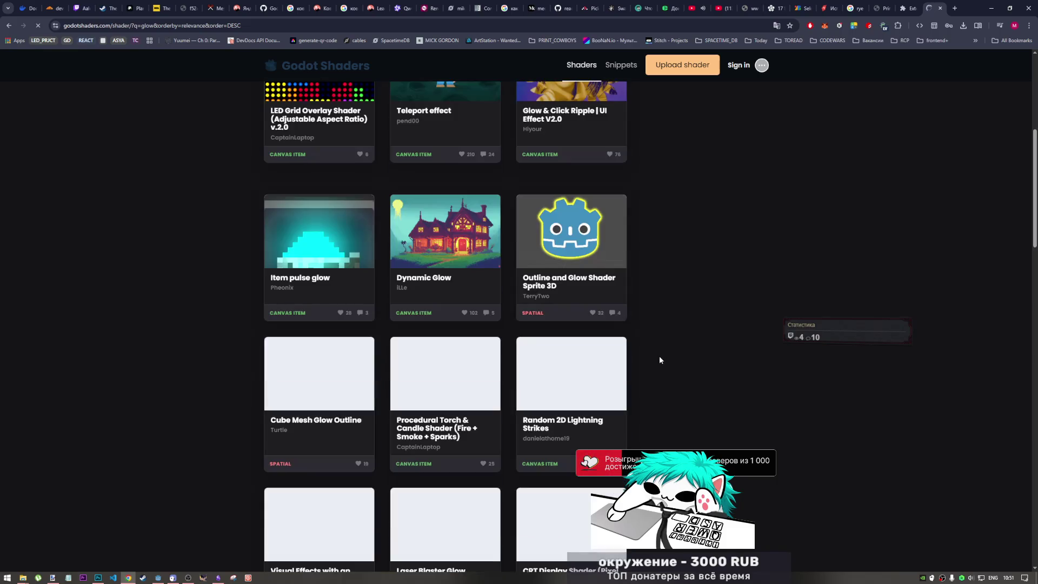
{"action": "scroll", "coordinate": [445, 382], "scroll_direction": "up", "scroll_amount": 3}
{"action": "scroll", "coordinate": [445, 382], "scroll_direction": "up", "scroll_amount": 3}
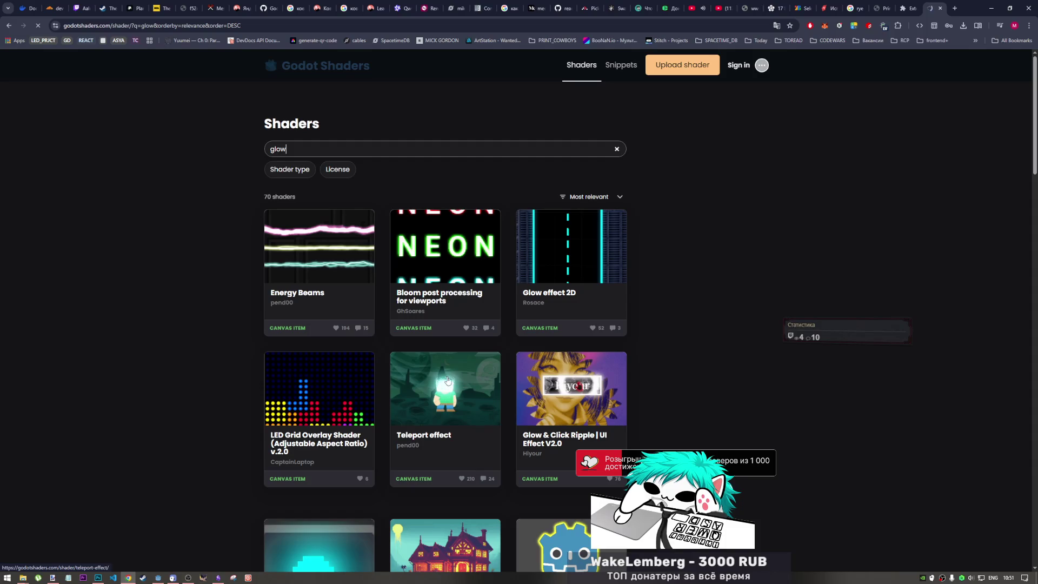
{"action": "scroll", "coordinate": [536, 271], "scroll_direction": "down", "scroll_amount": 5}
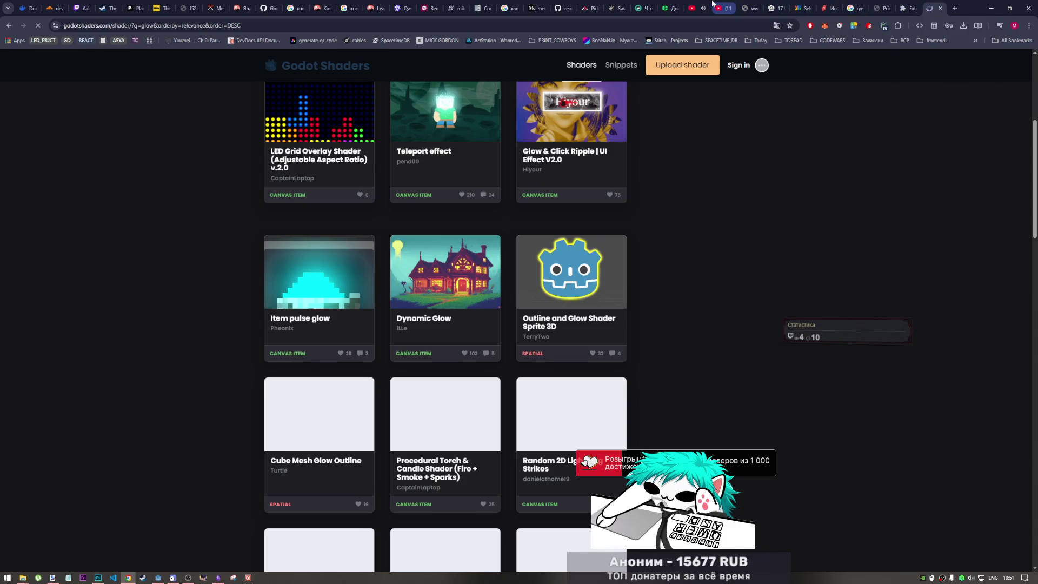
Glance at the YouTube tab, then return to the Print Cowboys mockup tab
{"action": "left_click", "coordinate": [697, 8]}
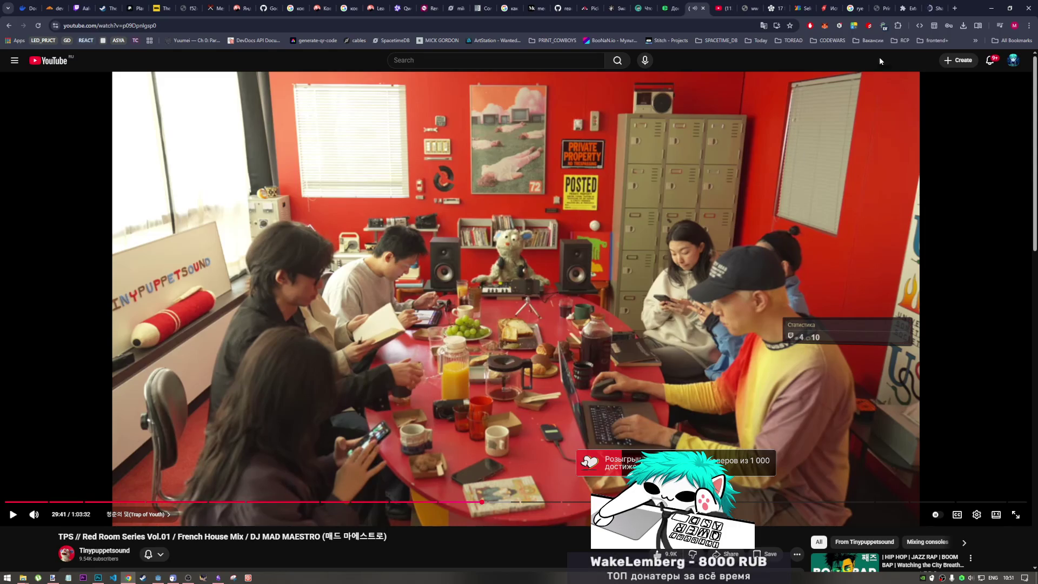
{"action": "left_click", "coordinate": [885, 4]}
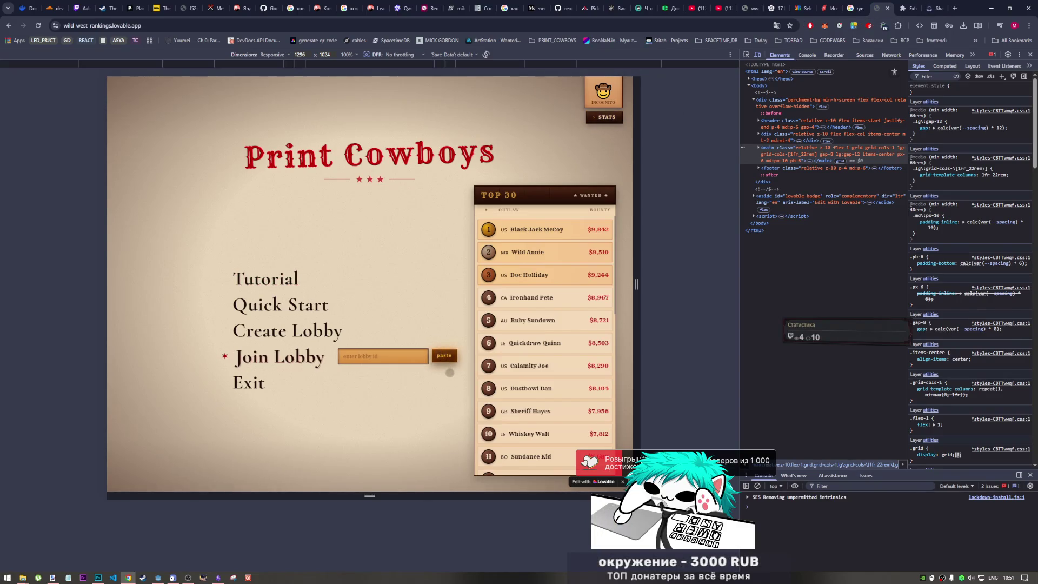
Test the lobby id paste button twice in Print Cowboys, then return to the YouTube video
{"action": "left_click", "coordinate": [444, 358]}
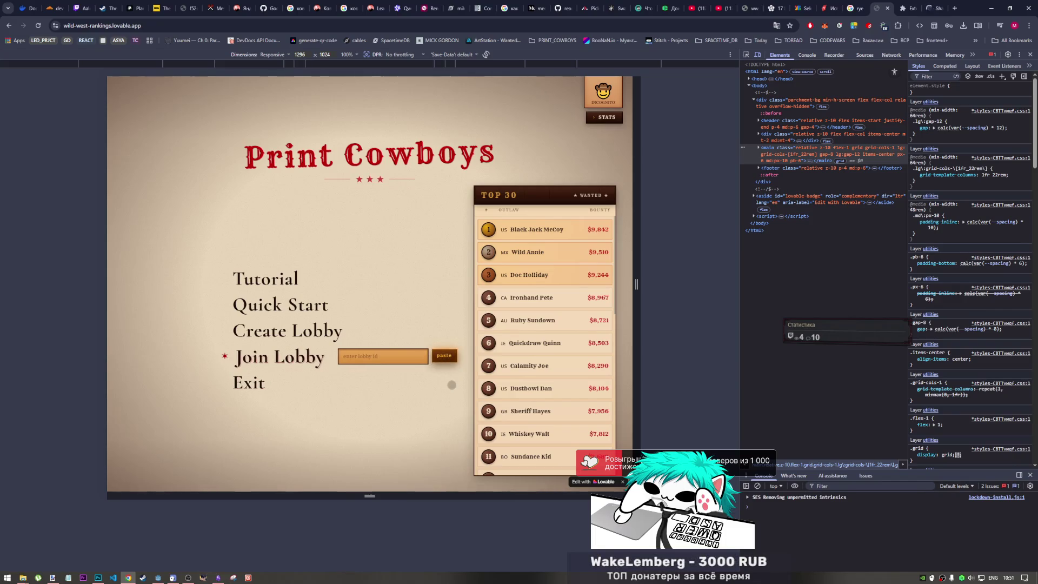
{"action": "left_click", "coordinate": [444, 356]}
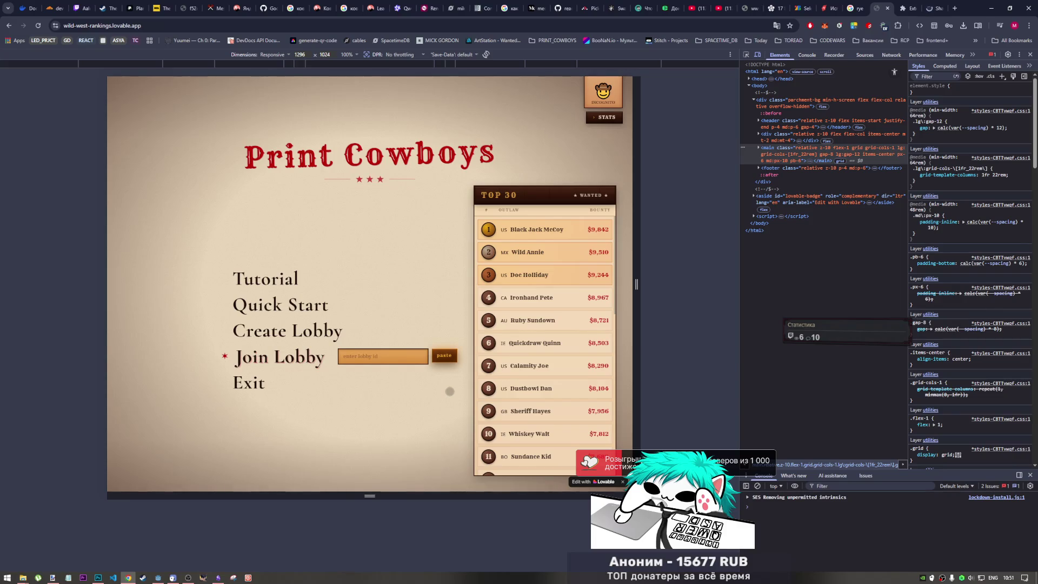
{"action": "scroll", "coordinate": [552, 263], "scroll_direction": "down", "scroll_amount": 5}
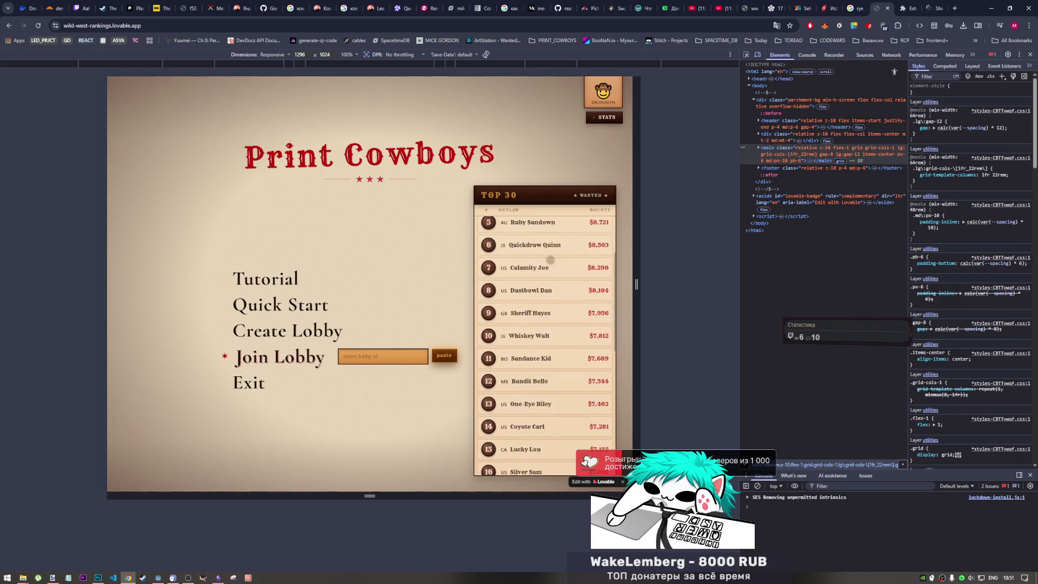
{"action": "scroll", "coordinate": [546, 325], "scroll_direction": "up", "scroll_amount": 5}
{"action": "scroll", "coordinate": [370, 284], "scroll_direction": "down", "scroll_amount": 1}
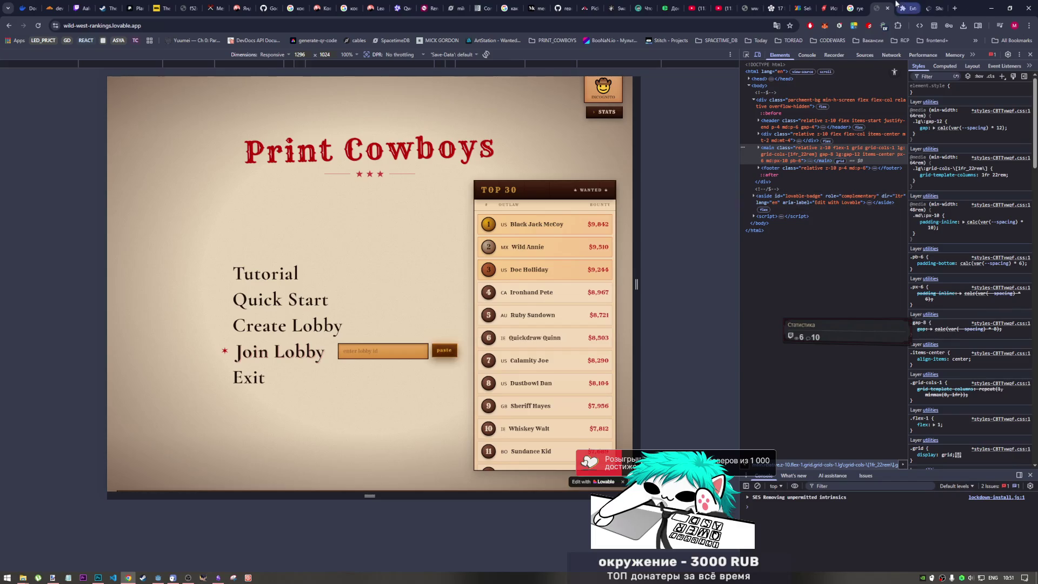
{"action": "left_click", "coordinate": [694, 8]}
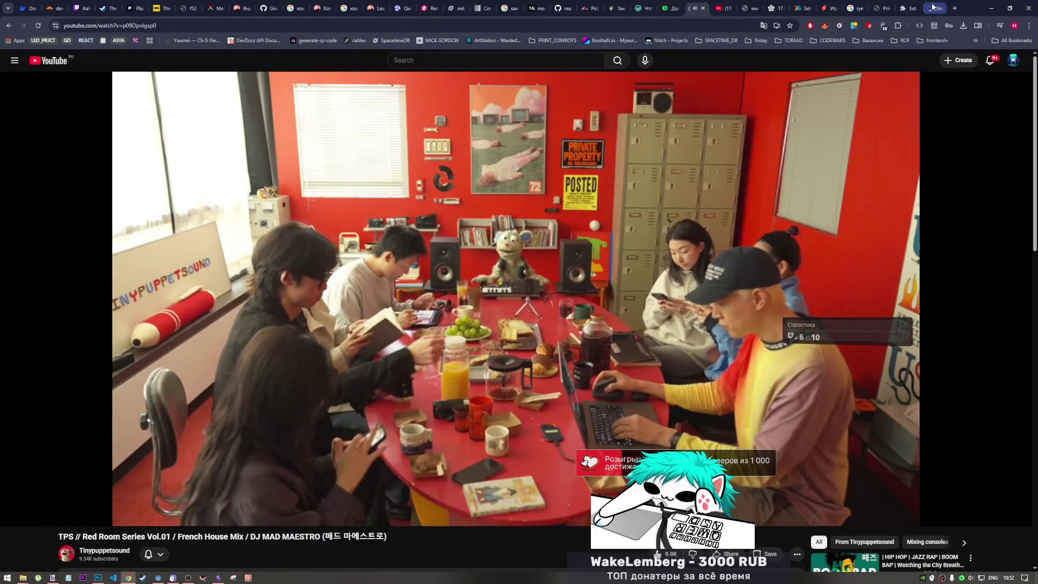
Browse the Godot Shaders 'glow' results and open Dynamic Glow in a background tab
{"action": "left_click", "coordinate": [931, 8]}
{"action": "scroll", "coordinate": [498, 270], "scroll_direction": "up", "scroll_amount": 2}
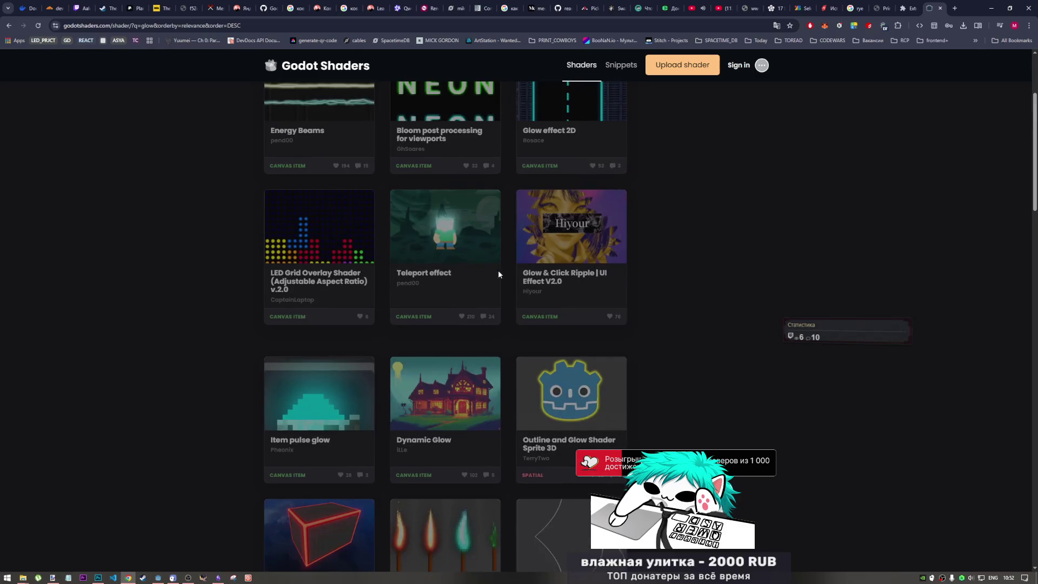
{"action": "scroll", "coordinate": [440, 261], "scroll_direction": "down", "scroll_amount": 6}
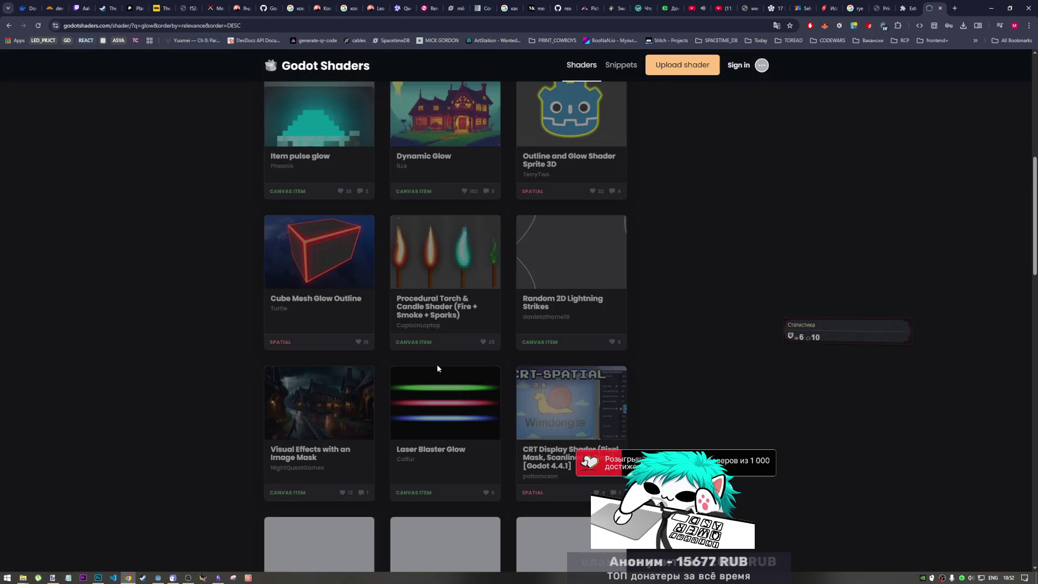
{"action": "scroll", "coordinate": [448, 410], "scroll_direction": "down", "scroll_amount": 3}
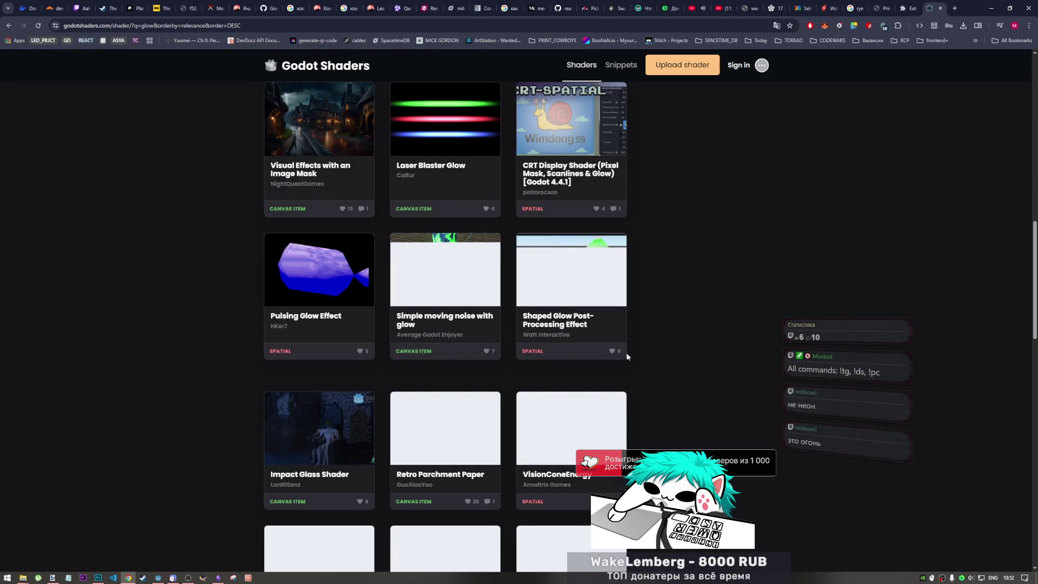
{"action": "scroll", "coordinate": [626, 353], "scroll_direction": "down", "scroll_amount": 3}
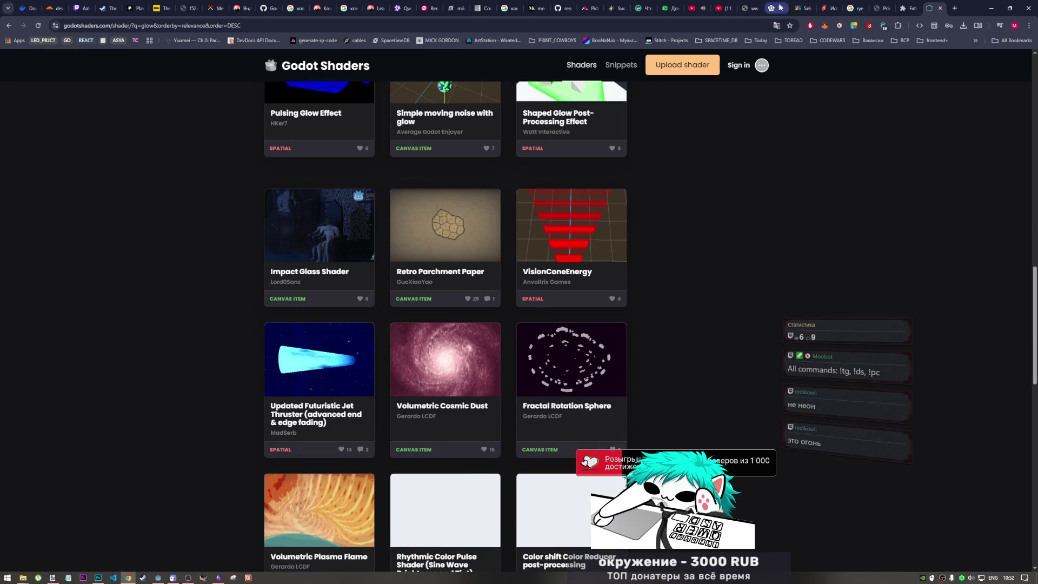
{"action": "scroll", "coordinate": [670, 258], "scroll_direction": "down", "scroll_amount": 5}
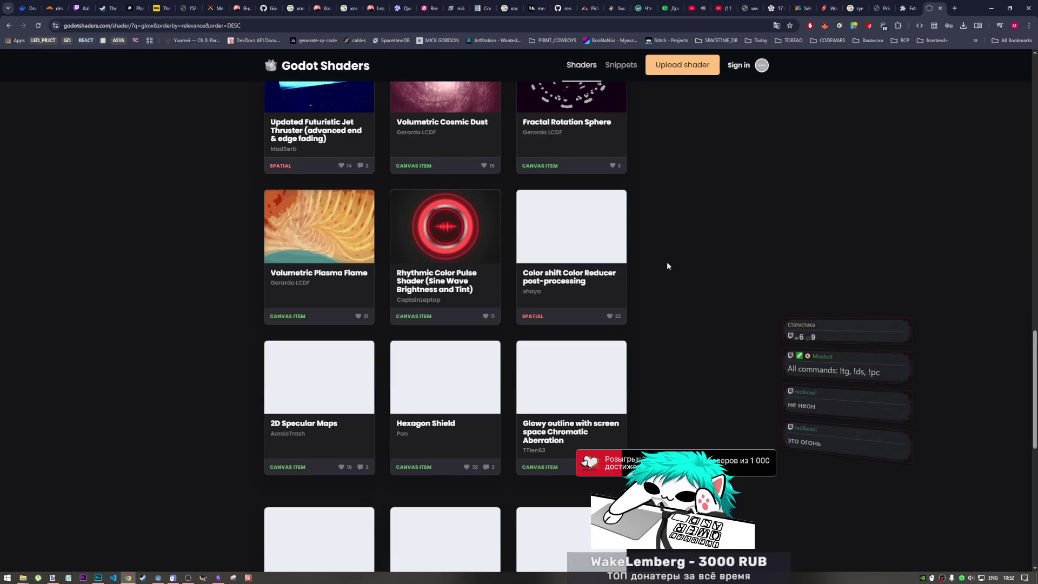
{"action": "scroll", "coordinate": [661, 263], "scroll_direction": "down", "scroll_amount": 2}
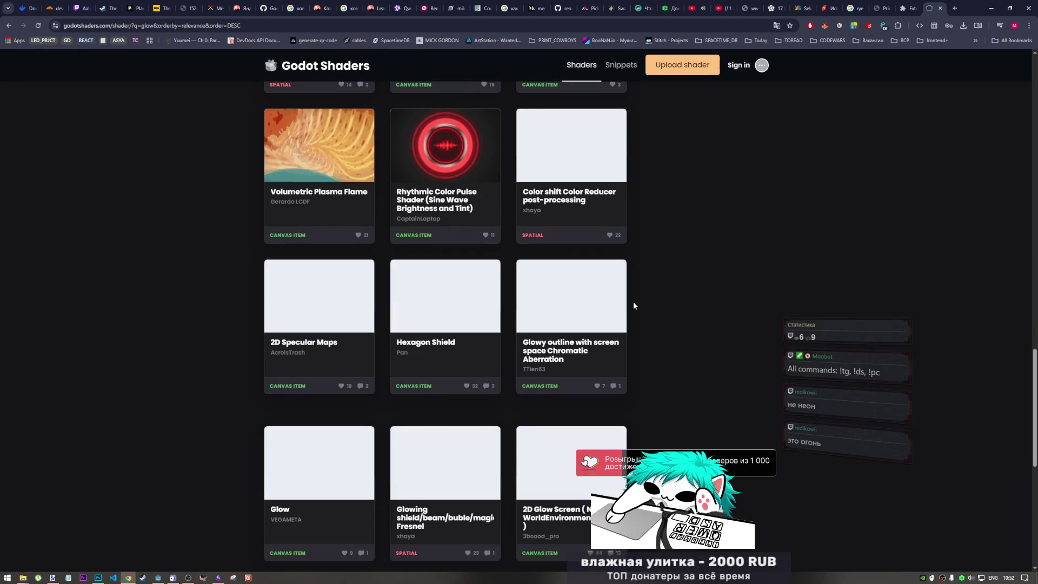
{"action": "scroll", "coordinate": [634, 307], "scroll_direction": "up", "scroll_amount": 5}
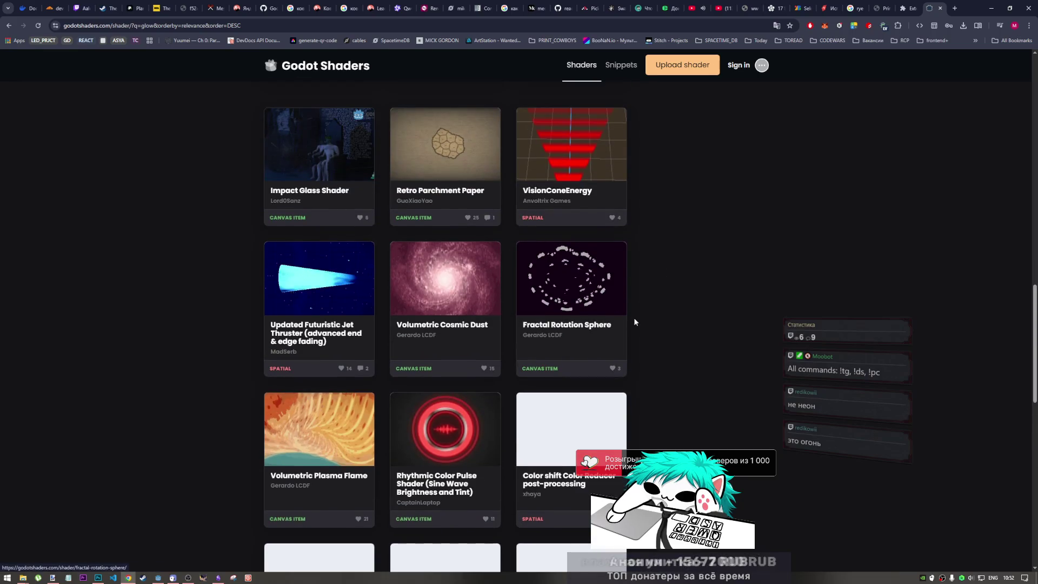
{"action": "scroll", "coordinate": [503, 317], "scroll_direction": "down", "scroll_amount": 9}
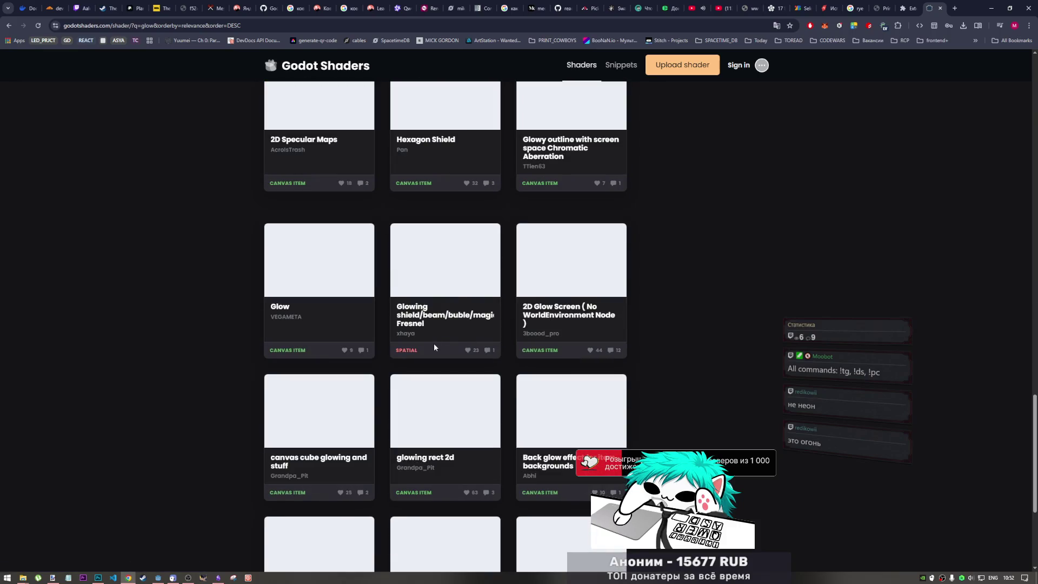
{"action": "scroll", "coordinate": [436, 346], "scroll_direction": "up", "scroll_amount": 20}
{"action": "scroll", "coordinate": [442, 345], "scroll_direction": "down", "scroll_amount": 3}
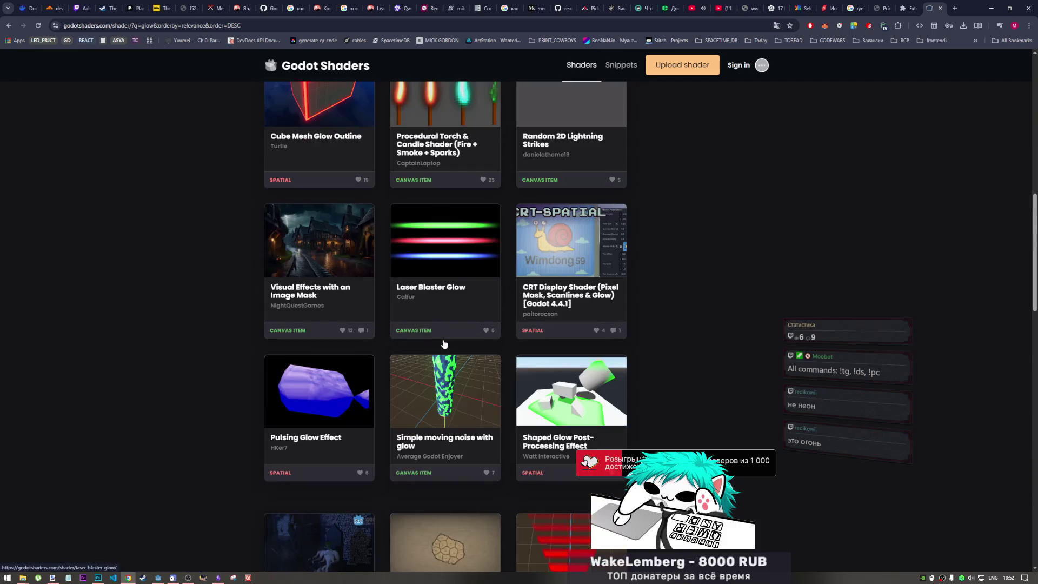
{"action": "scroll", "coordinate": [443, 341], "scroll_direction": "up", "scroll_amount": 4}
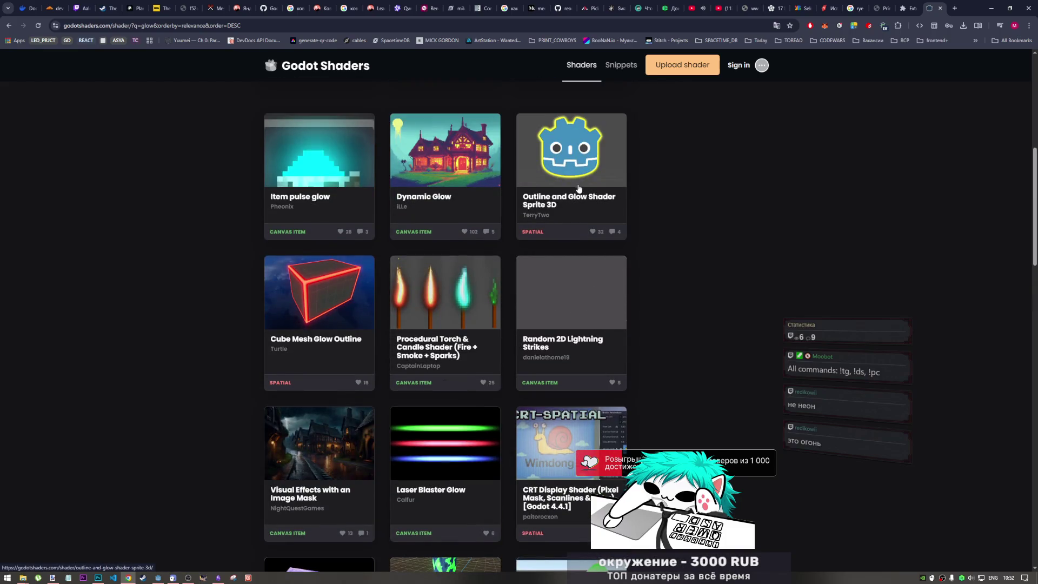
{"action": "scroll", "coordinate": [588, 171], "scroll_direction": "up", "scroll_amount": 2}
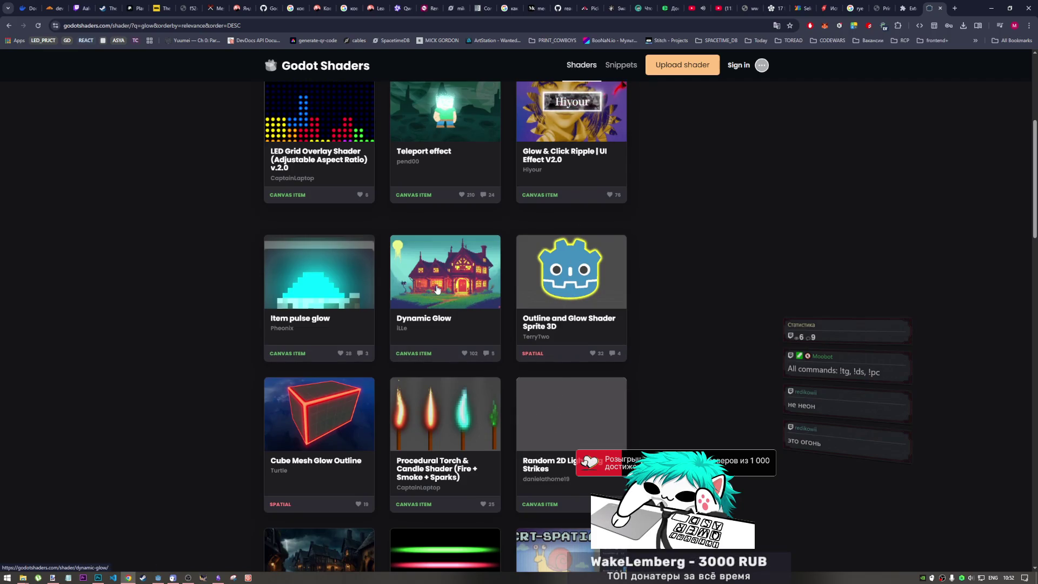
{"action": "scroll", "coordinate": [447, 298], "scroll_direction": "up", "scroll_amount": 2}
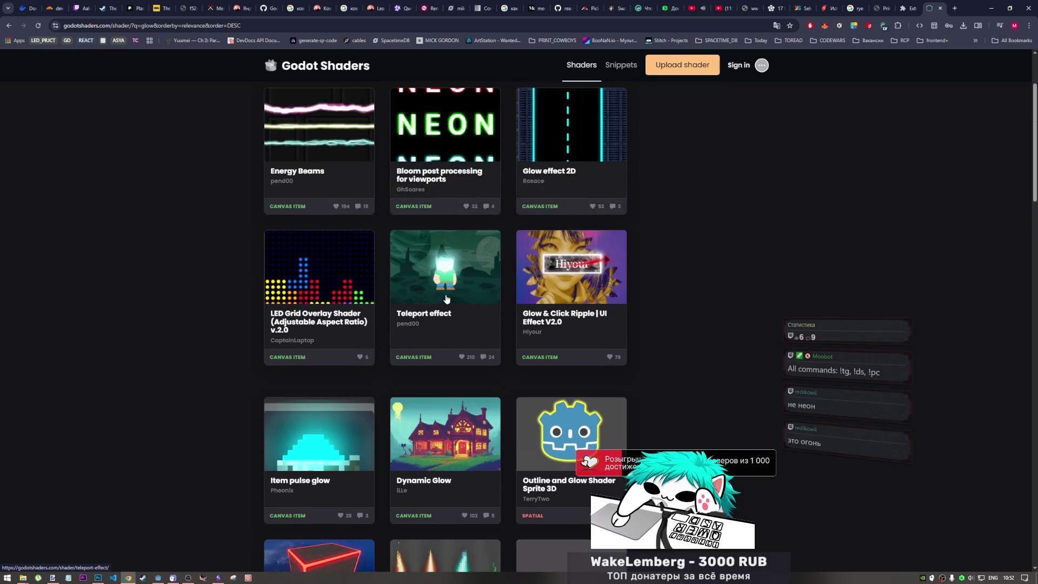
{"action": "scroll", "coordinate": [445, 296], "scroll_direction": "down", "scroll_amount": 1}
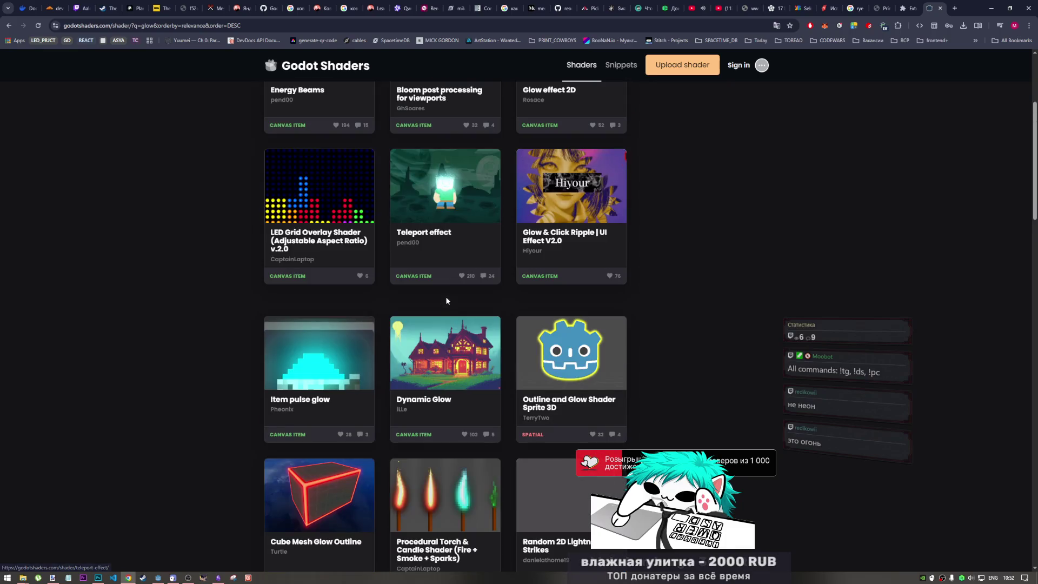
{"action": "middle_click", "coordinate": [470, 364]}
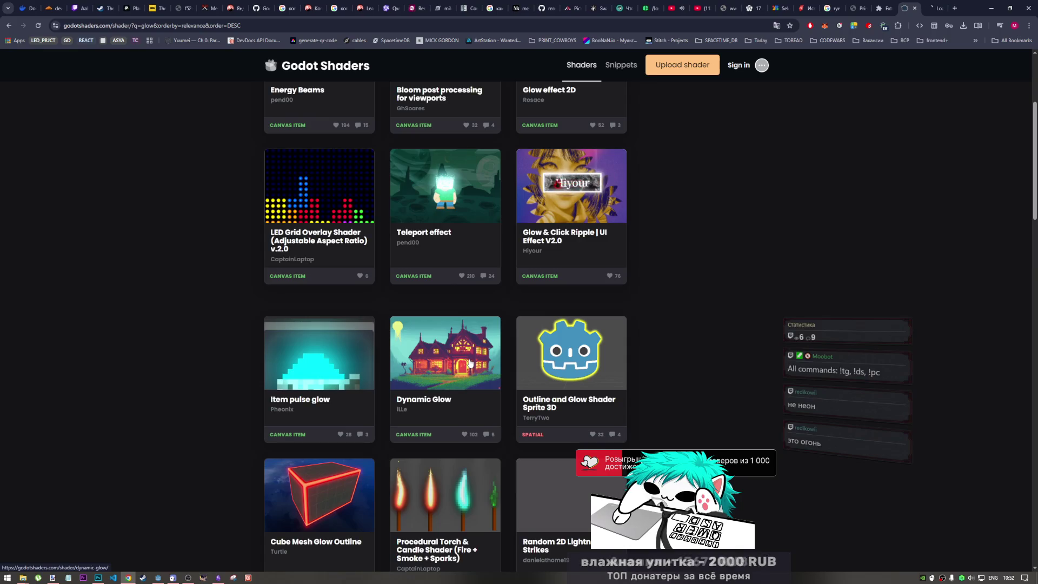
View the Dynamic Glow page, dismiss the ad-blocker notice, and scroll to its shader code
{"action": "left_click", "coordinate": [938, 9]}
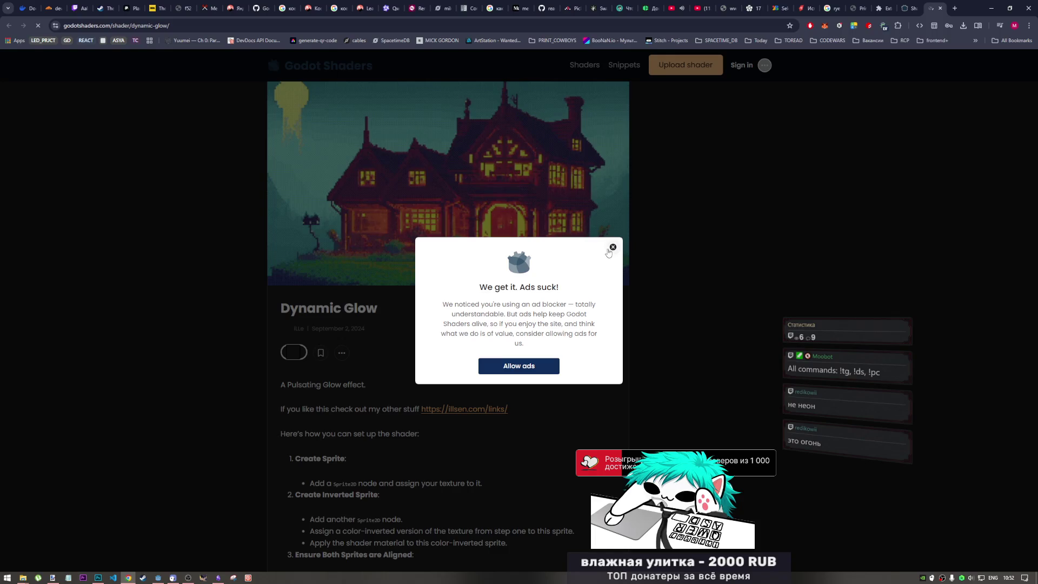
{"action": "left_click", "coordinate": [613, 247]}
{"action": "scroll", "coordinate": [504, 397], "scroll_direction": "down", "scroll_amount": 6}
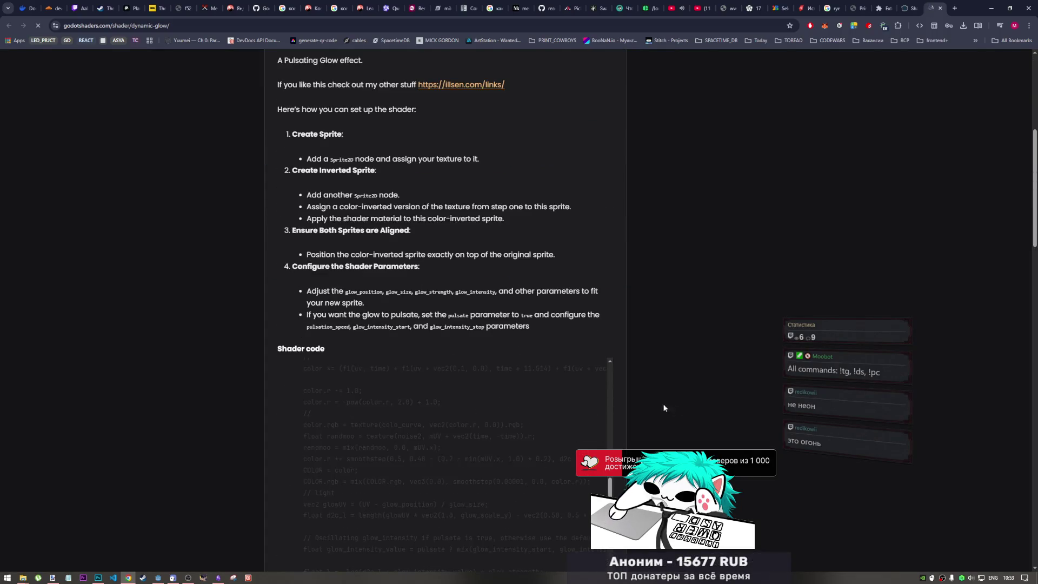
{"action": "scroll", "coordinate": [662, 408], "scroll_direction": "down", "scroll_amount": 4}
{"action": "scroll", "coordinate": [589, 395], "scroll_direction": "down", "scroll_amount": 5}
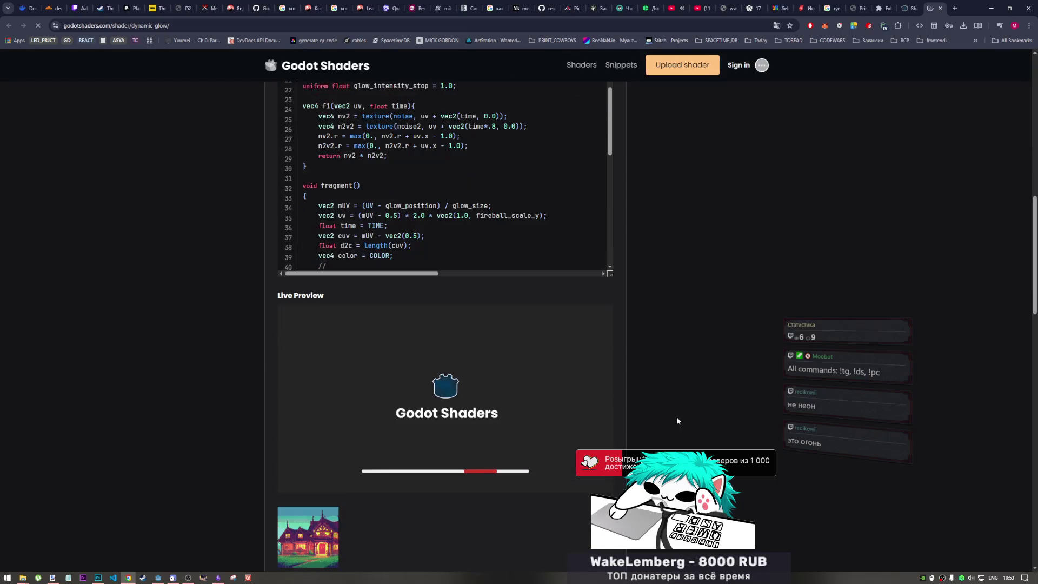
{"action": "scroll", "coordinate": [625, 398], "scroll_direction": "down", "scroll_amount": 4}
{"action": "scroll", "coordinate": [628, 407], "scroll_direction": "up", "scroll_amount": 9}
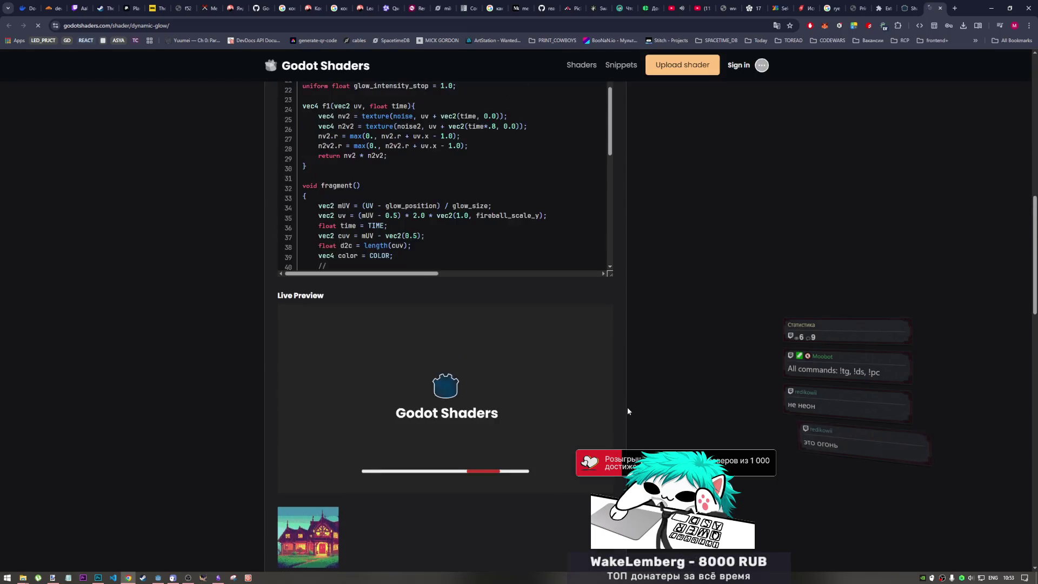
{"action": "scroll", "coordinate": [534, 400], "scroll_direction": "up", "scroll_amount": 3}
{"action": "scroll", "coordinate": [534, 400], "scroll_direction": "down", "scroll_amount": 4}
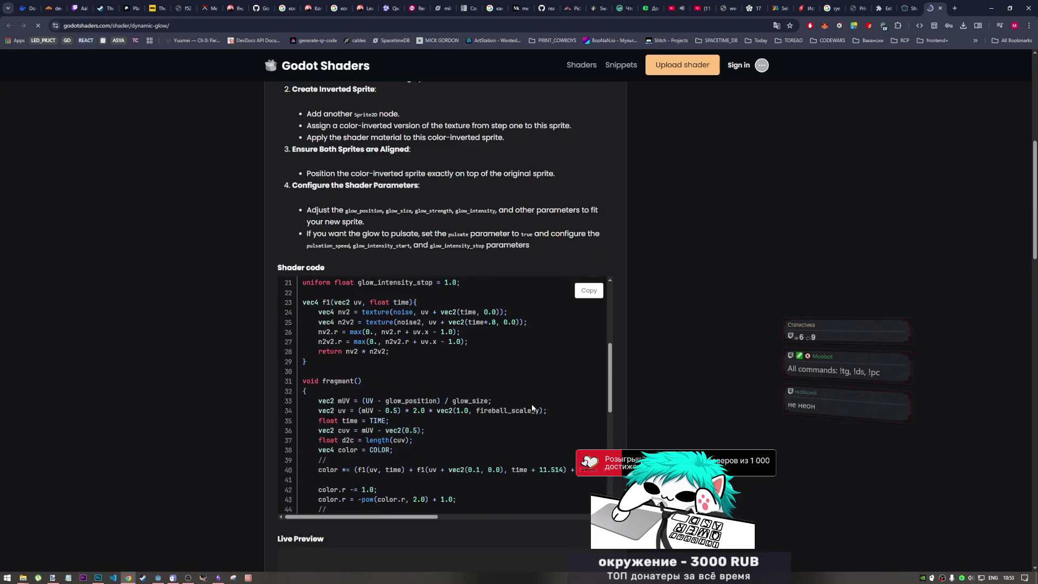
{"action": "scroll", "coordinate": [531, 401], "scroll_direction": "up", "scroll_amount": 3}
{"action": "scroll", "coordinate": [531, 401], "scroll_direction": "up", "scroll_amount": 1}
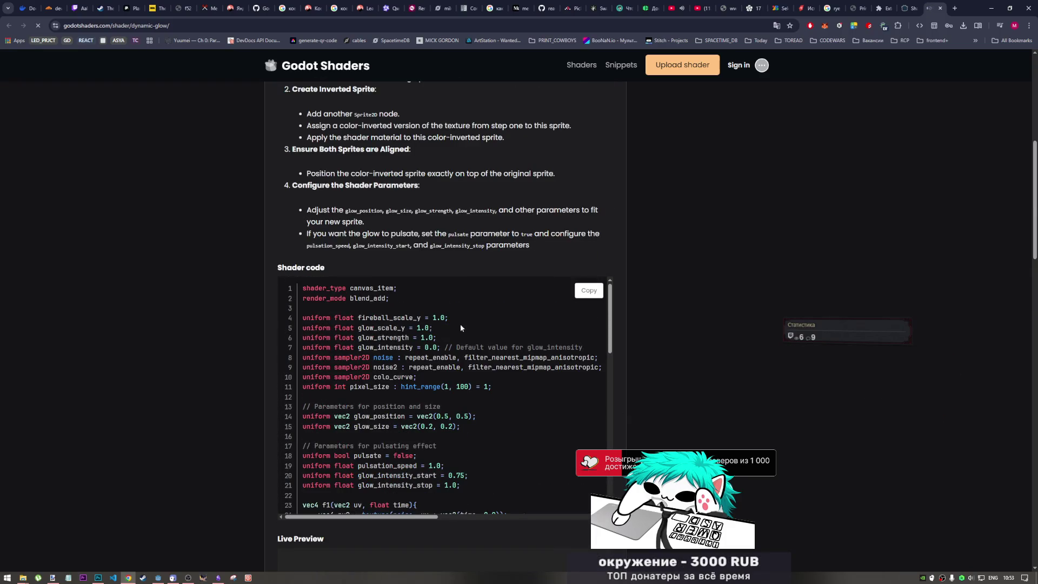
Copy the Dynamic Glow shader code and bring the Obsidian moodboard forward
{"action": "left_click", "coordinate": [579, 292]}
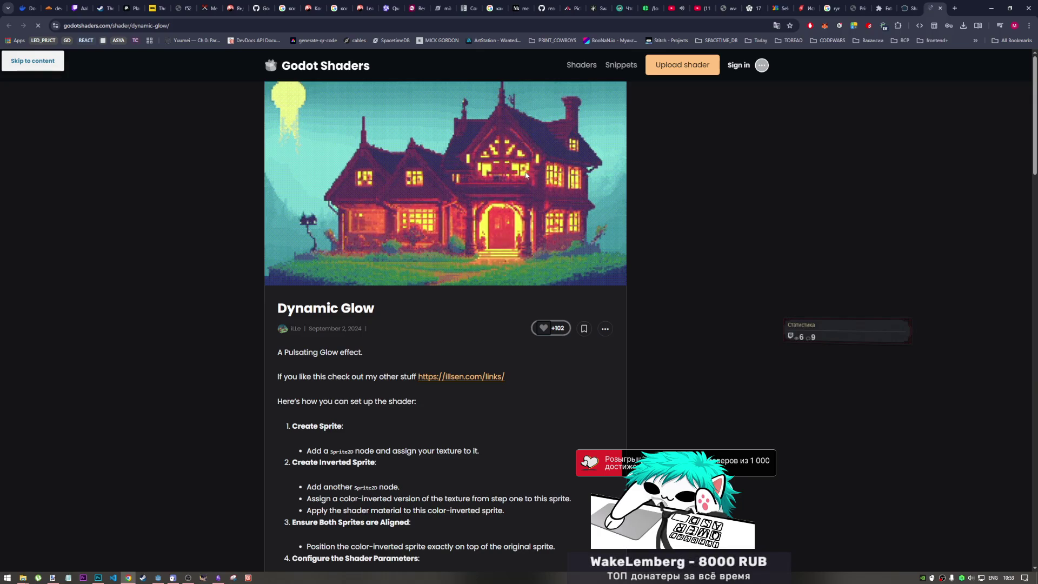
{"action": "scroll", "coordinate": [687, 327], "scroll_direction": "down", "scroll_amount": 10}
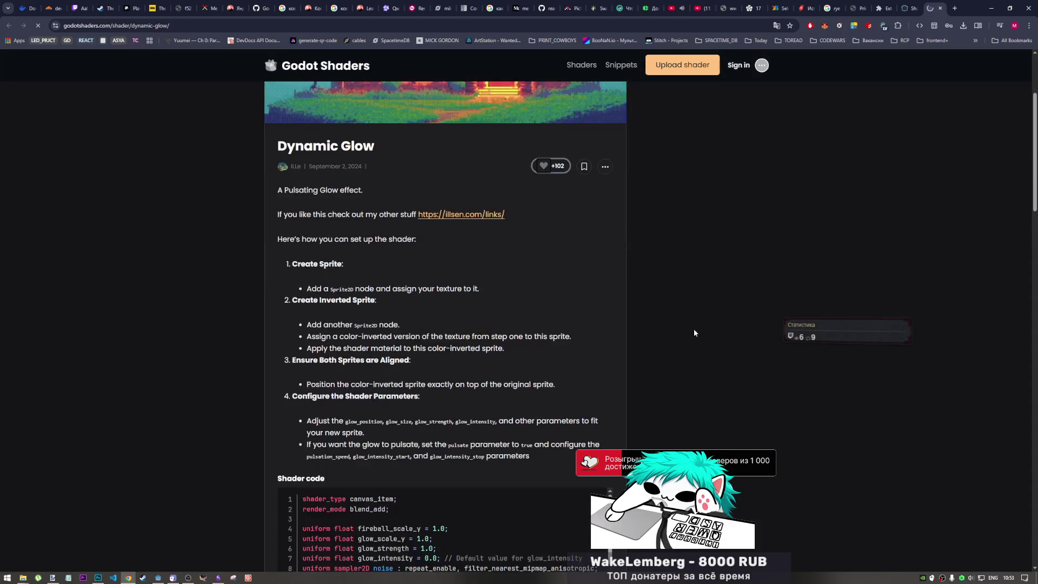
{"action": "scroll", "coordinate": [685, 329], "scroll_direction": "up", "scroll_amount": 5}
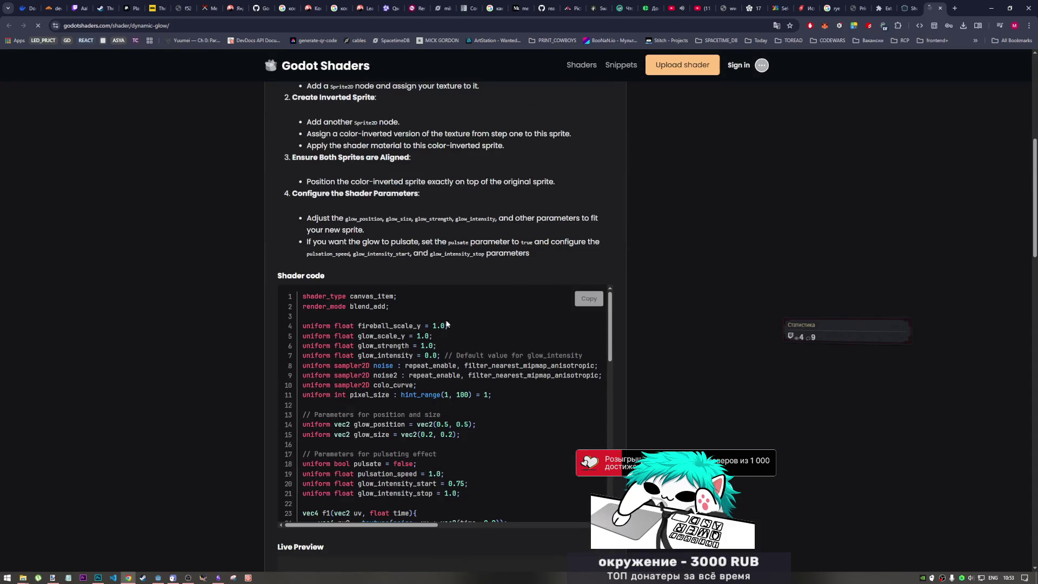
{"action": "scroll", "coordinate": [529, 294], "scroll_direction": "down", "scroll_amount": 3}
{"action": "left_click", "coordinate": [581, 307]}
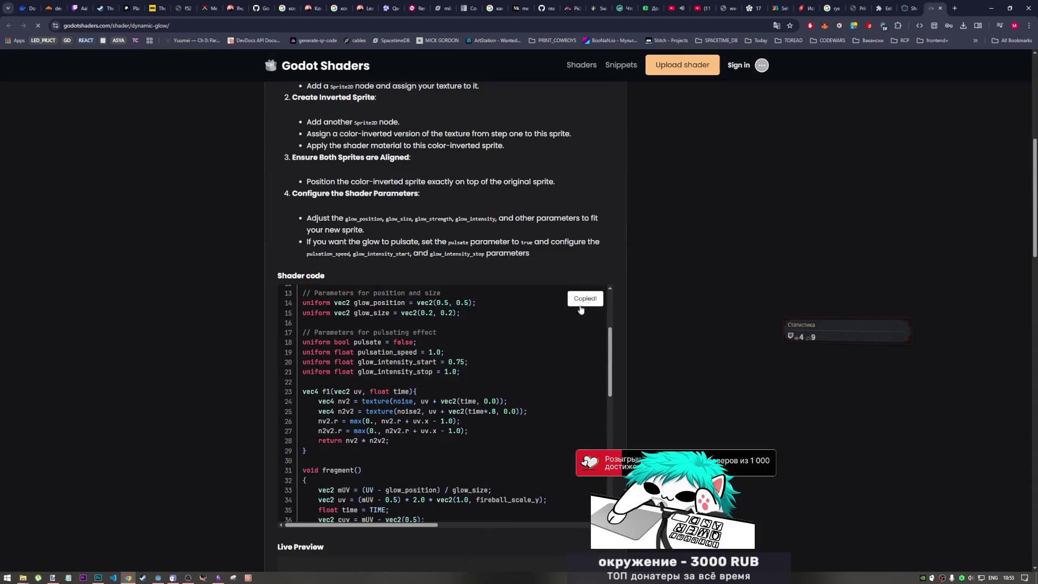
{"action": "left_click", "coordinate": [217, 578]}
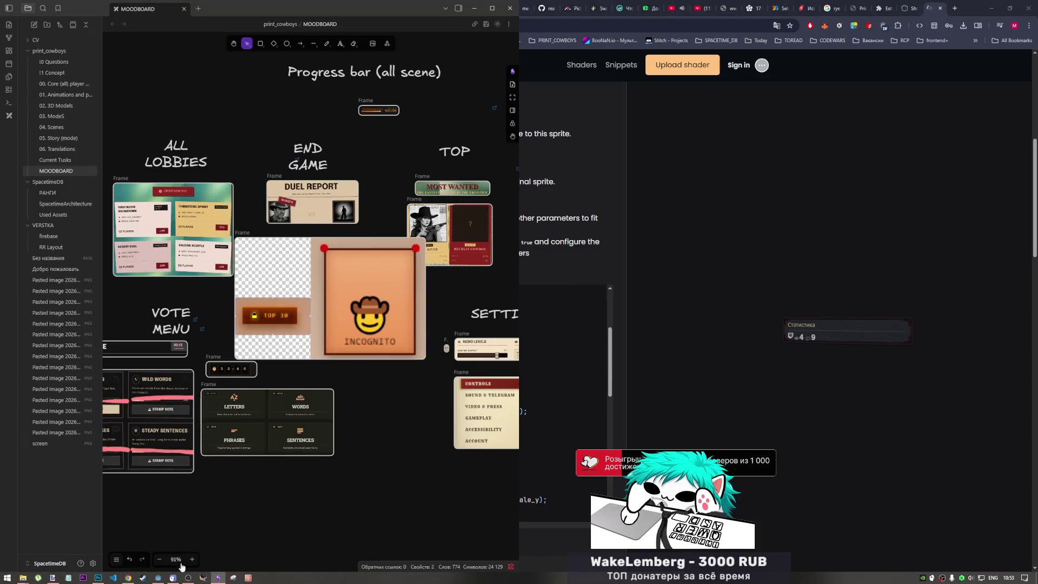
In Godot, abandon creating a shader from the material slot and clear PasteButton's material
{"action": "left_click", "coordinate": [158, 578]}
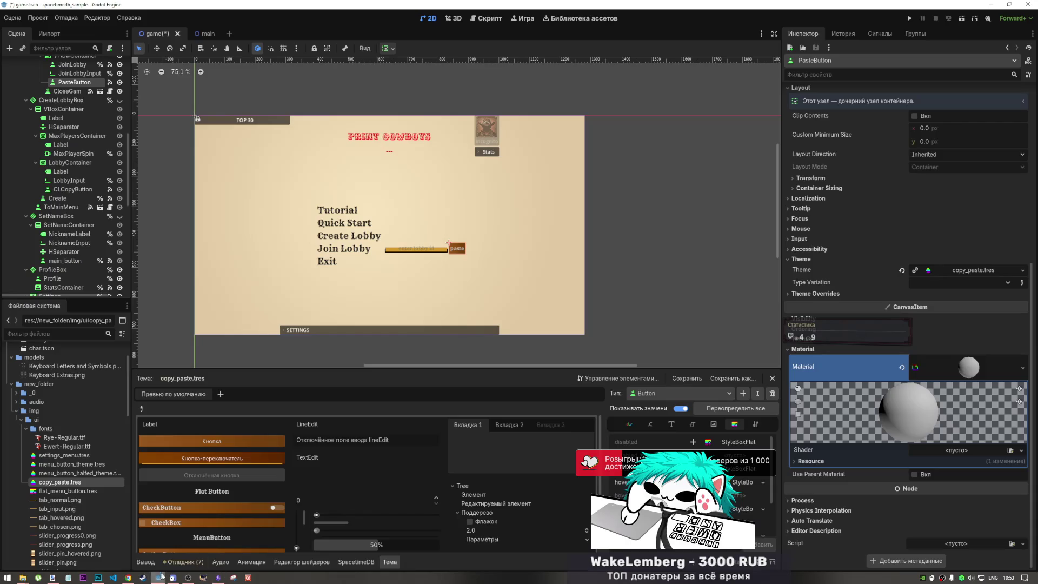
{"action": "left_click", "coordinate": [956, 451]}
{"action": "left_click", "coordinate": [958, 463]}
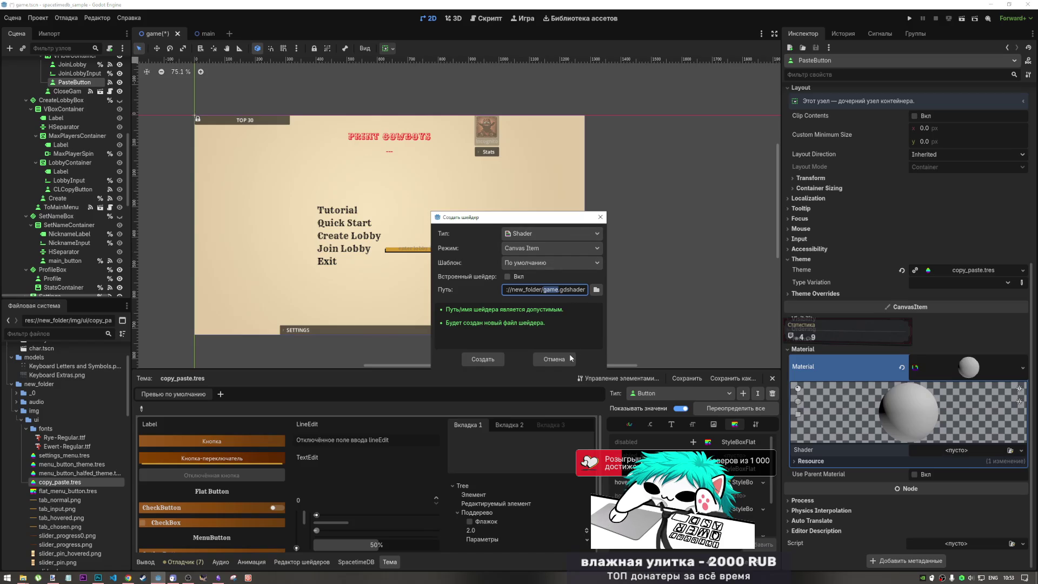
{"action": "left_click", "coordinate": [553, 359]}
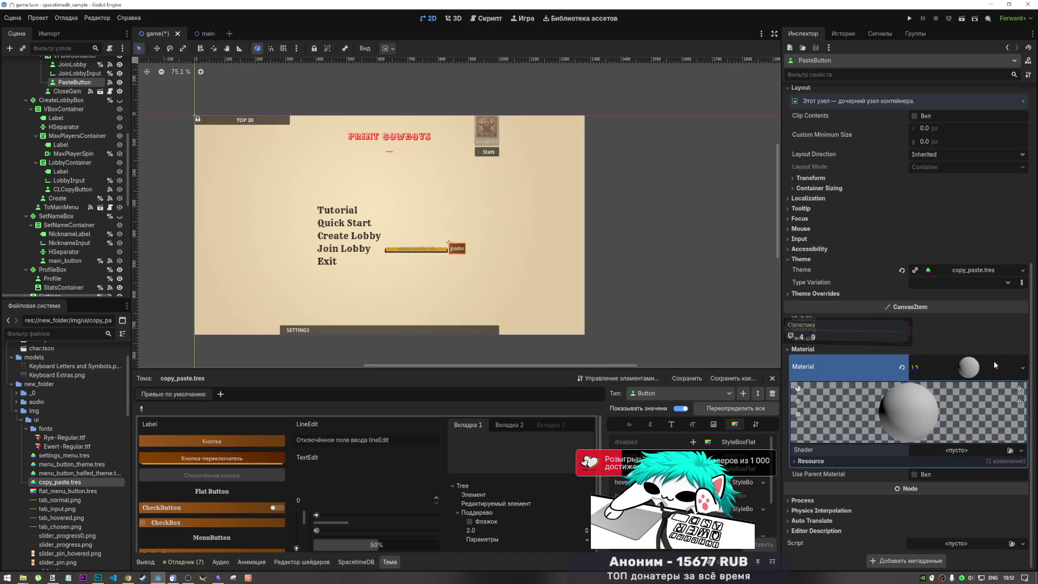
{"action": "left_click", "coordinate": [902, 367]}
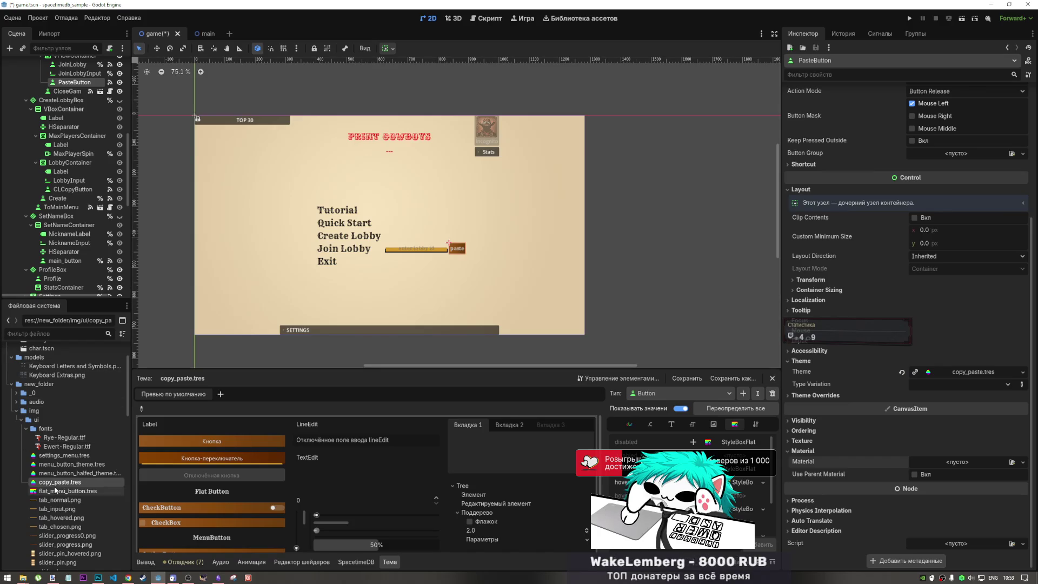
Create a new Shader resource named fire_glow.gdshader in the ui folder
{"action": "right_click", "coordinate": [46, 419]}
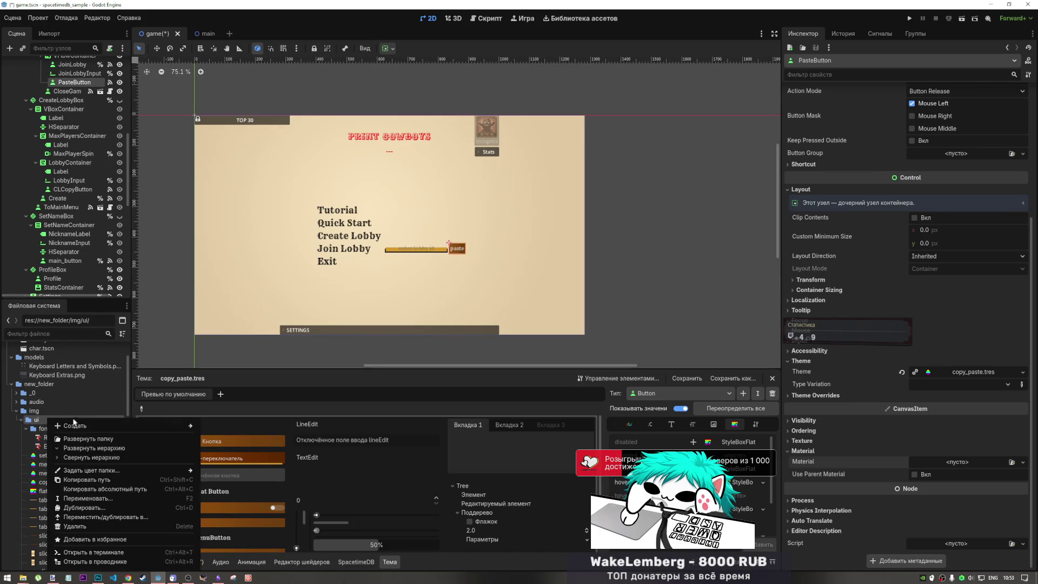
{"action": "mouse_move", "coordinate": [176, 426]}
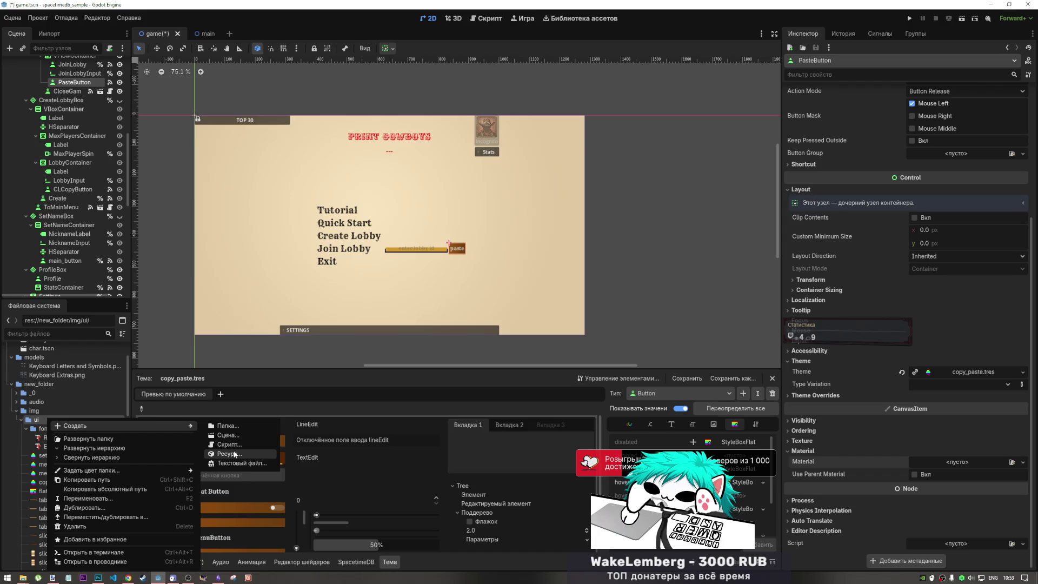
{"action": "left_click", "coordinate": [234, 454]}
{"action": "type", "text": "s"}
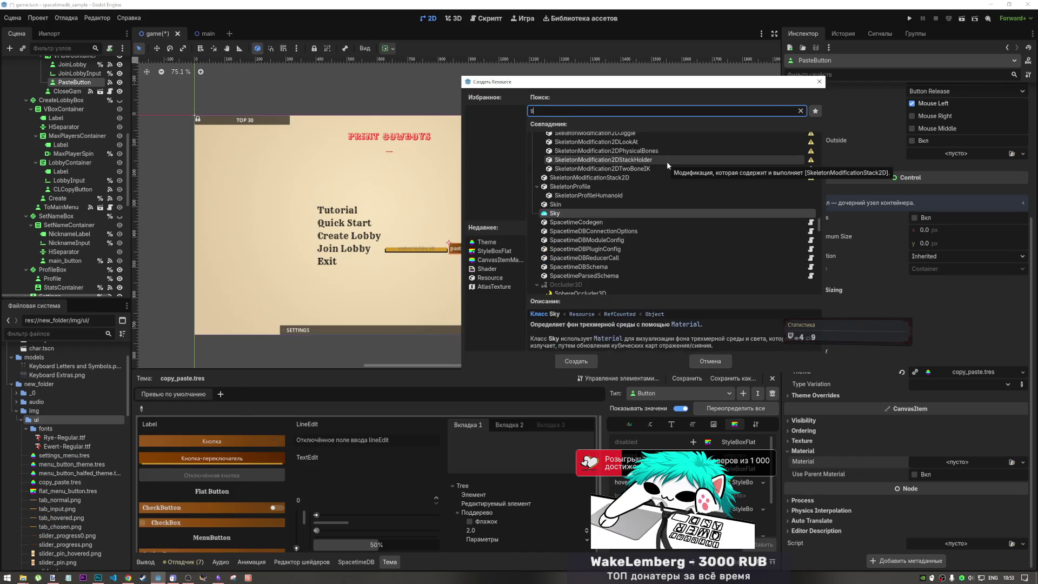
{"action": "type", "text": "hader"}
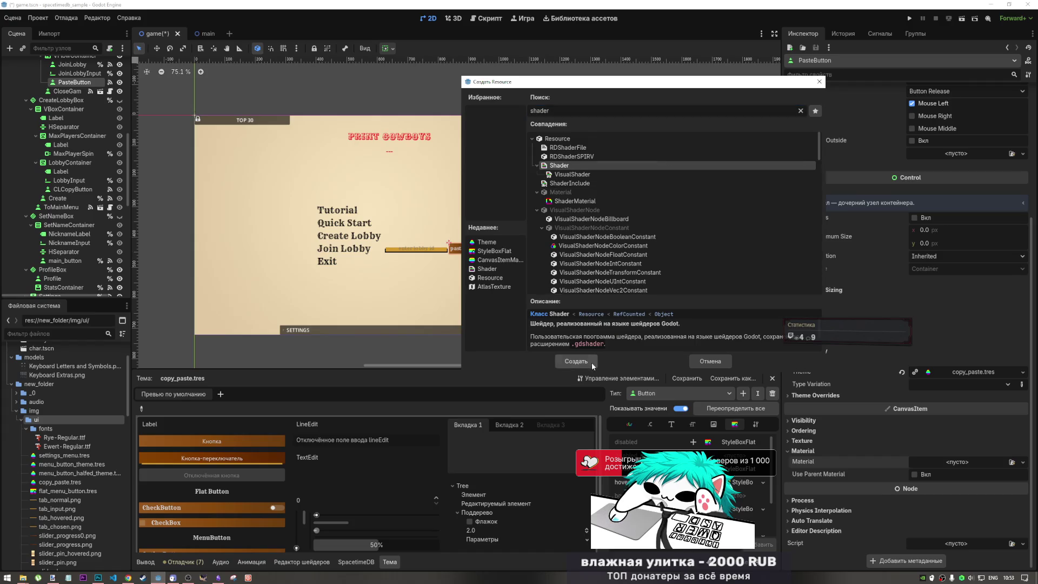
{"action": "left_click", "coordinate": [591, 362]}
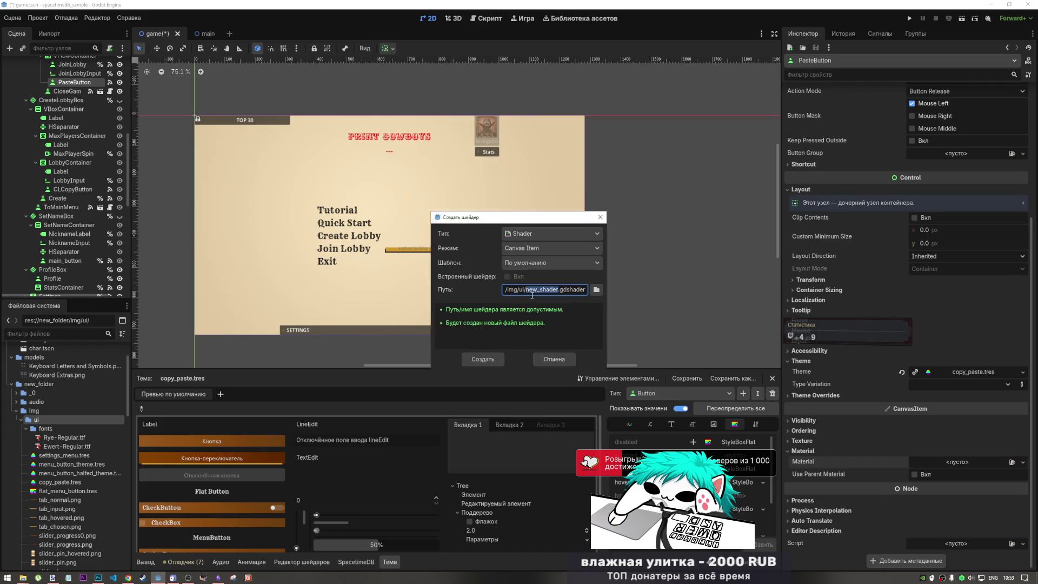
{"action": "type", "text": "glo"}
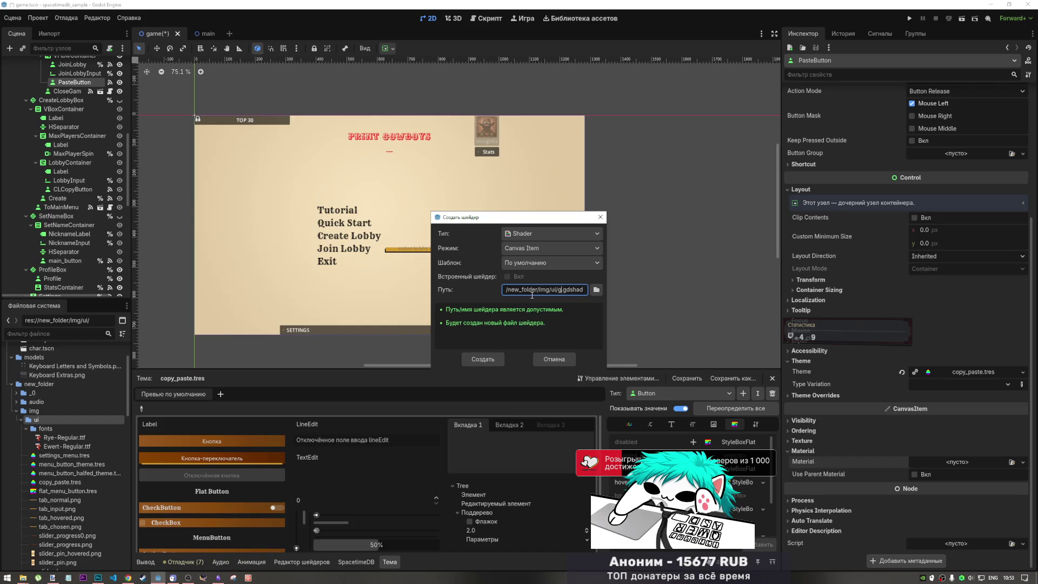
{"action": "key", "text": "BackSpace"}
{"action": "type", "text": "fire_glow"}
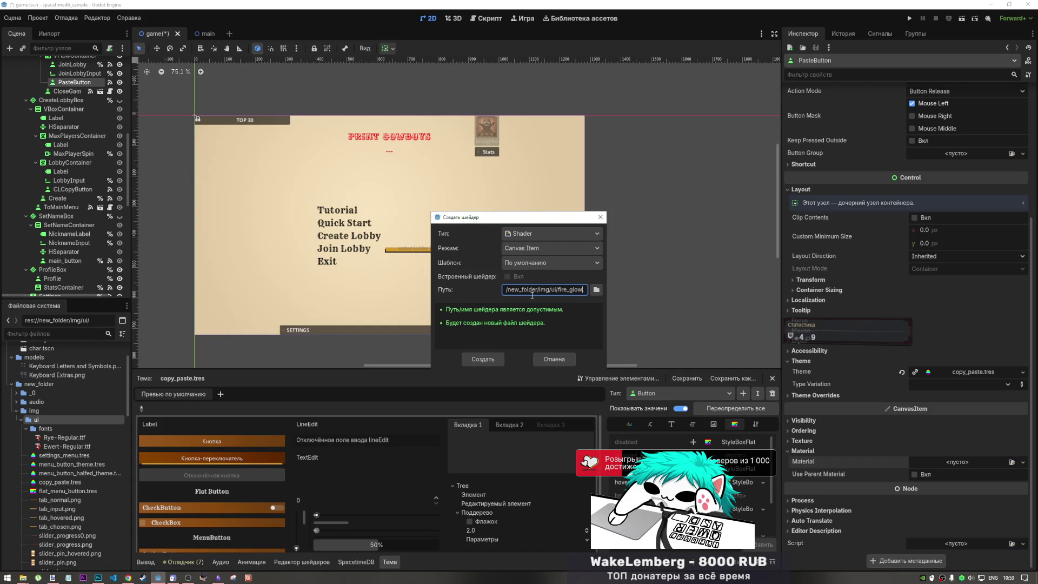
{"action": "left_click", "coordinate": [493, 359]}
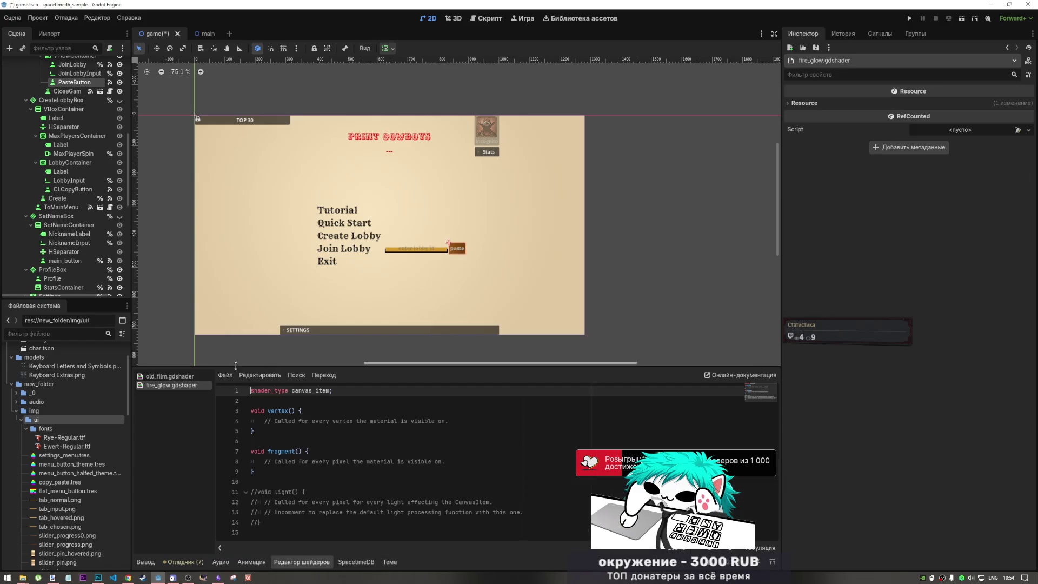
Replace fire_glow.gdshader's template code with the copied glow shader and save it
{"action": "left_click", "coordinate": [342, 410]}
{"action": "key", "text": "ctrl+a"}
{"action": "key", "text": "ctrl+v"}
{"action": "key", "text": "ctrl+s"}
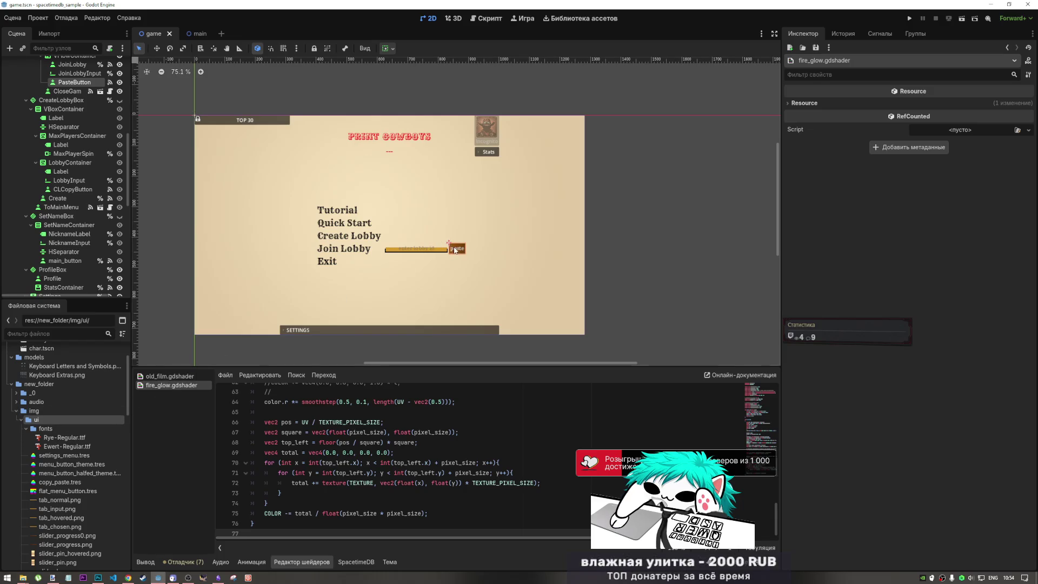
Select PasteButton and assign fire_glow.gdshader to its Material as a ShaderMaterial
{"action": "left_click", "coordinate": [98, 215]}
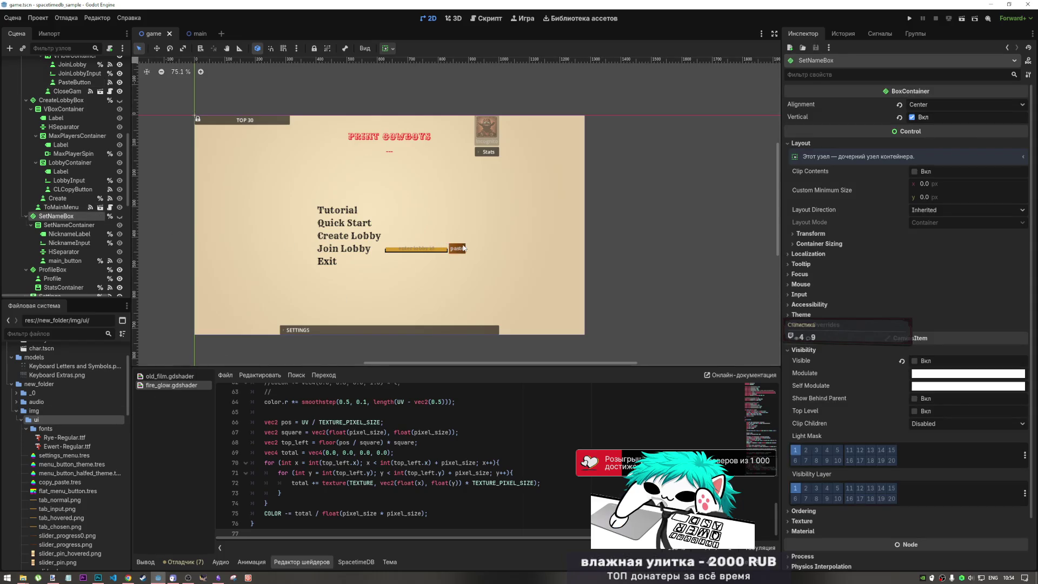
{"action": "left_click", "coordinate": [456, 248]}
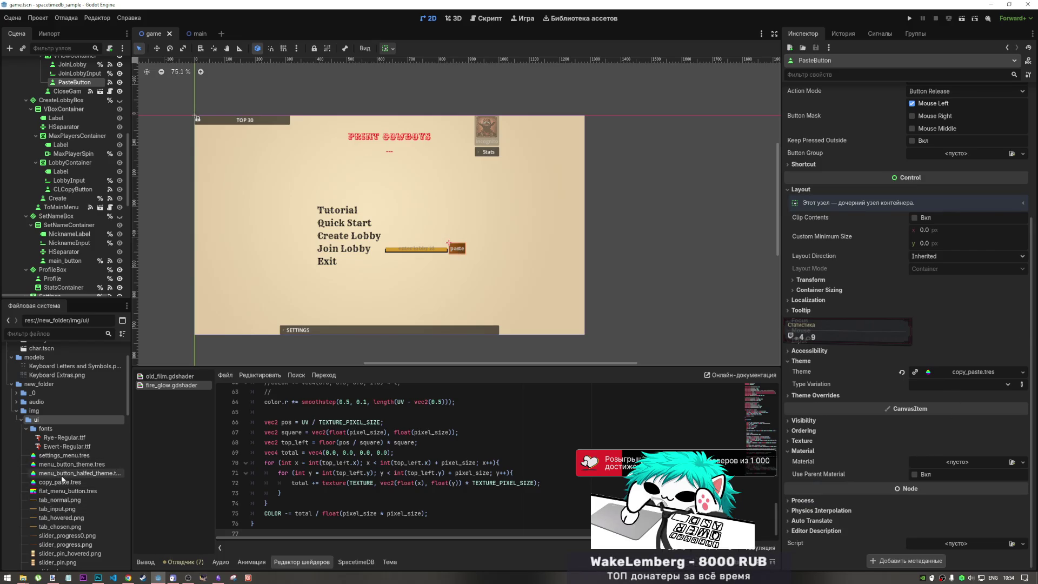
{"action": "scroll", "coordinate": [60, 476], "scroll_direction": "down", "scroll_amount": 5}
{"action": "left_click", "coordinate": [91, 468]}
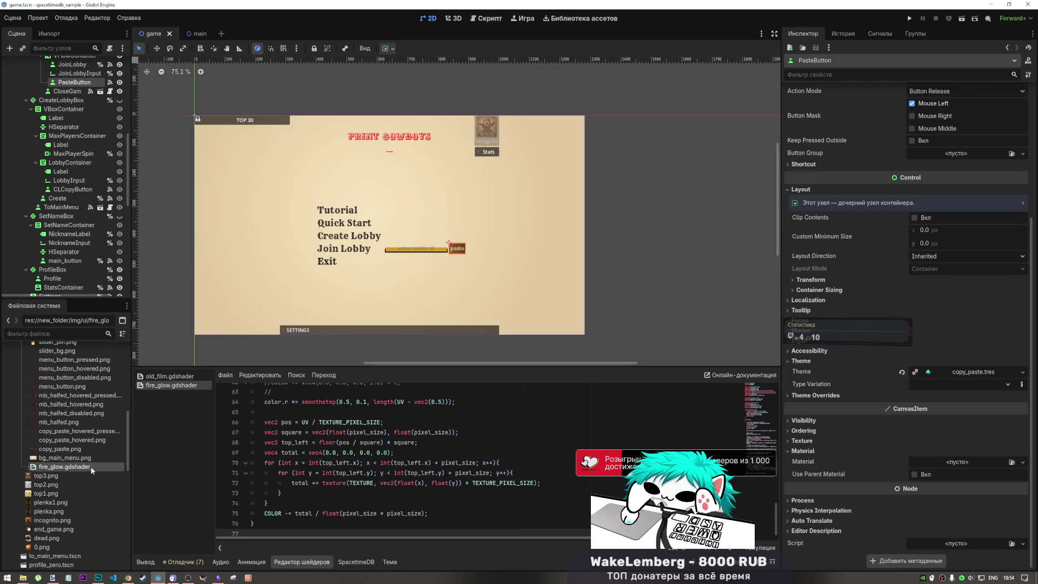
{"action": "left_click_drag", "start_coordinate": [92, 470], "coordinate": [945, 467]}
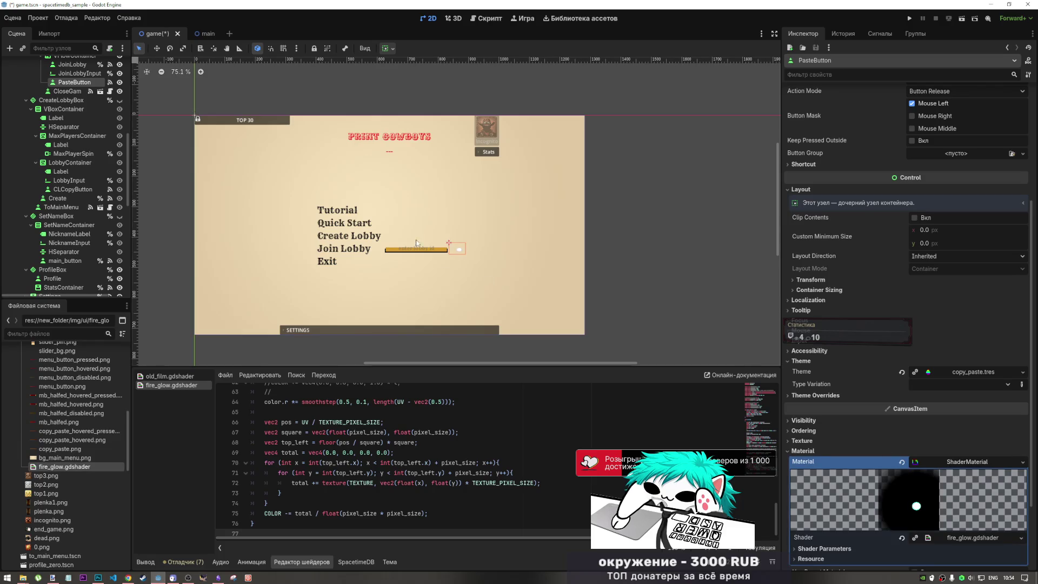
{"action": "scroll", "coordinate": [460, 259], "scroll_direction": "up", "scroll_amount": 6}
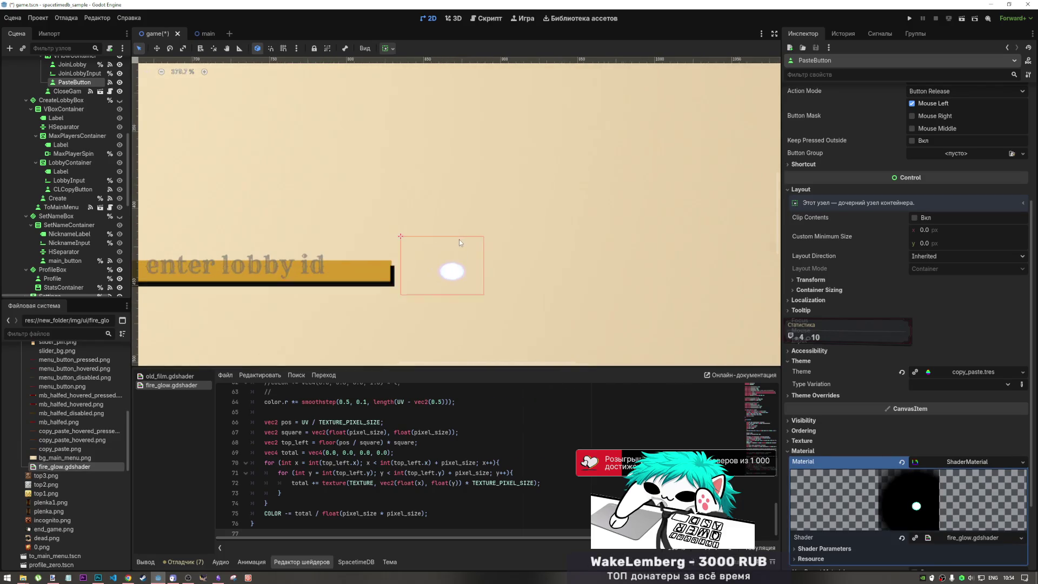
Give the Noise parameter a NoiseTexture2D with FastNoiseLite noise and a gradient colour ramp
{"action": "scroll", "coordinate": [924, 496], "scroll_direction": "down", "scroll_amount": 2}
{"action": "scroll", "coordinate": [924, 491], "scroll_direction": "down", "scroll_amount": 1}
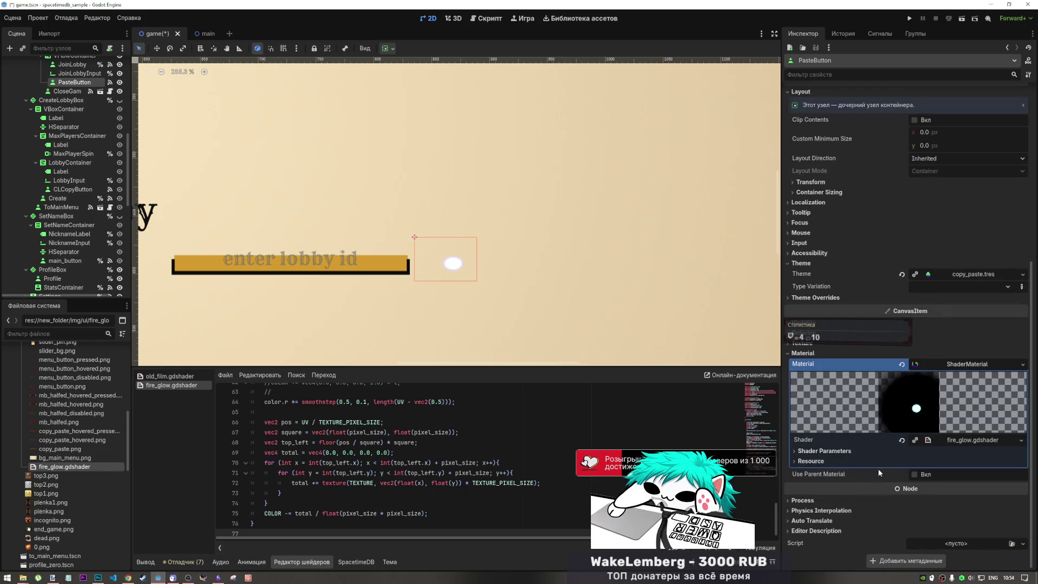
{"action": "left_click", "coordinate": [855, 453]}
{"action": "scroll", "coordinate": [900, 473], "scroll_direction": "down", "scroll_amount": 5}
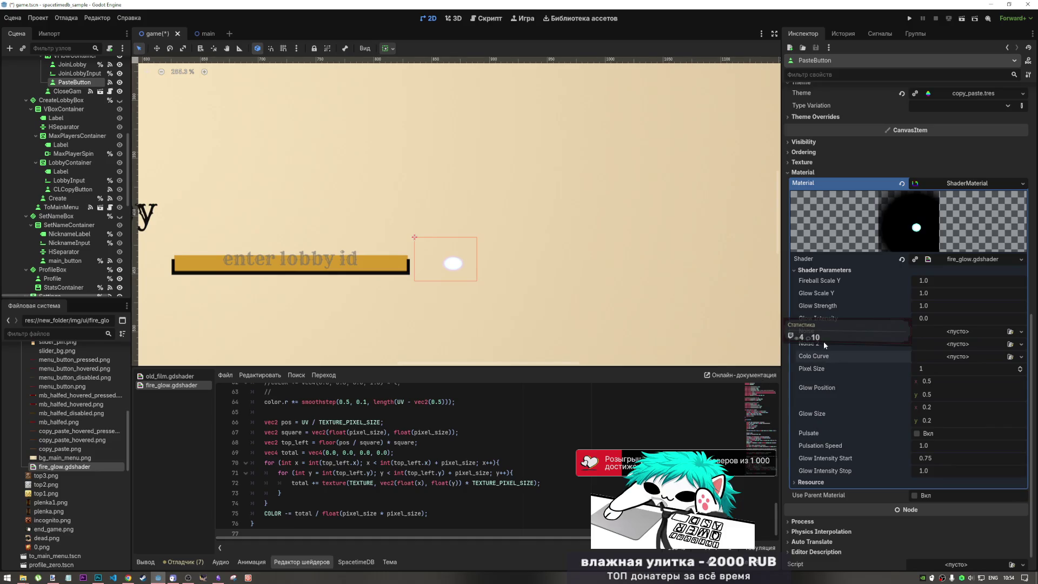
{"action": "left_click", "coordinate": [963, 332]}
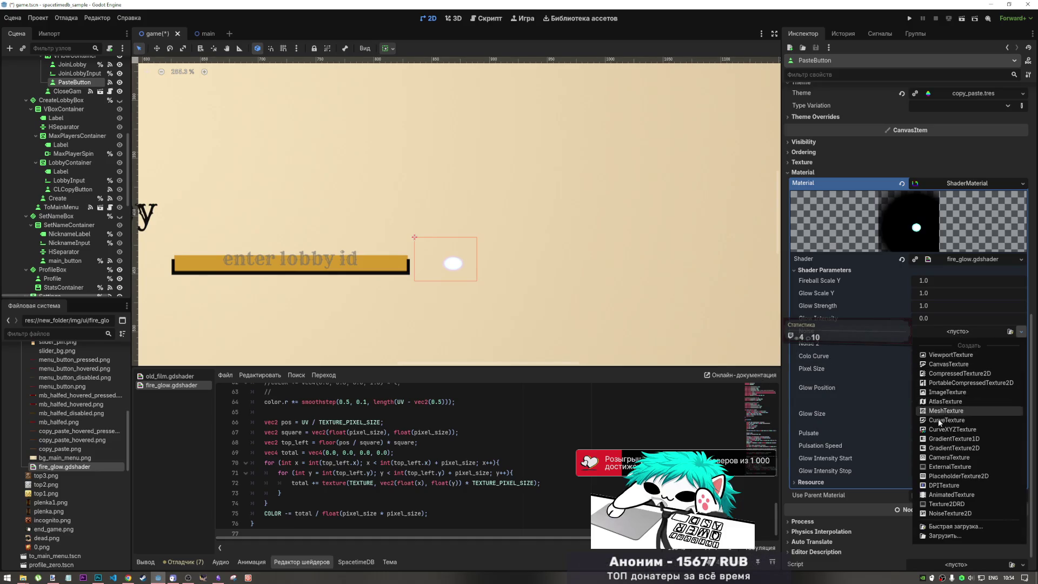
{"action": "left_click", "coordinate": [828, 359]}
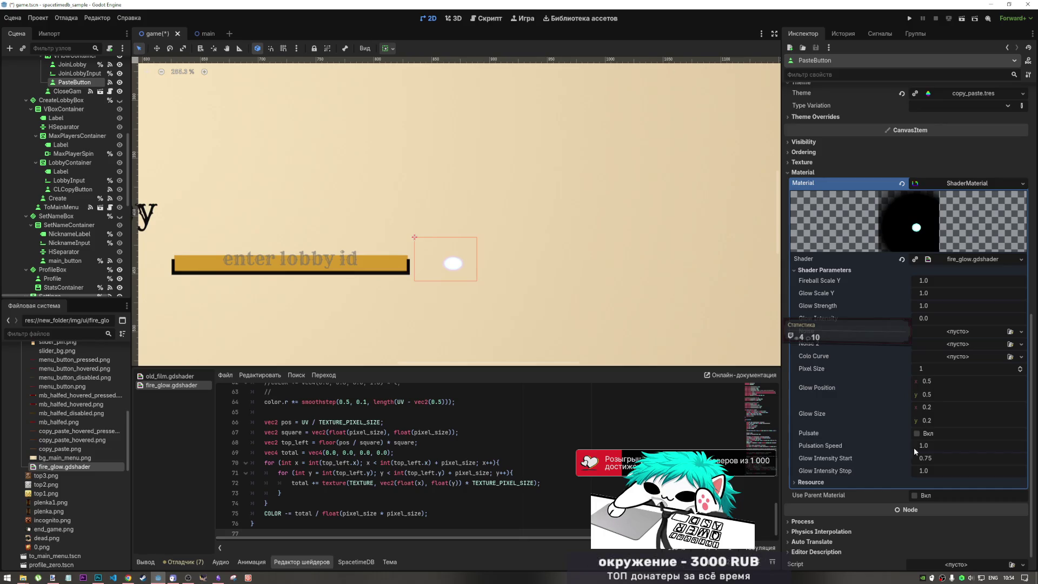
{"action": "left_click", "coordinate": [950, 355]}
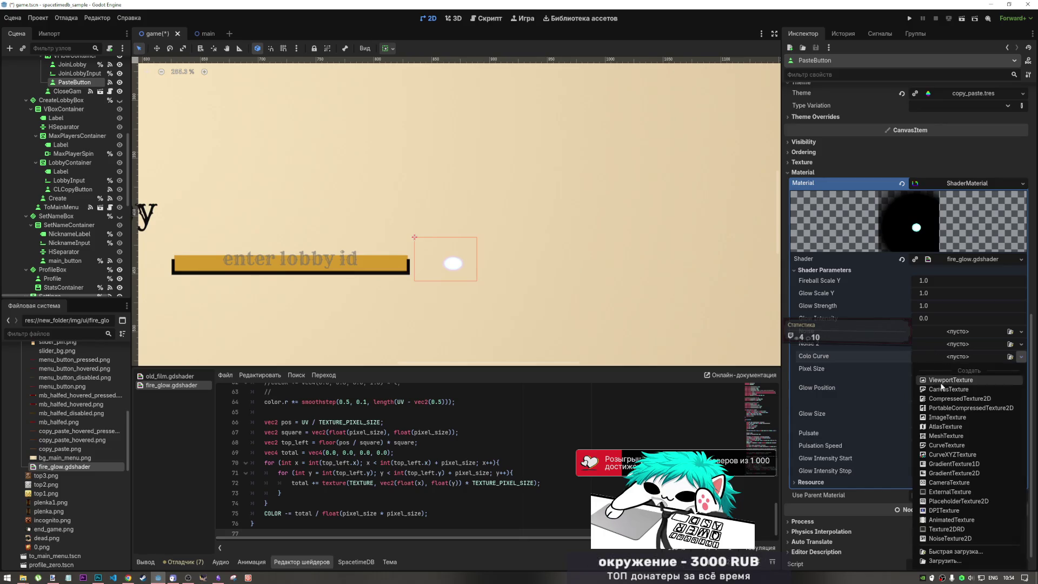
{"action": "left_click", "coordinate": [939, 326]}
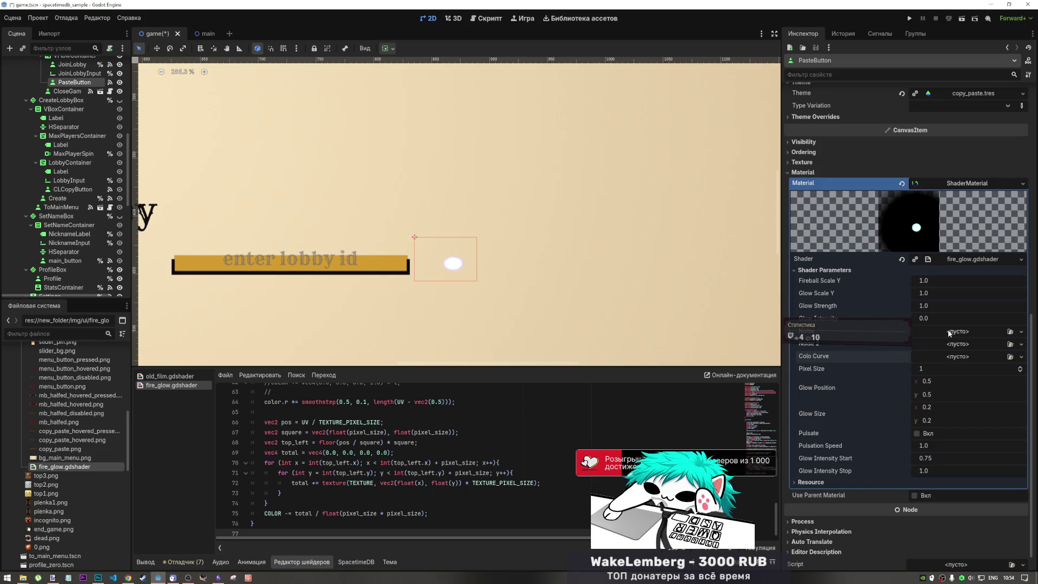
{"action": "left_click", "coordinate": [948, 330]}
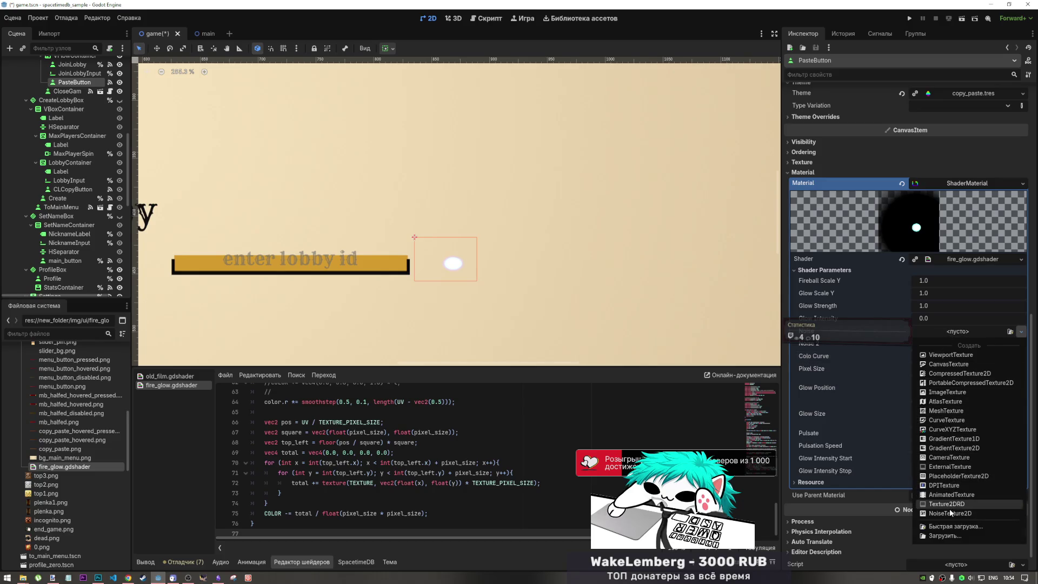
{"action": "left_click", "coordinate": [949, 514]}
{"action": "left_click", "coordinate": [952, 331]}
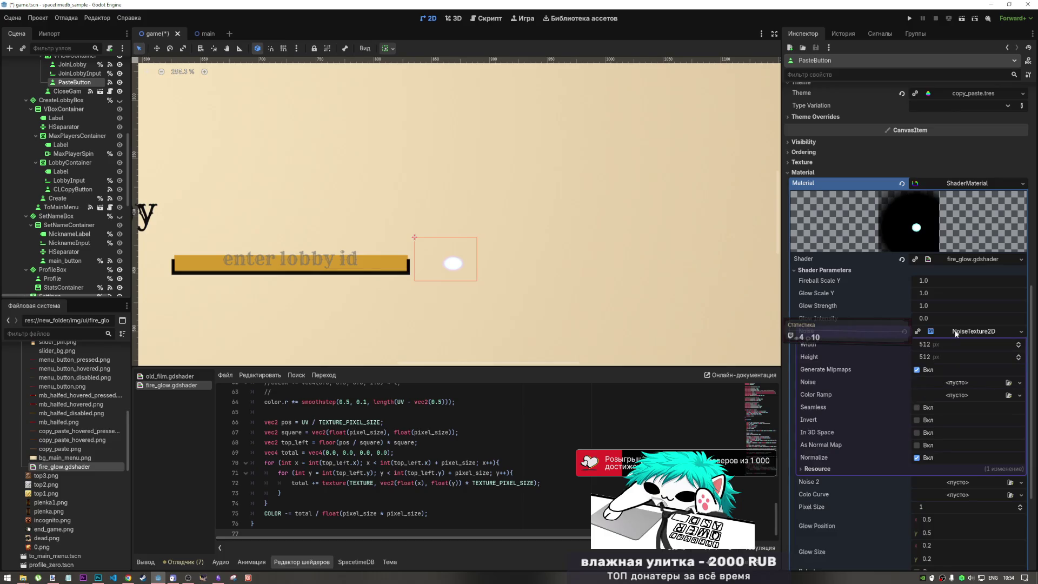
{"action": "left_click", "coordinate": [943, 382]}
{"action": "left_click", "coordinate": [957, 396]}
{"action": "left_click", "coordinate": [957, 396]}
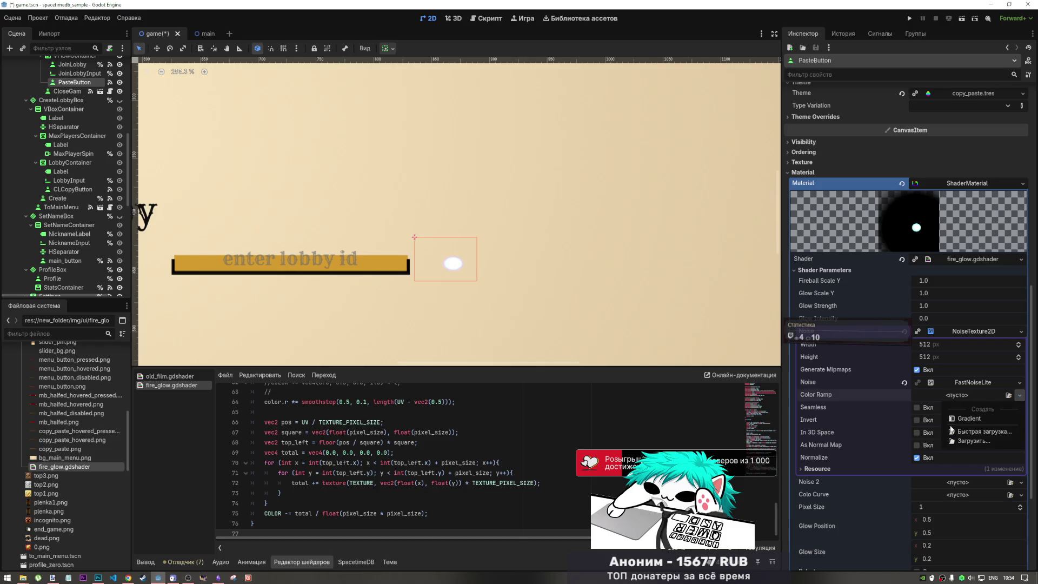
{"action": "left_click", "coordinate": [965, 416]}
Give Noise 2 a NoiseTexture2D with FastNoiseLite noise and a gradient colour ramp
{"action": "left_click", "coordinate": [967, 333]}
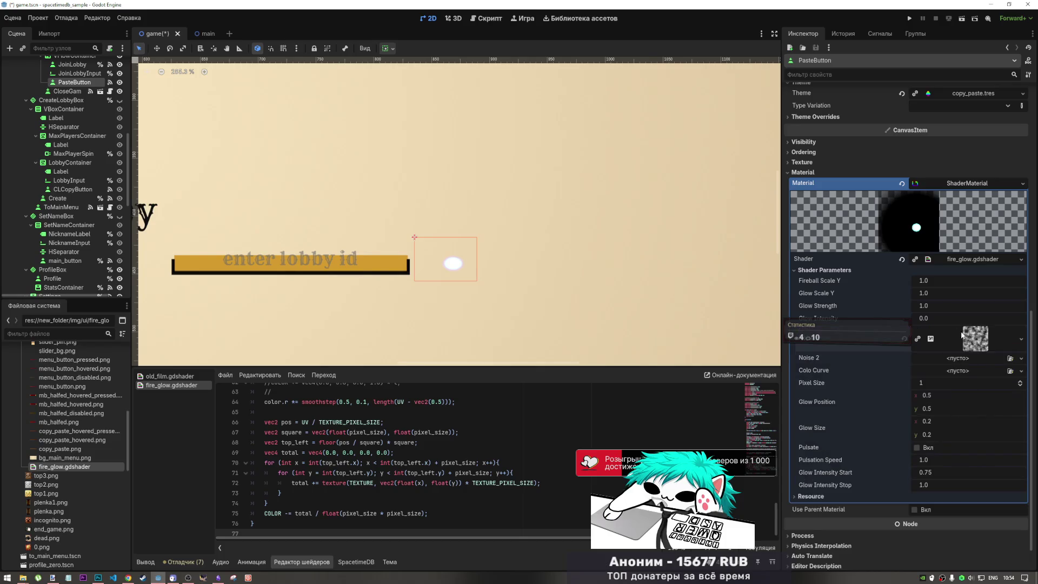
{"action": "left_click", "coordinate": [966, 359]}
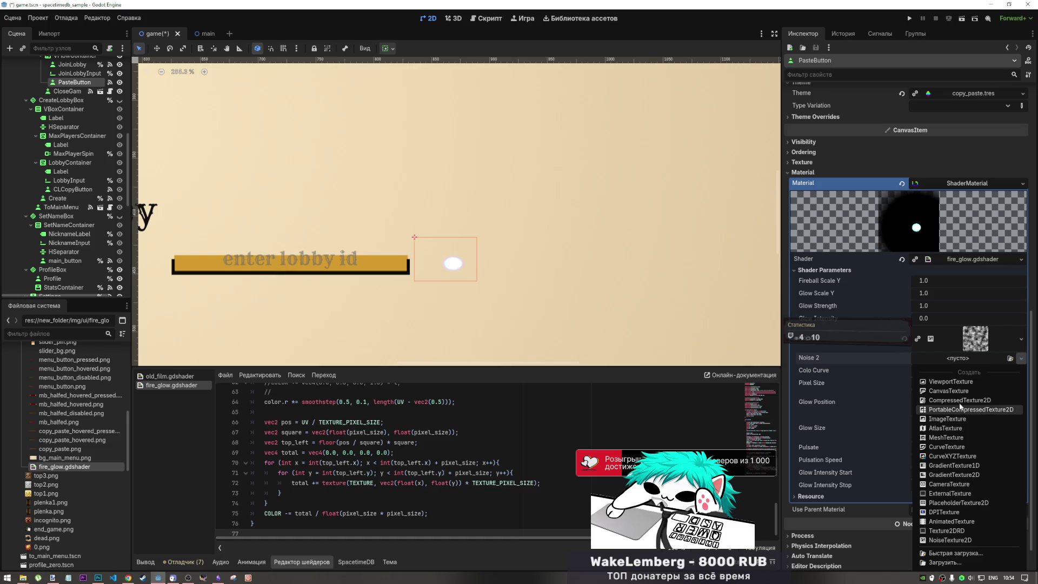
{"action": "left_click", "coordinate": [950, 541]}
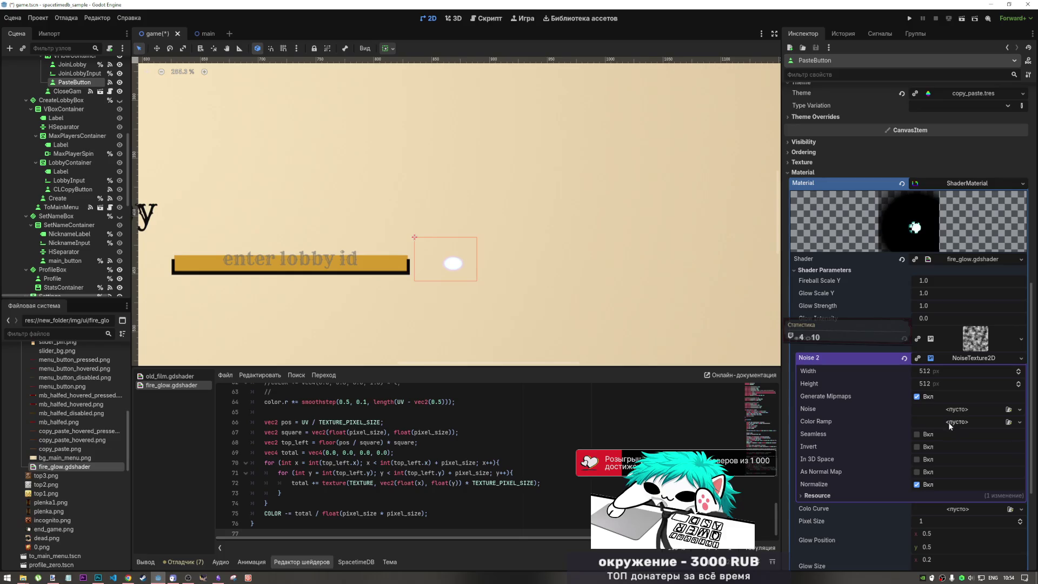
{"action": "left_click", "coordinate": [957, 412]}
{"action": "left_click", "coordinate": [968, 431]}
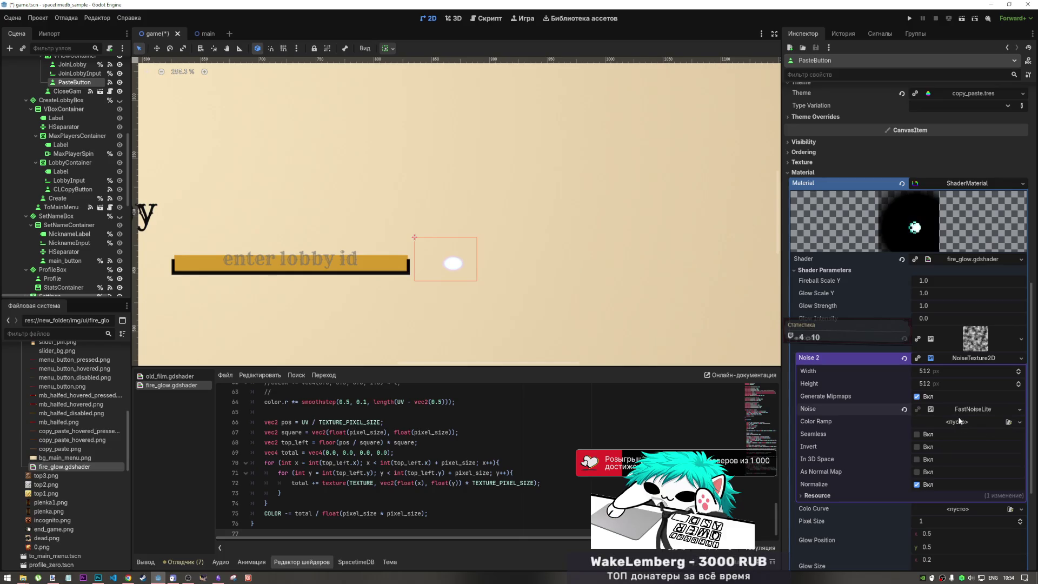
{"action": "left_click", "coordinate": [957, 423]}
{"action": "left_click", "coordinate": [963, 446]}
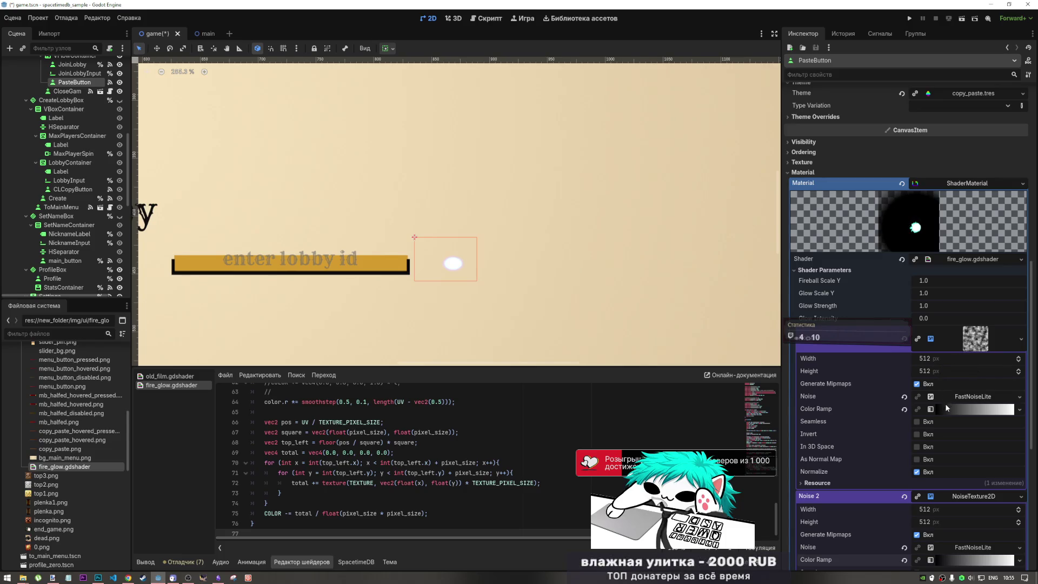
{"action": "left_click", "coordinate": [926, 349]}
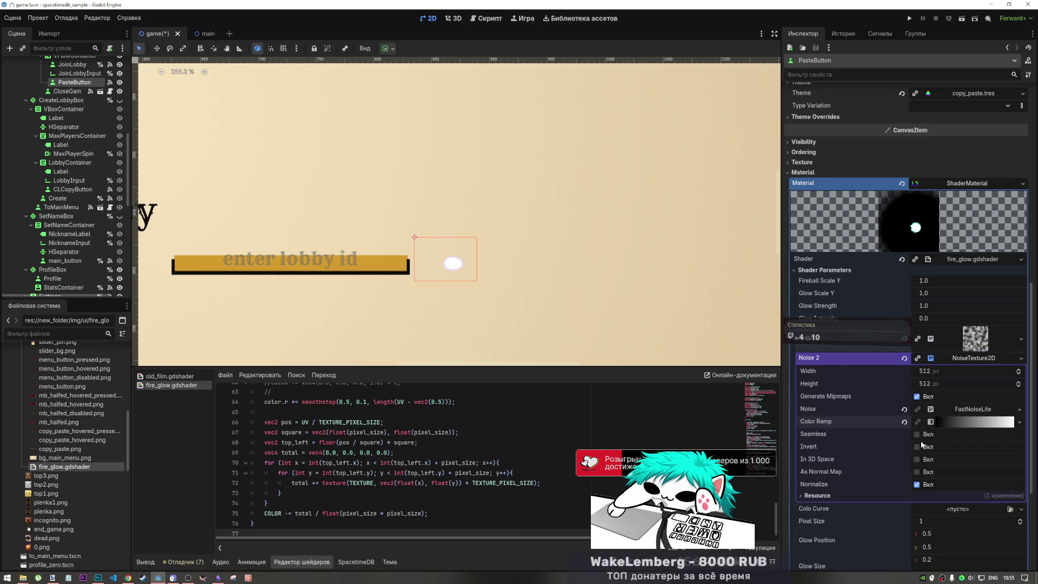
{"action": "left_click", "coordinate": [965, 340]}
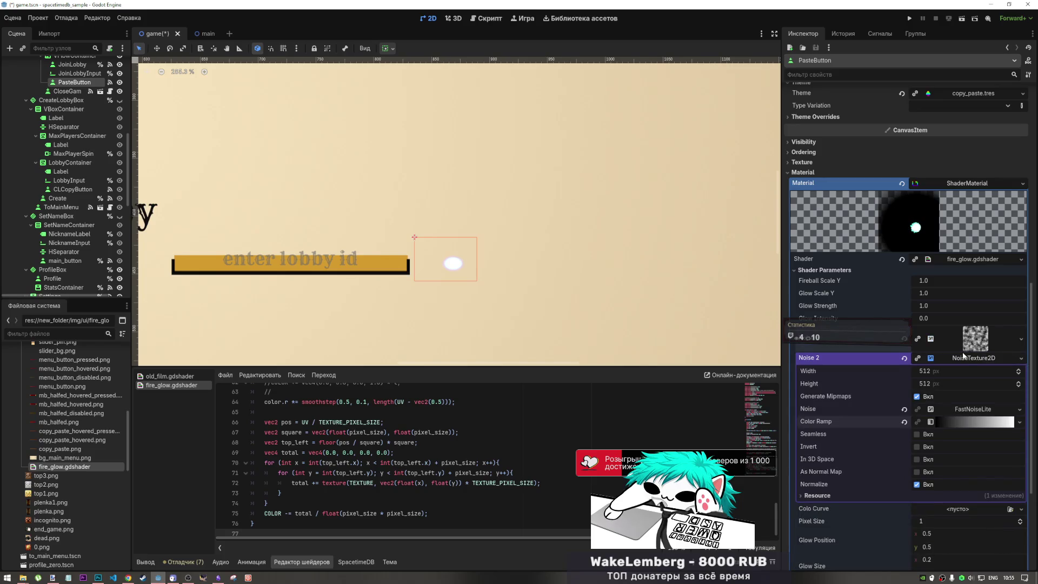
After trying a plain CurveTexture, set Colo Curve to a CurveXYZTexture
{"action": "left_click", "coordinate": [952, 340]}
{"action": "left_click", "coordinate": [939, 385]}
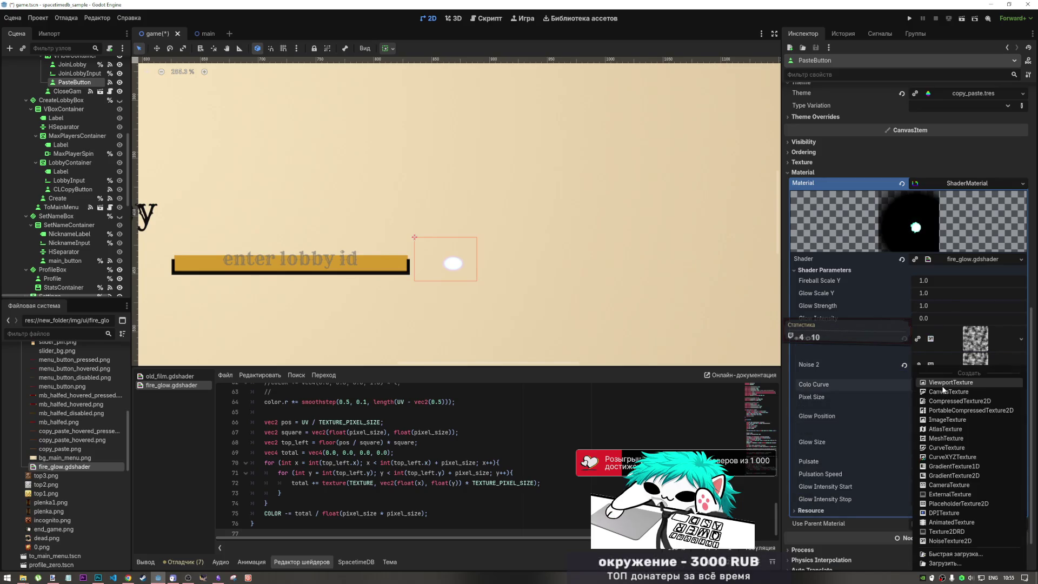
{"action": "left_click", "coordinate": [949, 457]}
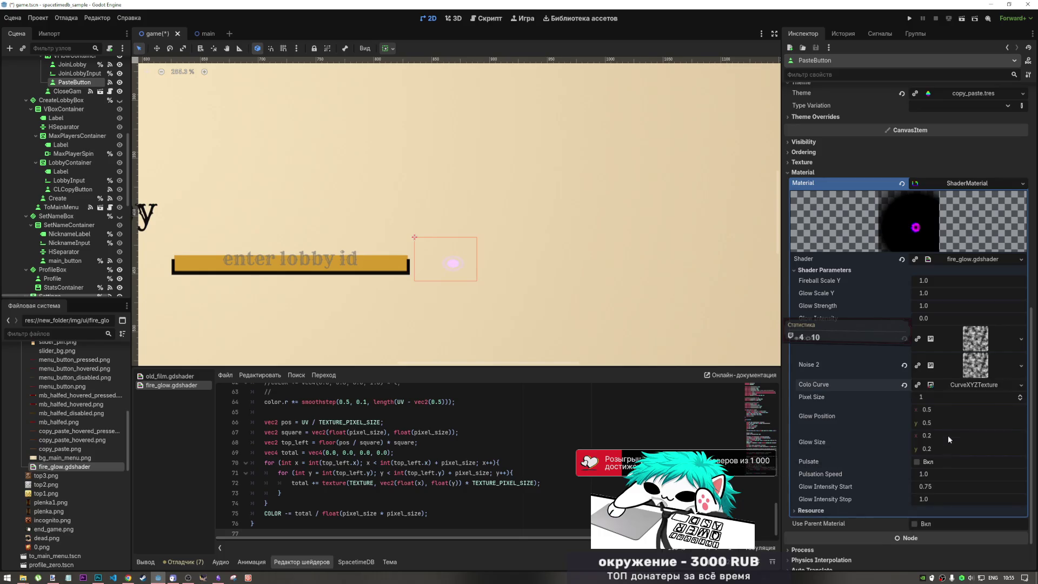
{"action": "left_click", "coordinate": [952, 388]}
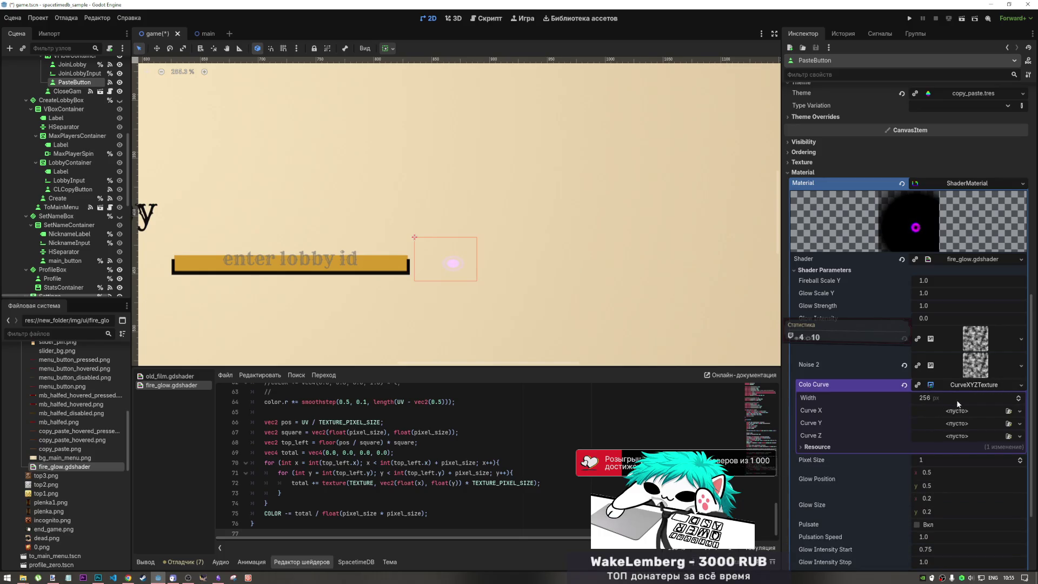
{"action": "left_click", "coordinate": [940, 412]}
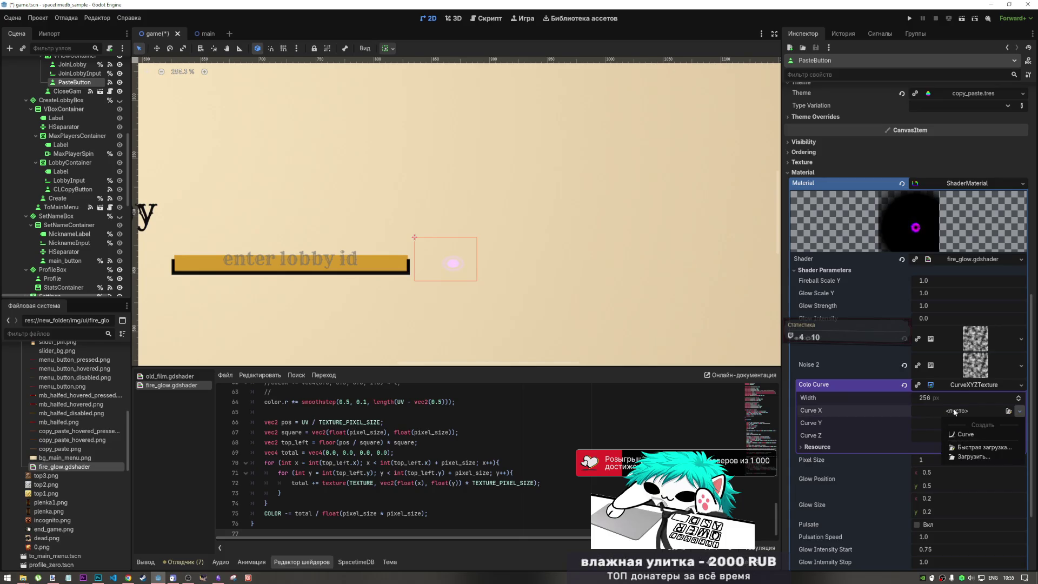
{"action": "left_click", "coordinate": [922, 389]}
{"action": "left_click", "coordinate": [904, 385]}
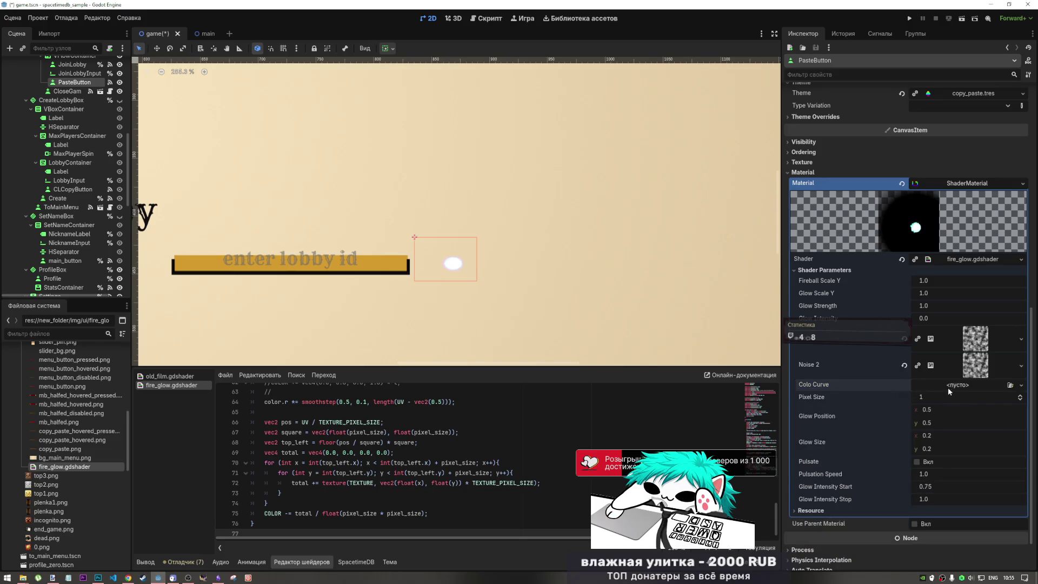
{"action": "left_click", "coordinate": [948, 387]}
{"action": "left_click", "coordinate": [960, 449]}
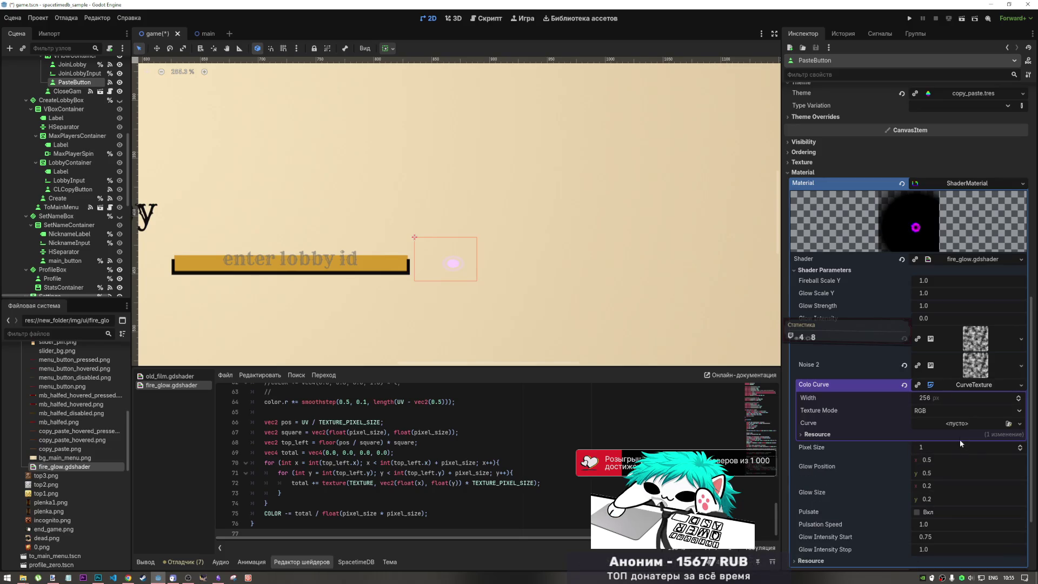
{"action": "left_click", "coordinate": [957, 398]}
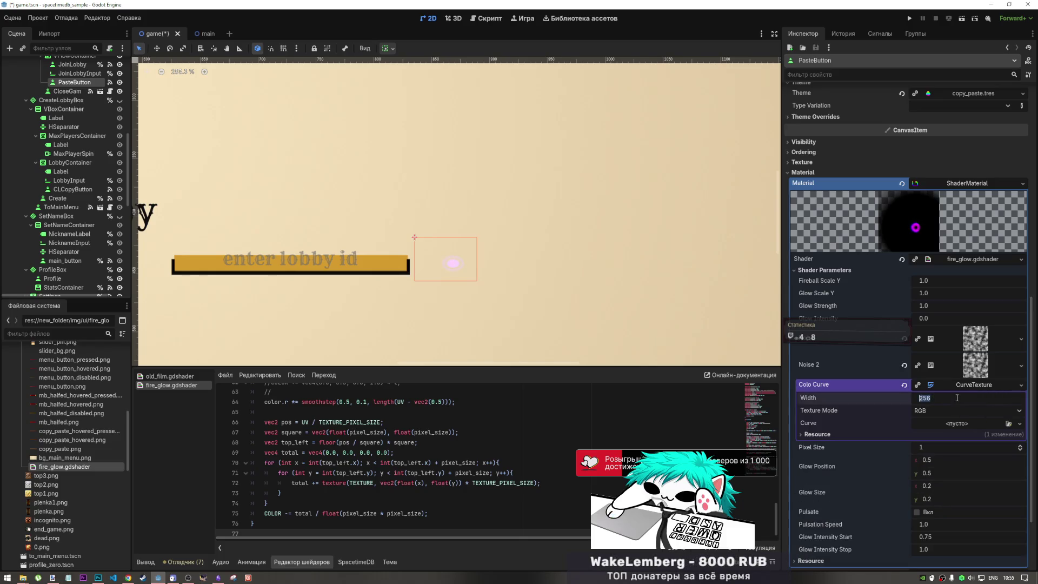
{"action": "left_click", "coordinate": [904, 385]}
{"action": "left_click", "coordinate": [933, 386]}
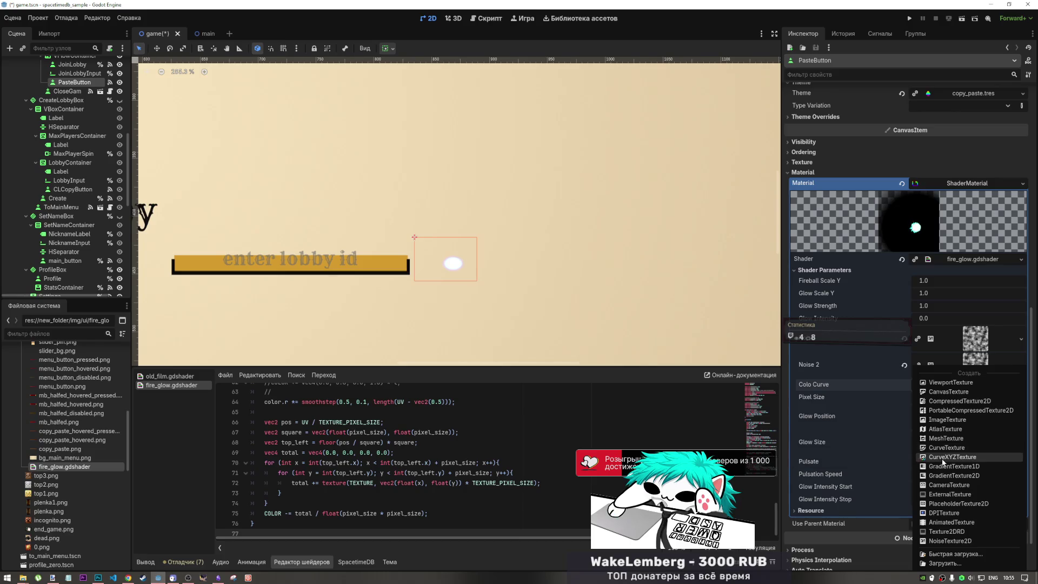
{"action": "left_click", "coordinate": [943, 459]}
Give Curve X a new curve with a point placed near 1.0
{"action": "left_click", "coordinate": [940, 409]}
{"action": "left_click", "coordinate": [951, 433]}
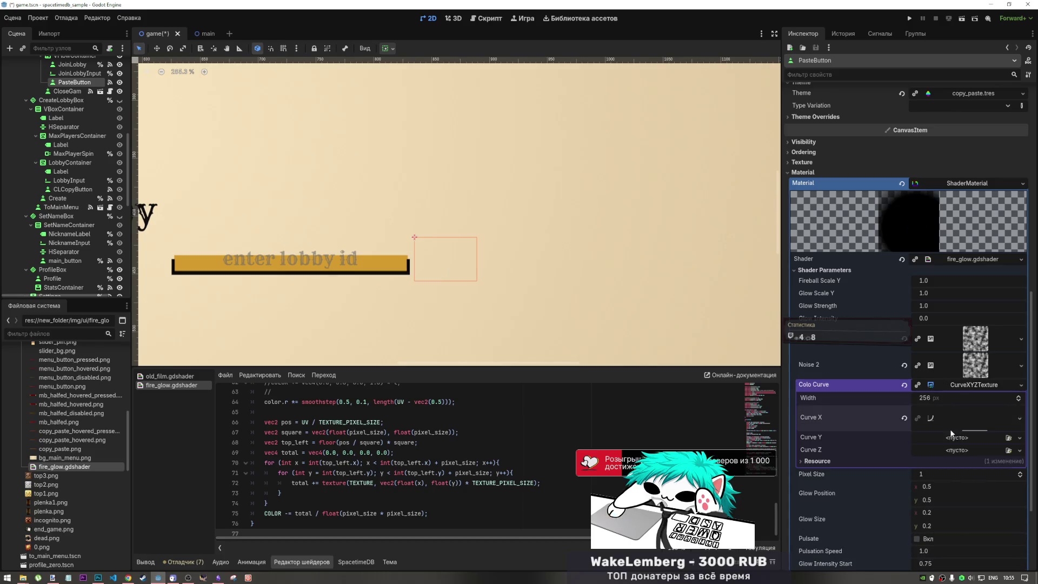
{"action": "left_click", "coordinate": [939, 420]}
{"action": "left_click", "coordinate": [895, 458]}
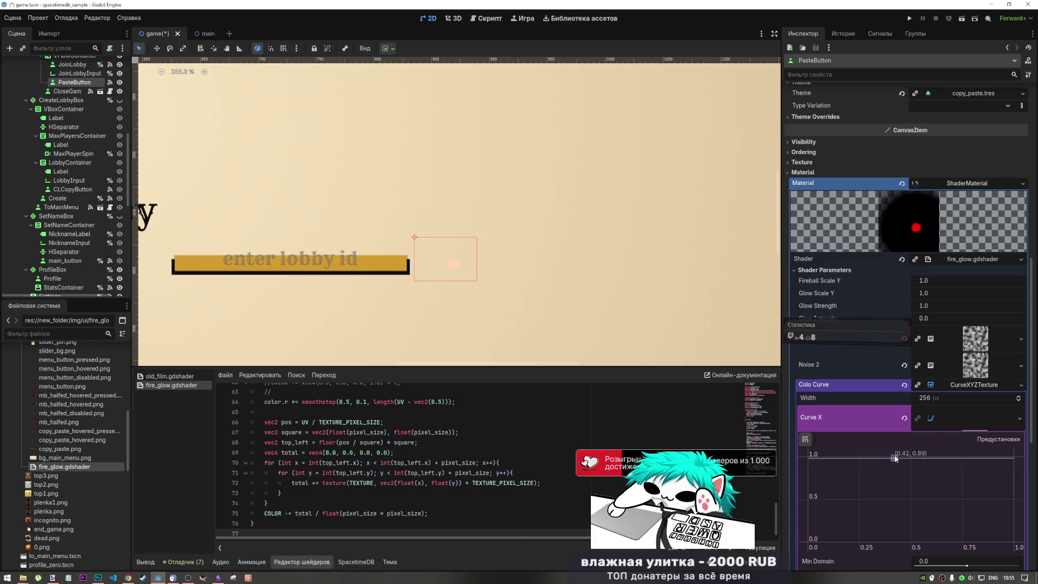
{"action": "left_click_drag", "start_coordinate": [897, 460], "coordinate": [897, 445]}
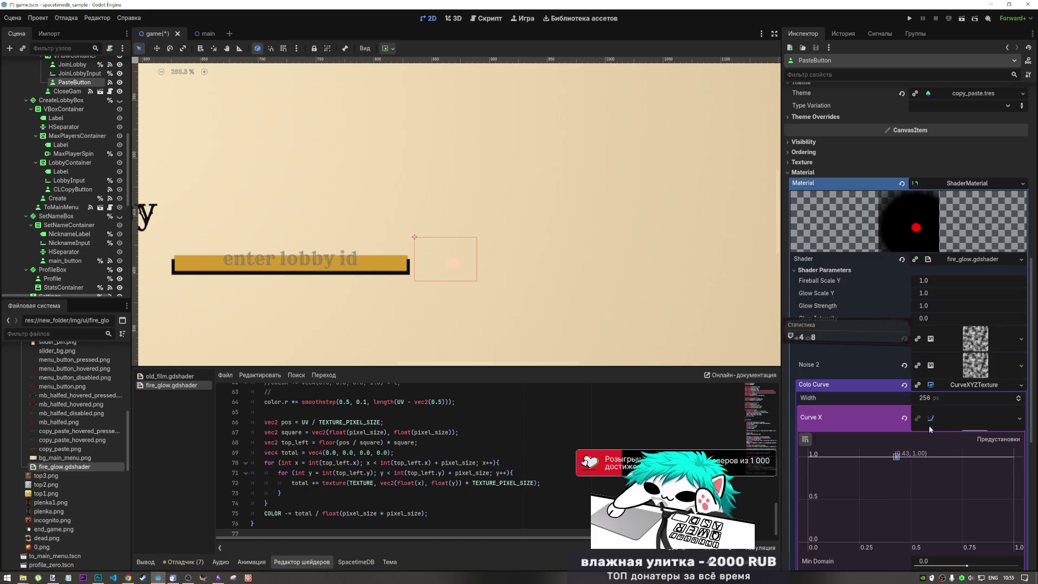
{"action": "left_click", "coordinate": [959, 411]}
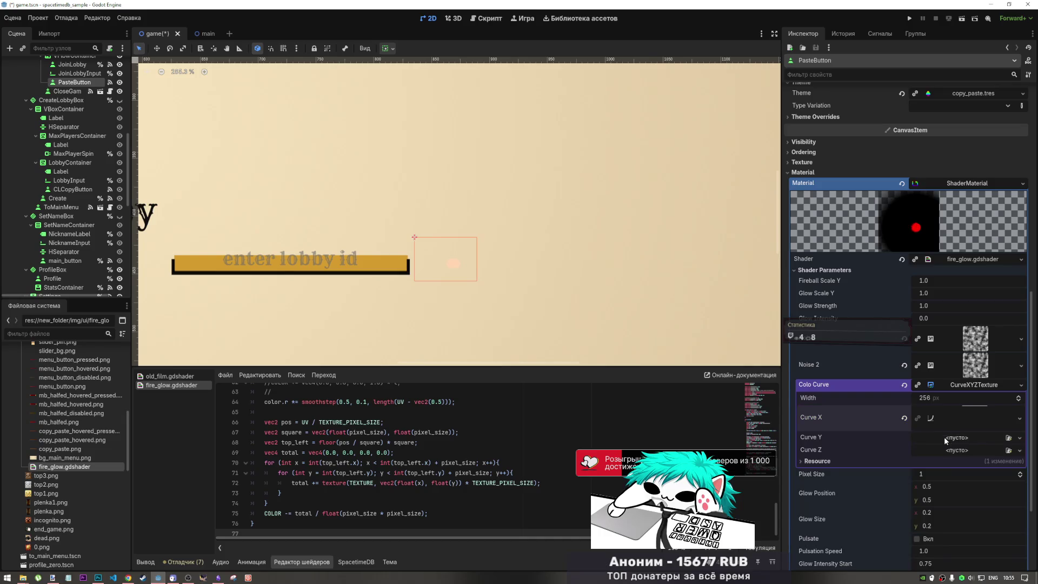
Give Curve Y a new curve with low points around 0.34 and 0.19
{"action": "left_click", "coordinate": [944, 437]}
{"action": "left_click", "coordinate": [958, 463]}
{"action": "left_click", "coordinate": [958, 443]}
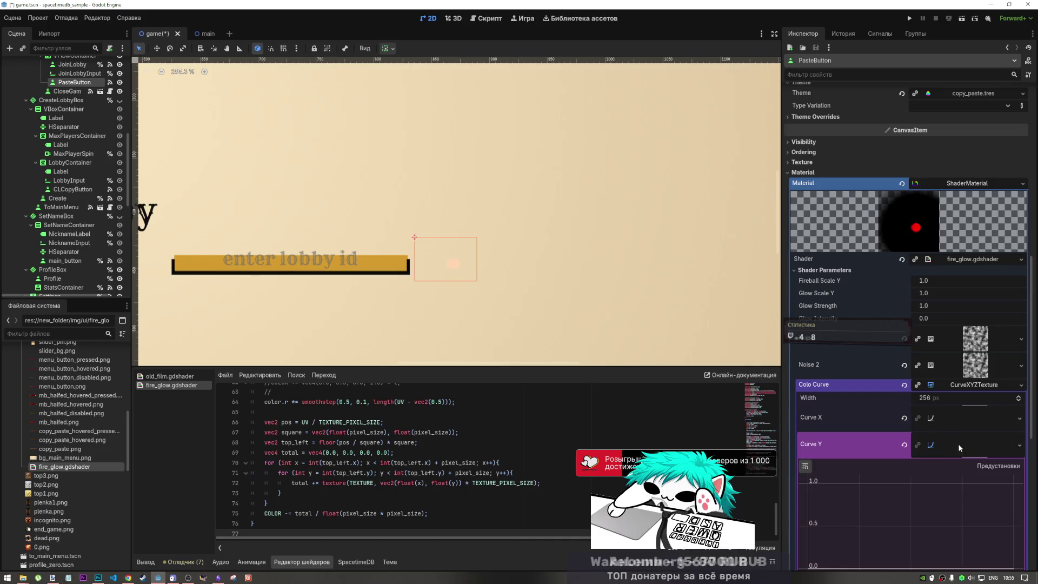
{"action": "mouse_move", "coordinate": [901, 480]}
{"action": "left_mouse_down"}
{"action": "mouse_move", "coordinate": [904, 552]}
{"action": "mouse_move", "coordinate": [903, 543]}
{"action": "left_mouse_up"}
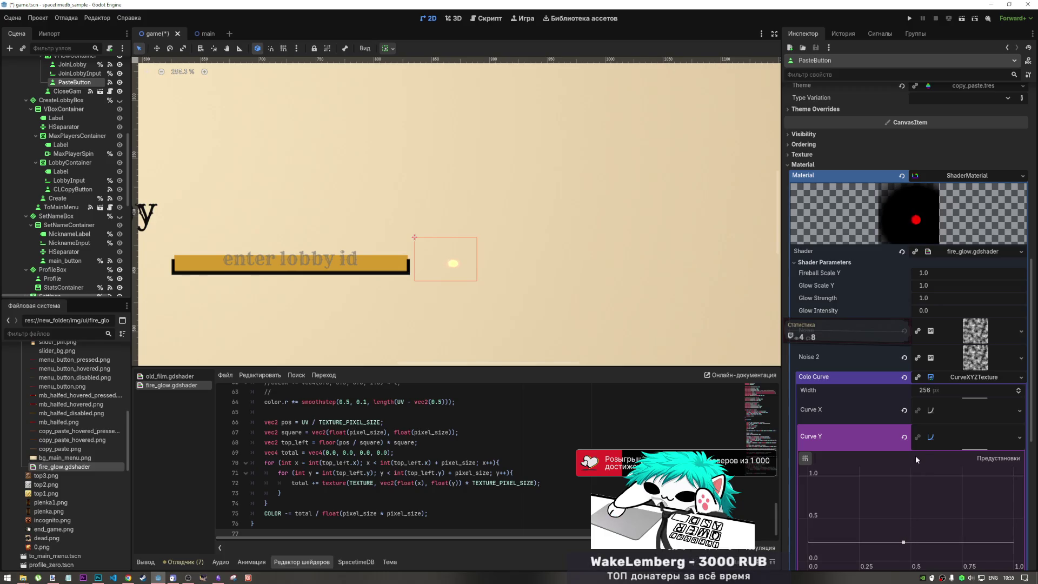
{"action": "left_click", "coordinate": [909, 514]}
{"action": "mouse_move", "coordinate": [908, 523]}
{"action": "left_mouse_down"}
{"action": "mouse_move", "coordinate": [906, 560]}
{"action": "mouse_move", "coordinate": [907, 547]}
{"action": "left_mouse_up"}
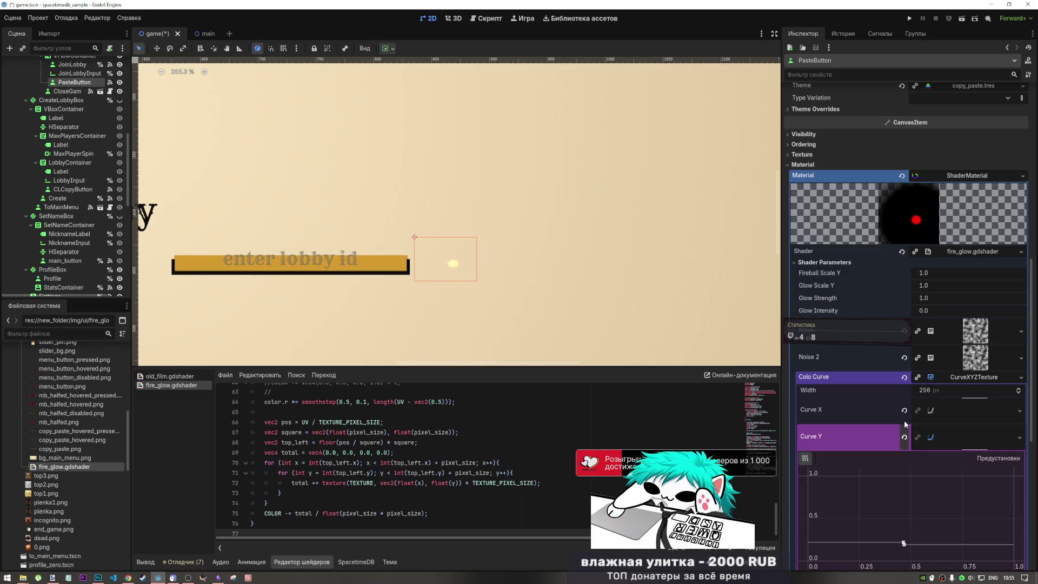
{"action": "left_click", "coordinate": [959, 378]}
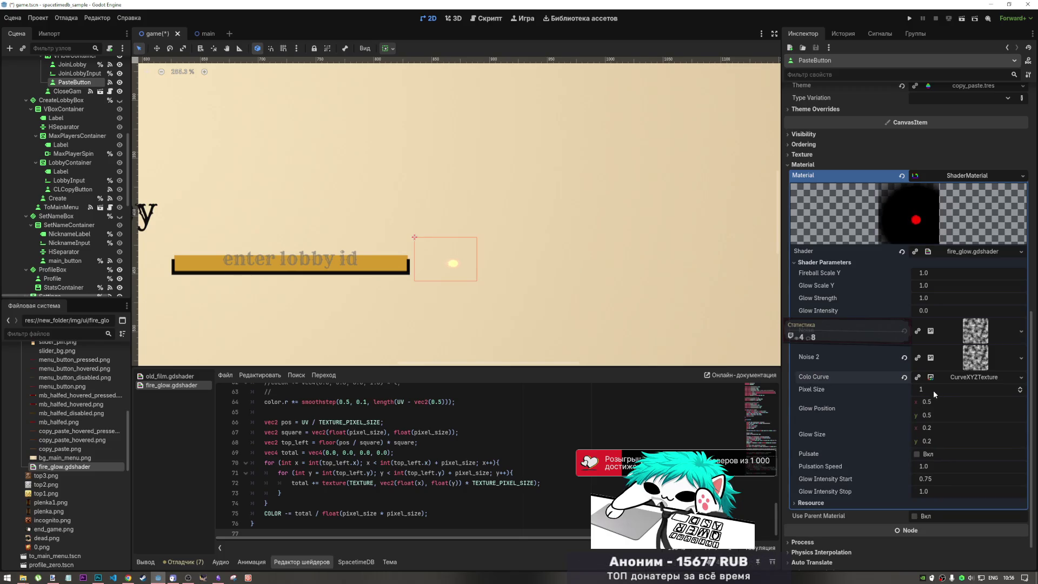
Raise Glow Scale Y to 3.82 and Glow Strength to 5.85
{"action": "left_click_drag", "start_coordinate": [933, 391], "coordinate": [963, 391]}
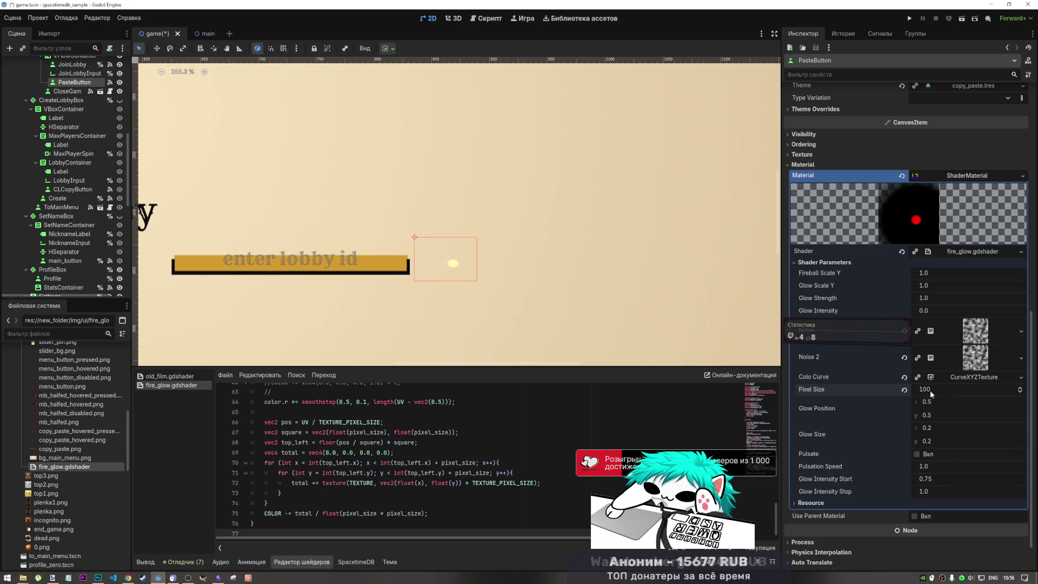
{"action": "scroll", "coordinate": [920, 356], "scroll_direction": "up", "scroll_amount": 3}
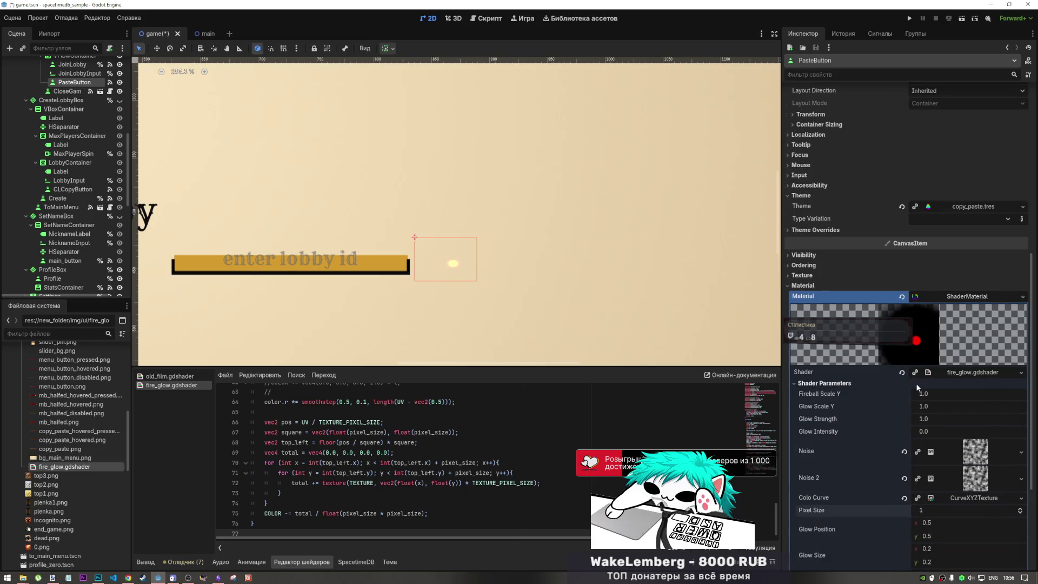
{"action": "mouse_move", "coordinate": [930, 432]}
{"action": "left_mouse_down"}
{"action": "mouse_move", "coordinate": [951, 432]}
{"action": "mouse_move", "coordinate": [900, 432]}
{"action": "mouse_move", "coordinate": [975, 419]}
{"action": "mouse_move", "coordinate": [956, 407]}
{"action": "mouse_move", "coordinate": [974, 406]}
{"action": "mouse_move", "coordinate": [934, 412]}
{"action": "mouse_move", "coordinate": [926, 393]}
{"action": "mouse_move", "coordinate": [940, 414]}
{"action": "left_mouse_up"}
Set Glow Intensity to -2.005 and clear both the Noise and Noise 2 textures
{"action": "left_click", "coordinate": [905, 432]}
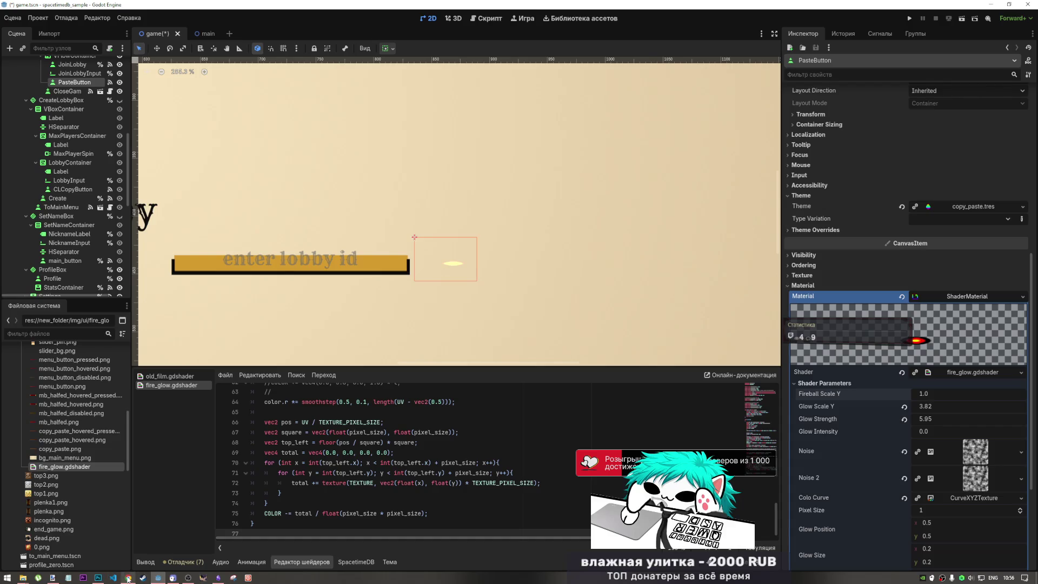
{"action": "mouse_move", "coordinate": [927, 430]}
{"action": "left_mouse_down"}
{"action": "mouse_move", "coordinate": [895, 431]}
{"action": "mouse_move", "coordinate": [959, 434]}
{"action": "left_mouse_up"}
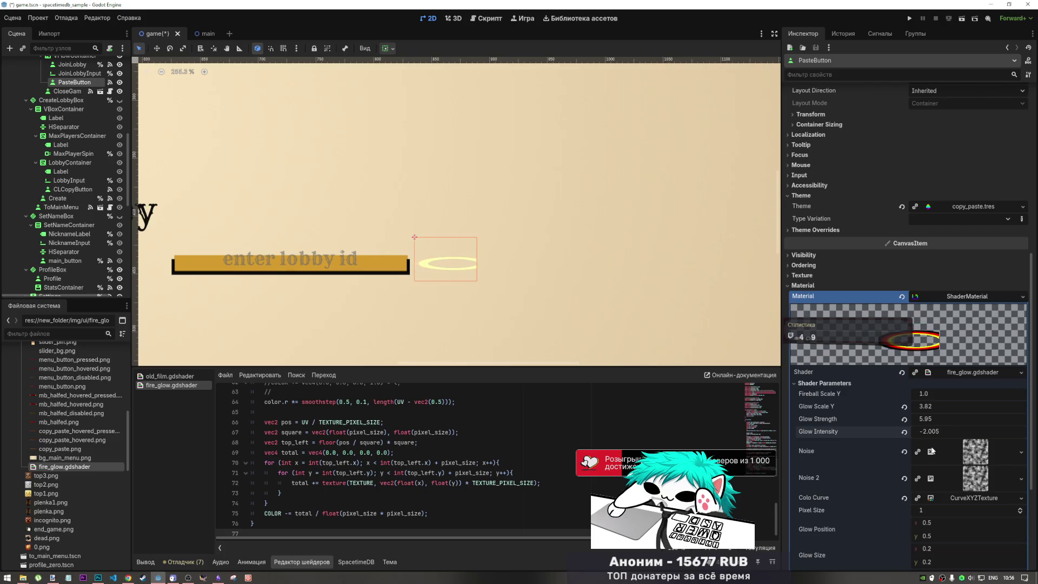
{"action": "left_click", "coordinate": [905, 452]}
{"action": "left_click", "coordinate": [905, 465]}
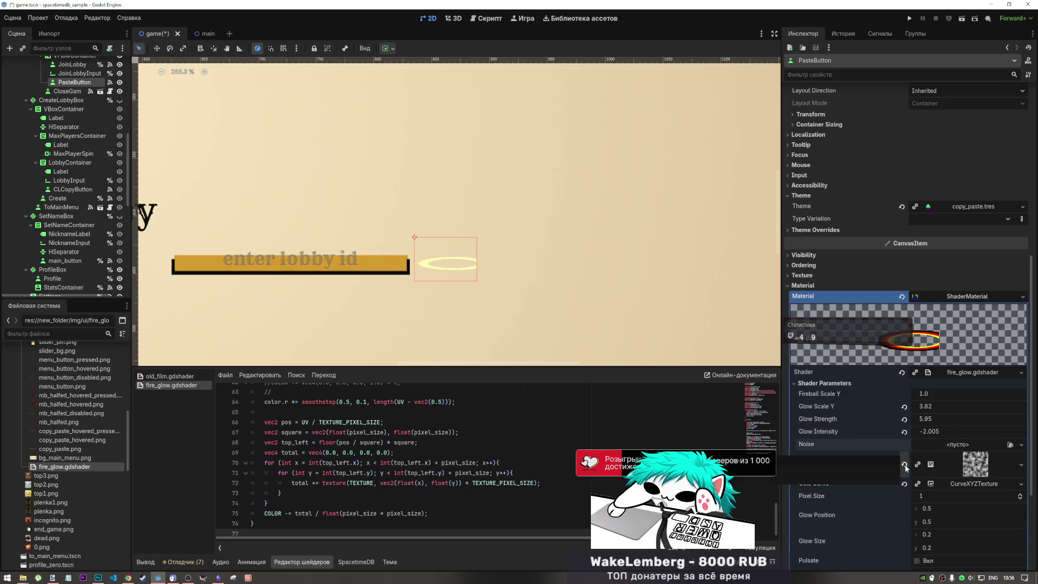
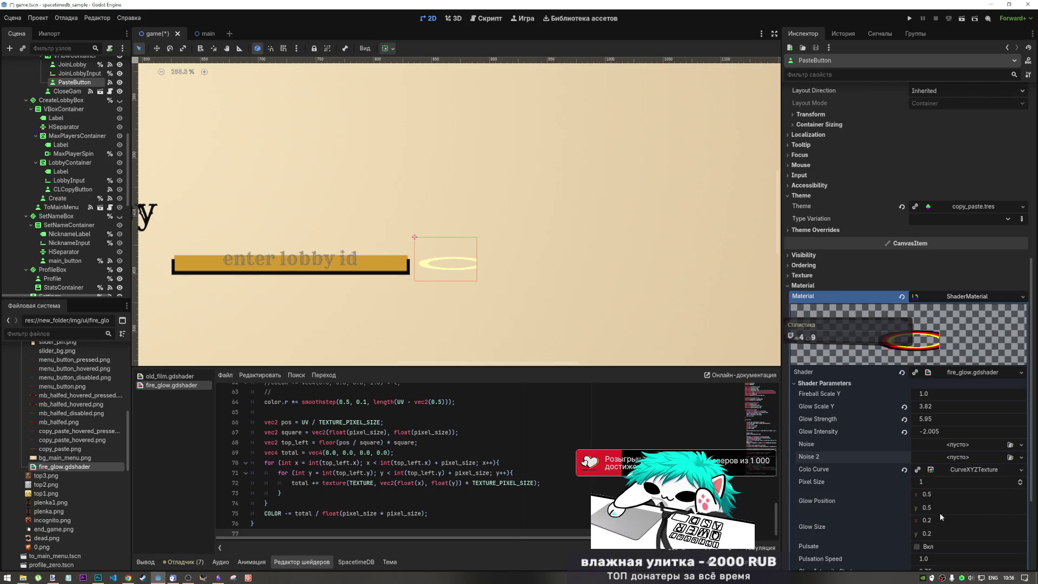
Undo a trial lower glow position, raise Glow Scale Y, and keep Glow Intensity at its default
{"action": "mouse_move", "coordinate": [921, 512]}
{"action": "left_mouse_down"}
{"action": "mouse_move", "coordinate": [973, 513]}
{"action": "mouse_move", "coordinate": [897, 533]}
{"action": "mouse_move", "coordinate": [960, 533]}
{"action": "left_mouse_up"}
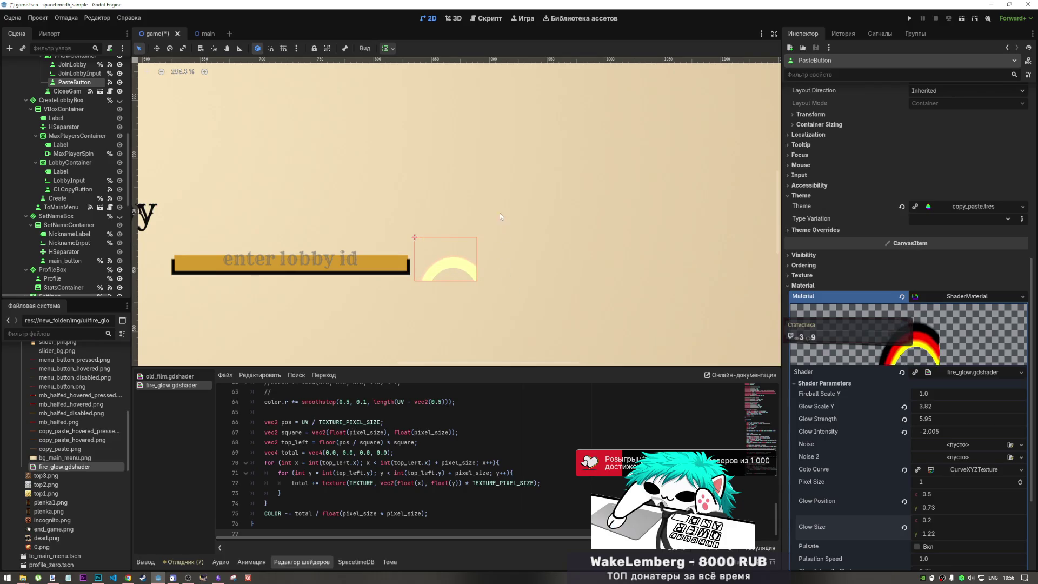
{"action": "key", "text": "ctrl+z"}
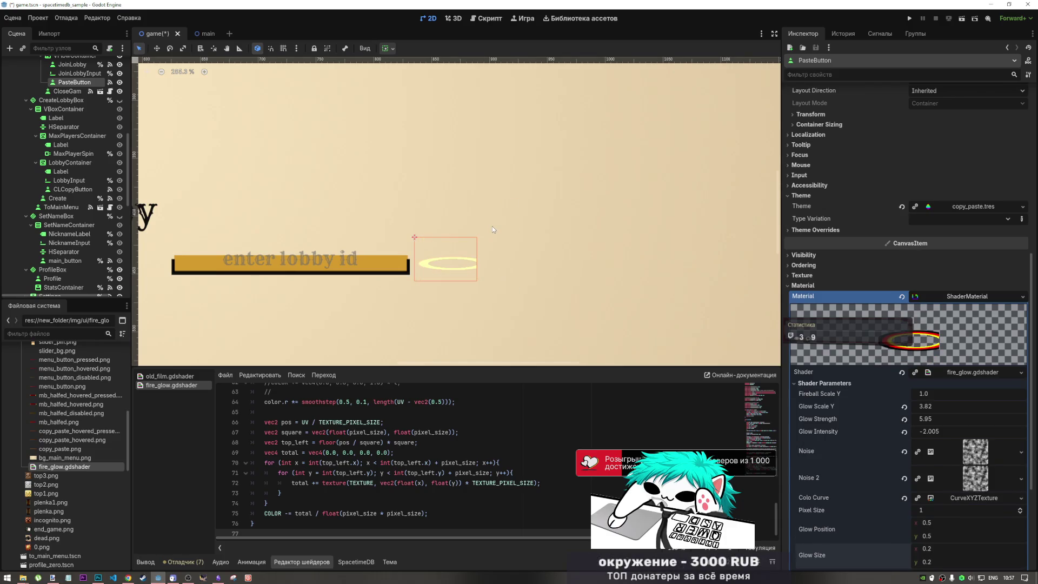
{"action": "scroll", "coordinate": [836, 371], "scroll_direction": "down", "scroll_amount": 2}
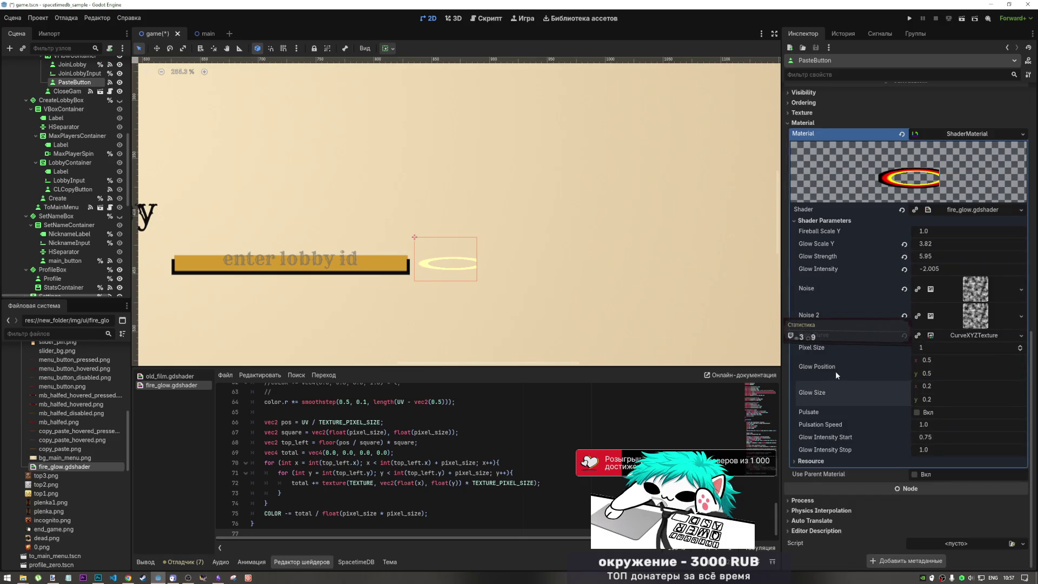
{"action": "left_click", "coordinate": [904, 390]}
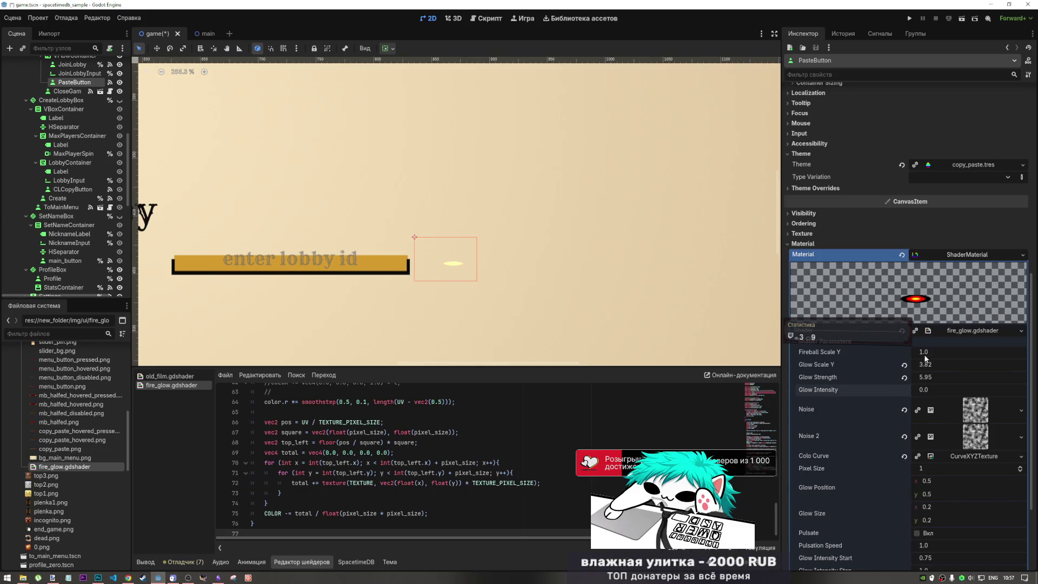
{"action": "mouse_move", "coordinate": [924, 363]}
{"action": "left_mouse_down"}
{"action": "mouse_move", "coordinate": [968, 363]}
{"action": "mouse_move", "coordinate": [893, 377]}
{"action": "mouse_move", "coordinate": [952, 377]}
{"action": "mouse_move", "coordinate": [936, 389]}
{"action": "left_mouse_up"}
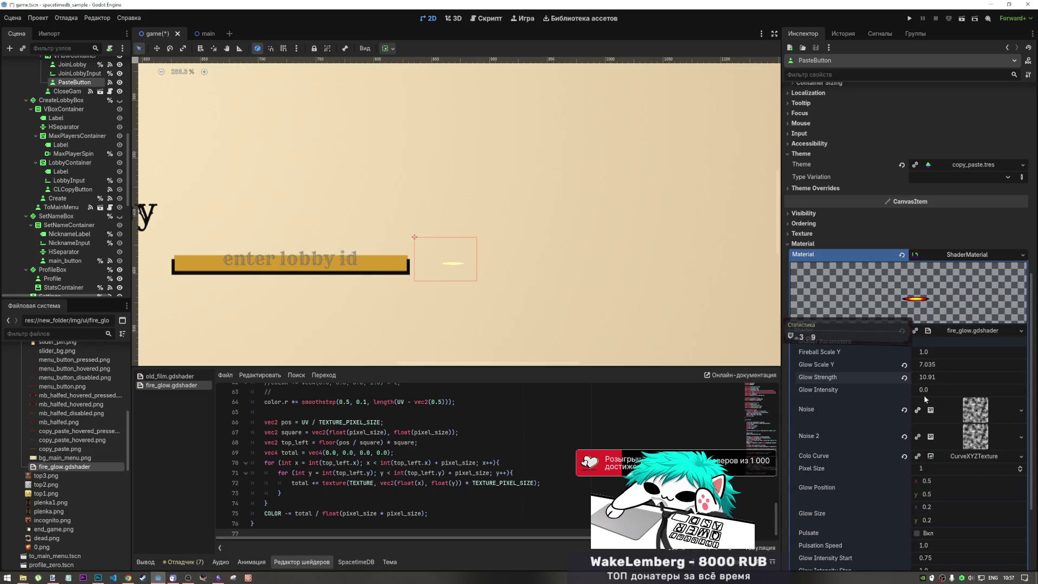
{"action": "left_click_drag", "start_coordinate": [925, 389], "coordinate": [903, 389]}
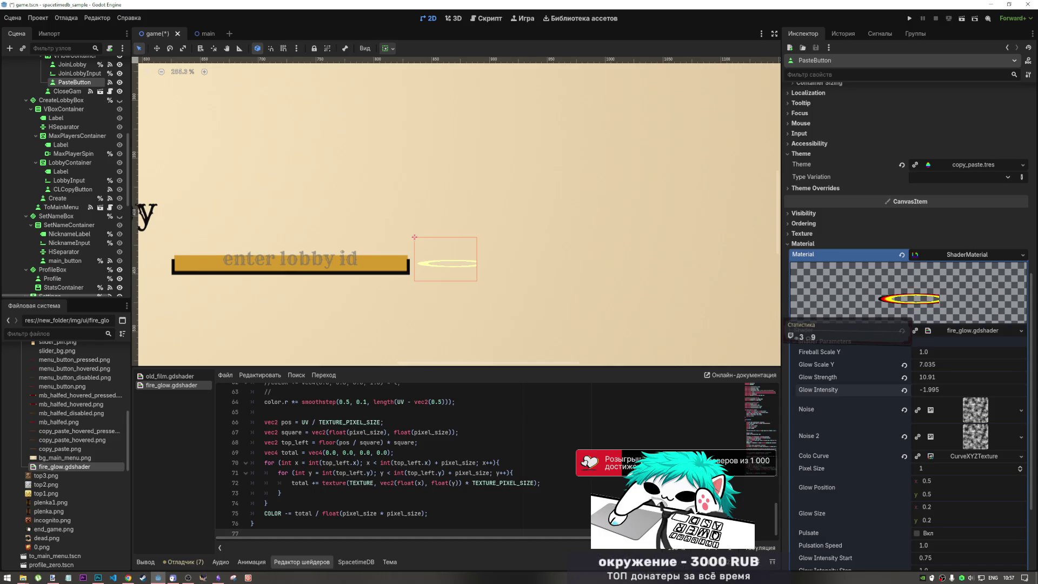
{"action": "left_click", "coordinate": [903, 390]}
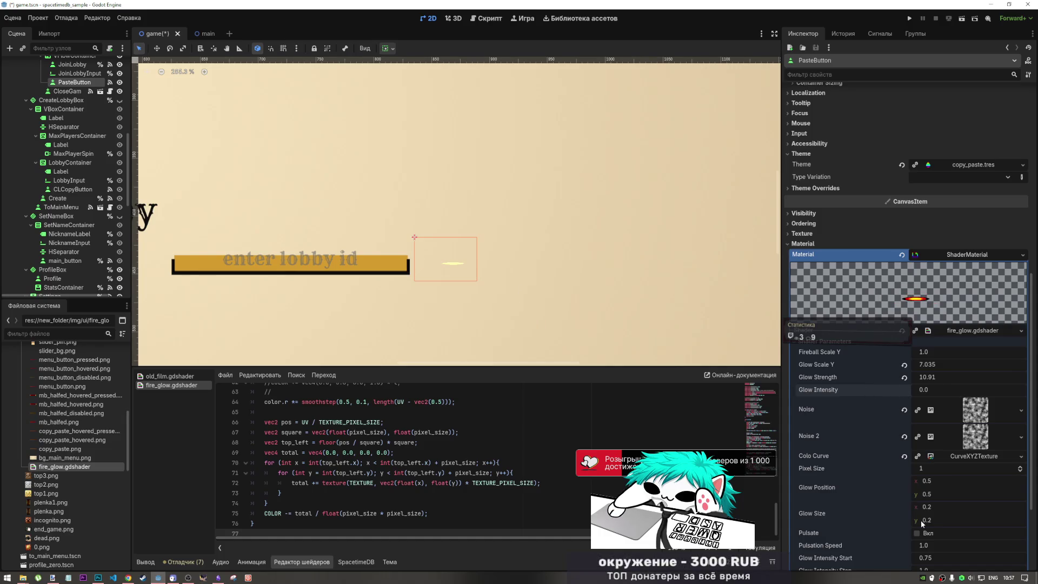
Raise the glow's Pixel Size and shift the glow position left along the button's bottom
{"action": "left_click_drag", "start_coordinate": [930, 467], "coordinate": [946, 467]}
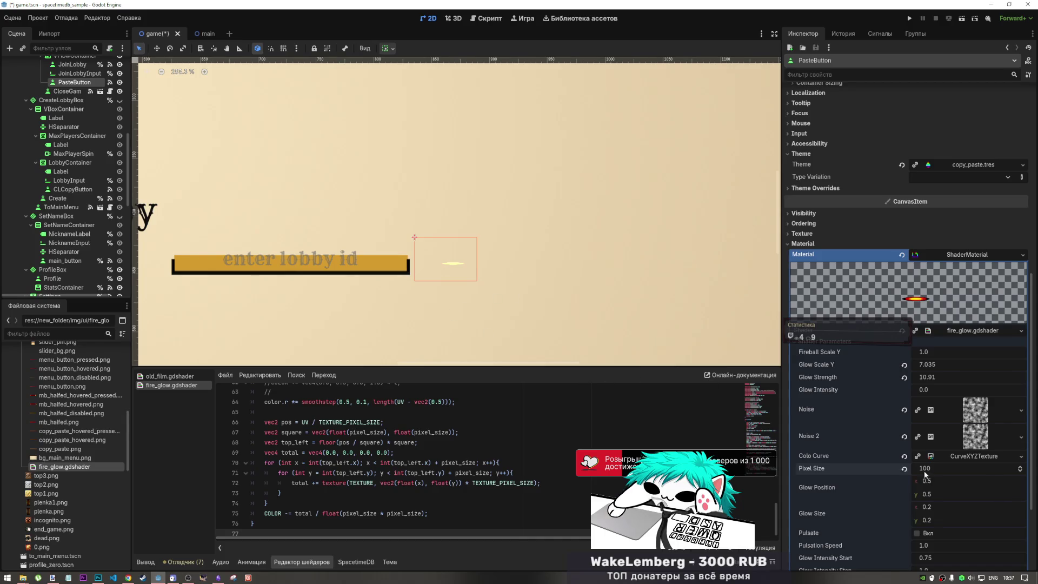
{"action": "mouse_move", "coordinate": [920, 481]}
{"action": "left_mouse_down"}
{"action": "mouse_move", "coordinate": [957, 507]}
{"action": "mouse_move", "coordinate": [979, 508]}
{"action": "mouse_move", "coordinate": [934, 520]}
{"action": "left_mouse_up"}
{"action": "mouse_move", "coordinate": [940, 482]}
{"action": "left_mouse_down"}
{"action": "mouse_move", "coordinate": [917, 482]}
{"action": "mouse_move", "coordinate": [966, 493]}
{"action": "mouse_move", "coordinate": [956, 518]}
{"action": "mouse_move", "coordinate": [965, 506]}
{"action": "mouse_move", "coordinate": [925, 506]}
{"action": "mouse_move", "coordinate": [965, 519]}
{"action": "mouse_move", "coordinate": [918, 478]}
{"action": "left_mouse_up"}
{"action": "scroll", "coordinate": [457, 314], "scroll_direction": "down", "scroll_amount": 5}
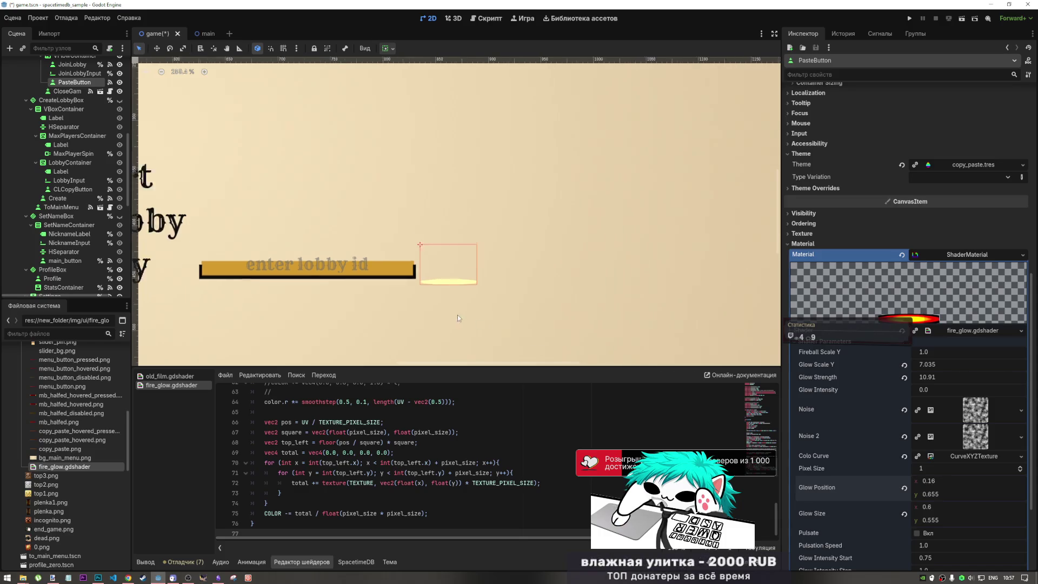
{"action": "scroll", "coordinate": [973, 434], "scroll_direction": "down", "scroll_amount": 3}
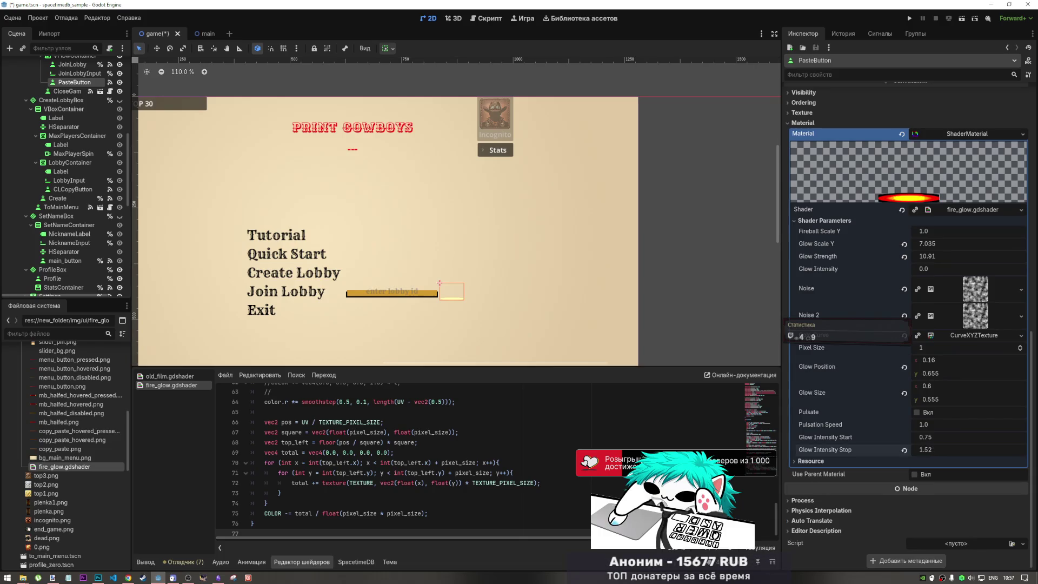
Turn on Pulsate, testing then resetting Glow Intensity Stop 1.0, Start 0.75 and Pulsation Speed 1.0
{"action": "left_click_drag", "start_coordinate": [941, 450], "coordinate": [952, 450]}
{"action": "left_click", "coordinate": [905, 451]}
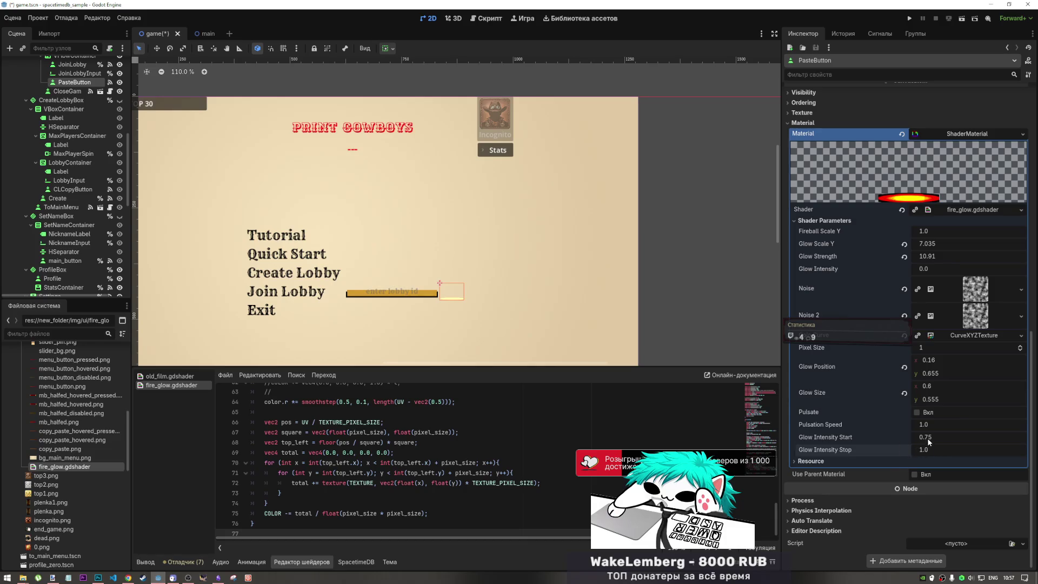
{"action": "mouse_move", "coordinate": [928, 439]}
{"action": "left_mouse_down"}
{"action": "mouse_move", "coordinate": [914, 439]}
{"action": "mouse_move", "coordinate": [944, 425]}
{"action": "mouse_move", "coordinate": [929, 427]}
{"action": "left_mouse_up"}
{"action": "left_click", "coordinate": [904, 438]}
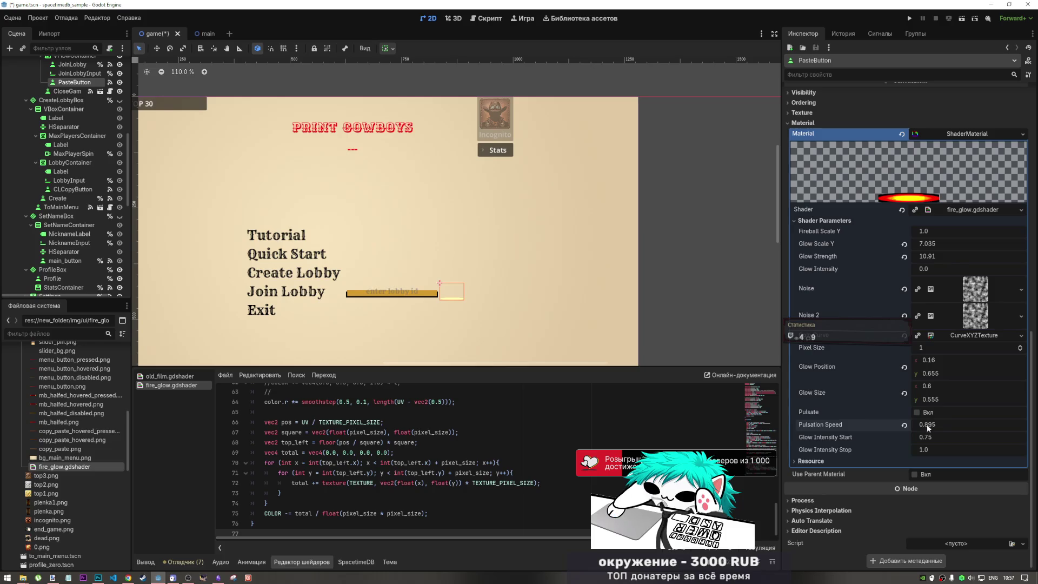
{"action": "left_click", "coordinate": [917, 413]}
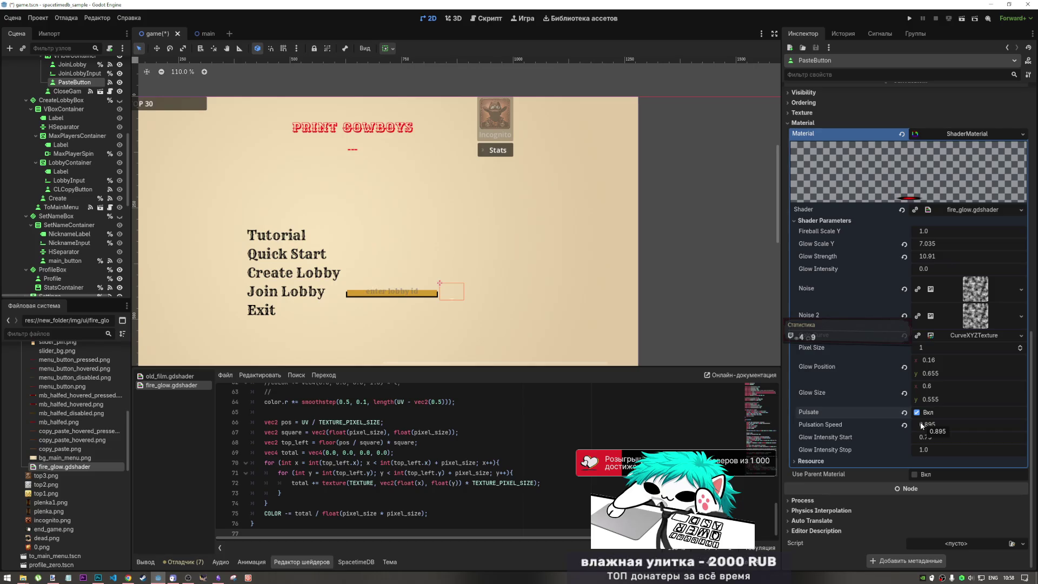
{"action": "left_click_drag", "start_coordinate": [921, 426], "coordinate": [941, 425]}
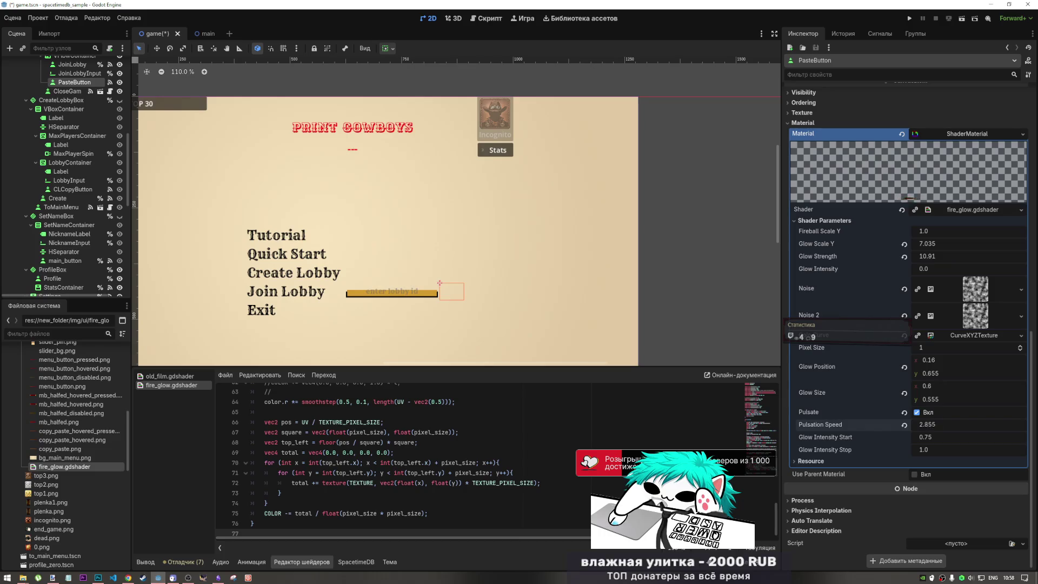
{"action": "left_click", "coordinate": [904, 425]}
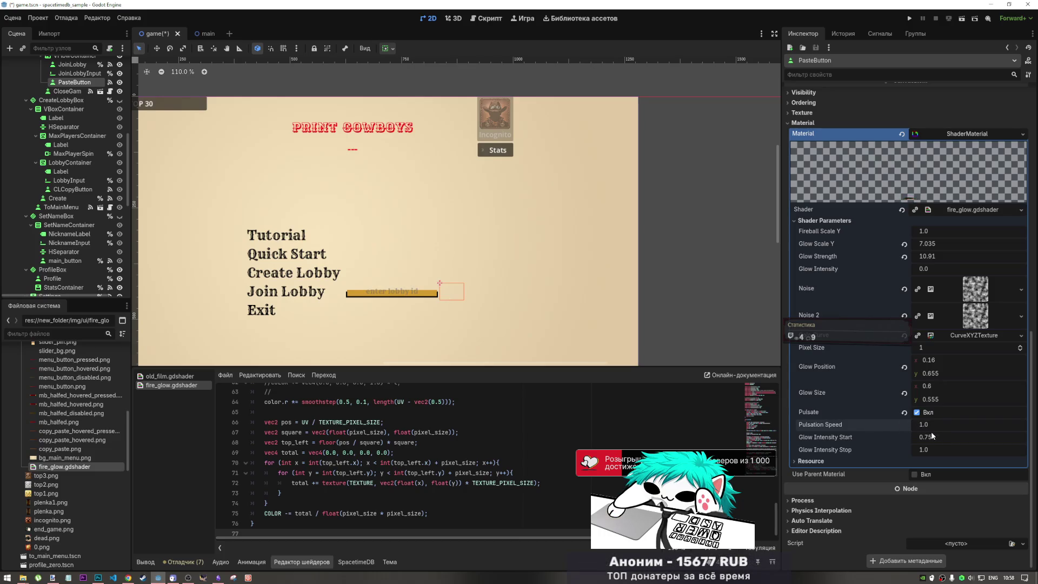
Reset Glow Intensity Start to 0.75, then briefly clear and restore the fire_glow material
{"action": "mouse_move", "coordinate": [933, 437]}
{"action": "left_mouse_down"}
{"action": "mouse_move", "coordinate": [909, 437]}
{"action": "mouse_move", "coordinate": [940, 440]}
{"action": "mouse_move", "coordinate": [920, 450]}
{"action": "mouse_move", "coordinate": [913, 439]}
{"action": "left_mouse_up"}
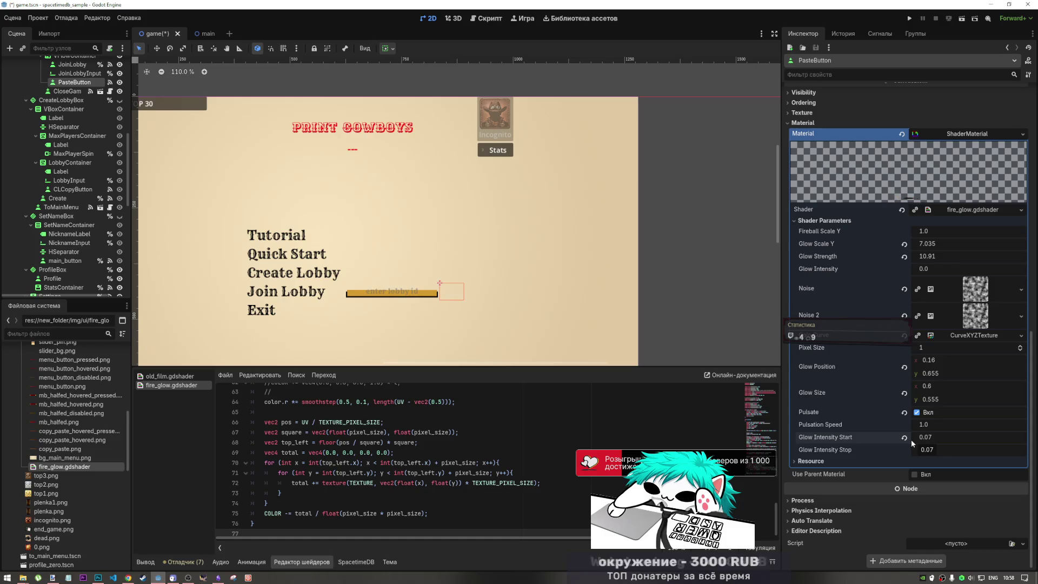
{"action": "left_click", "coordinate": [904, 437]}
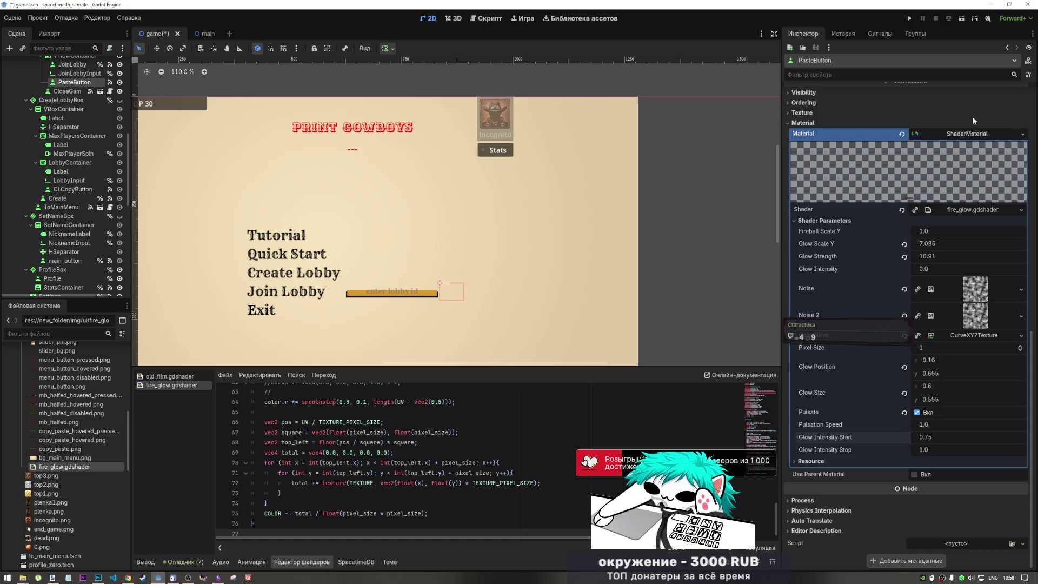
{"action": "left_click", "coordinate": [902, 134]}
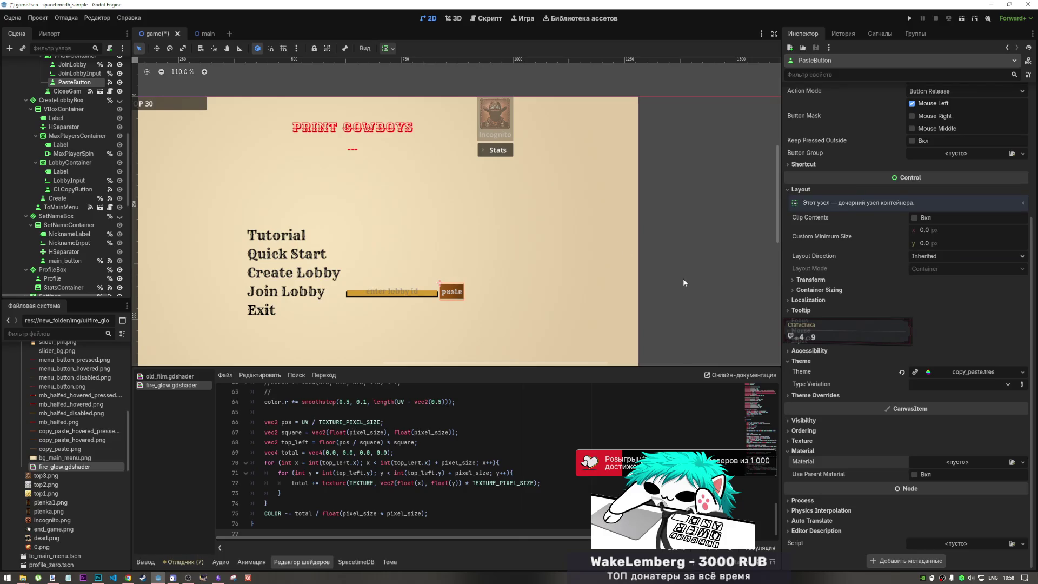
{"action": "key", "text": "ctrl+z"}
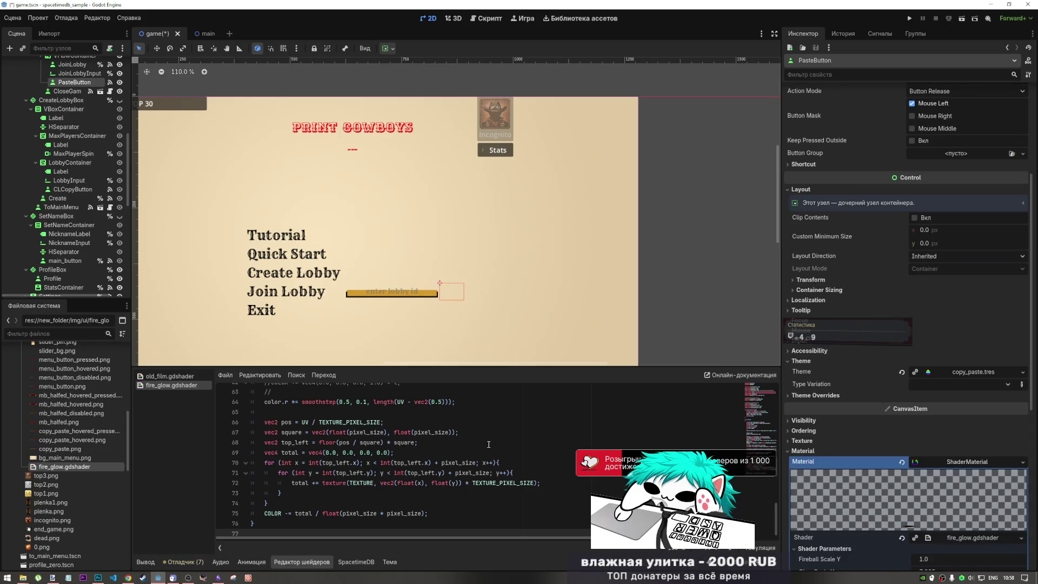
{"action": "key", "text": "alt+Tab"}
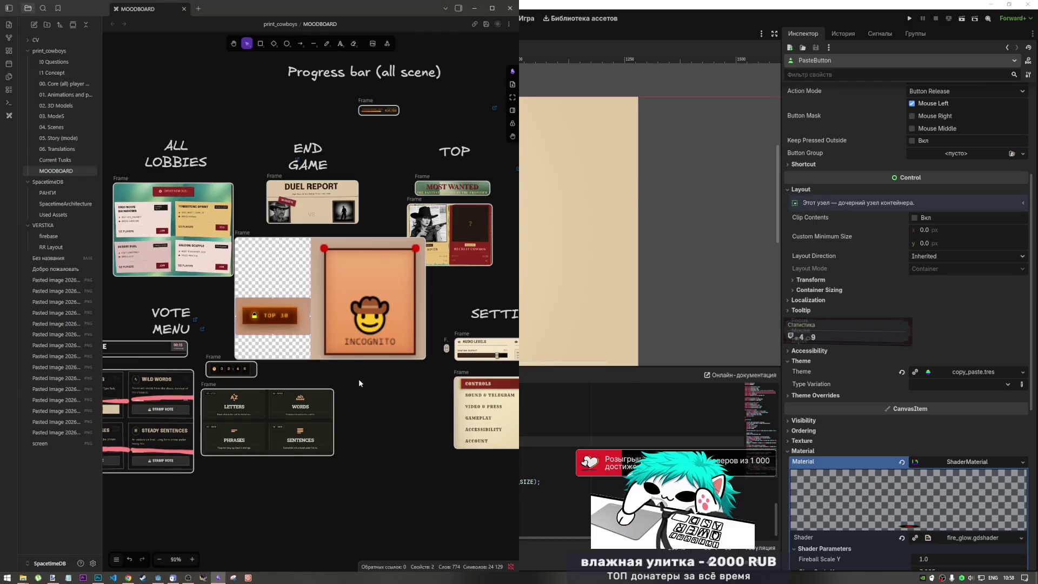
Glance over the Obsidian moodboard designs and return to the Godot editor
{"action": "key", "text": "alt+Tab"}
{"action": "key", "text": "alt+Tab"}
{"action": "key", "text": "alt+Tab"}
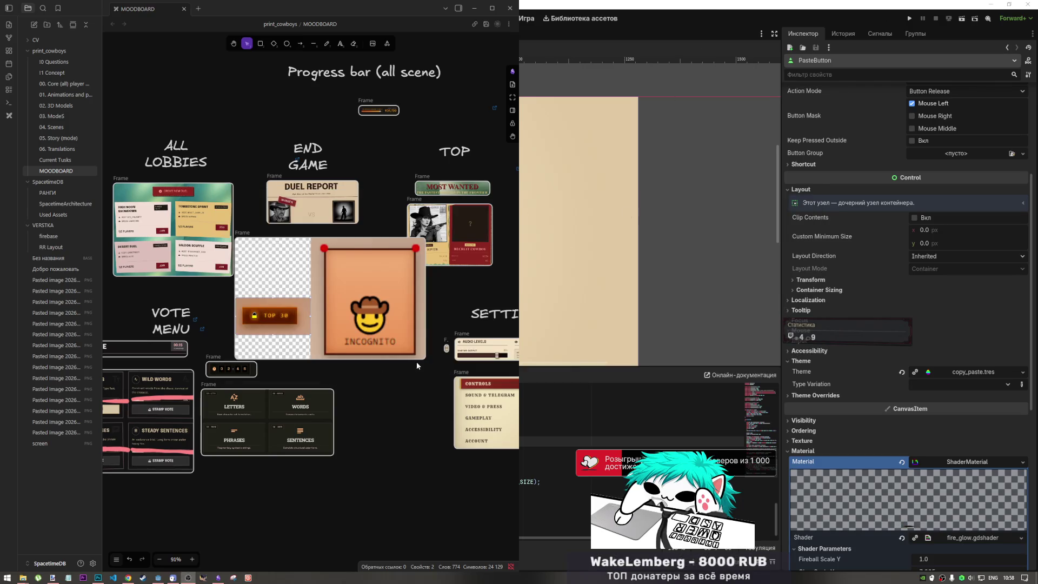
{"action": "key", "text": "alt+Tab"}
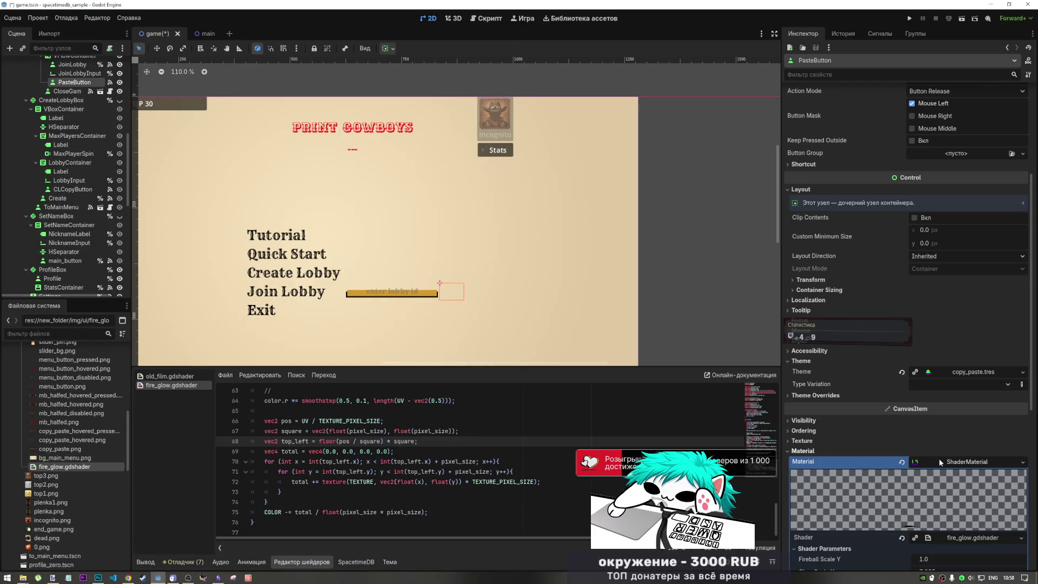
Clear PasteButton's material, try a new CanvasItemMaterial with particles animation, then remove it
{"action": "scroll", "coordinate": [898, 449], "scroll_direction": "down", "scroll_amount": 3}
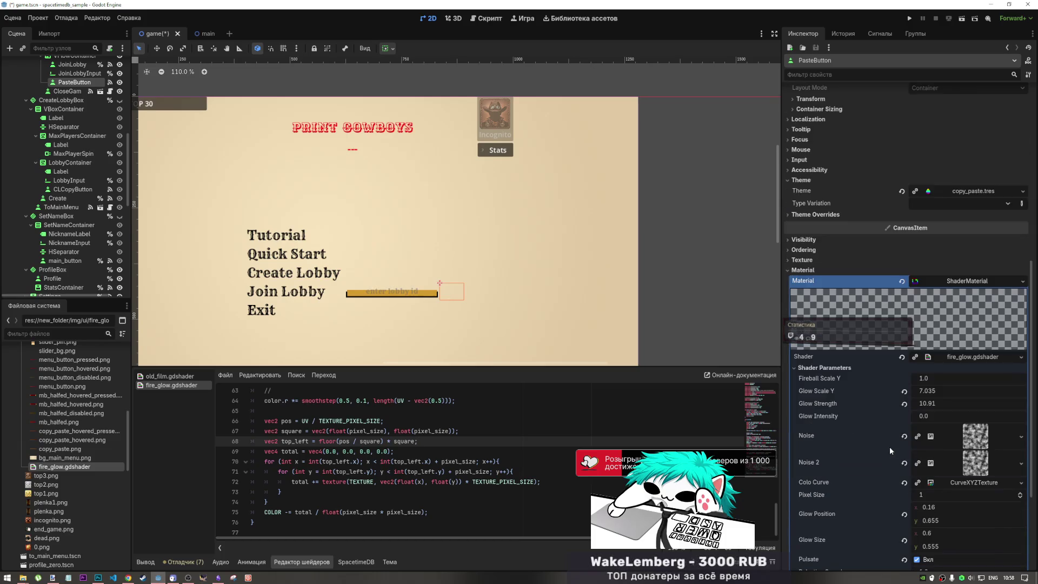
{"action": "left_click", "coordinate": [902, 282]}
{"action": "left_click", "coordinate": [940, 384]}
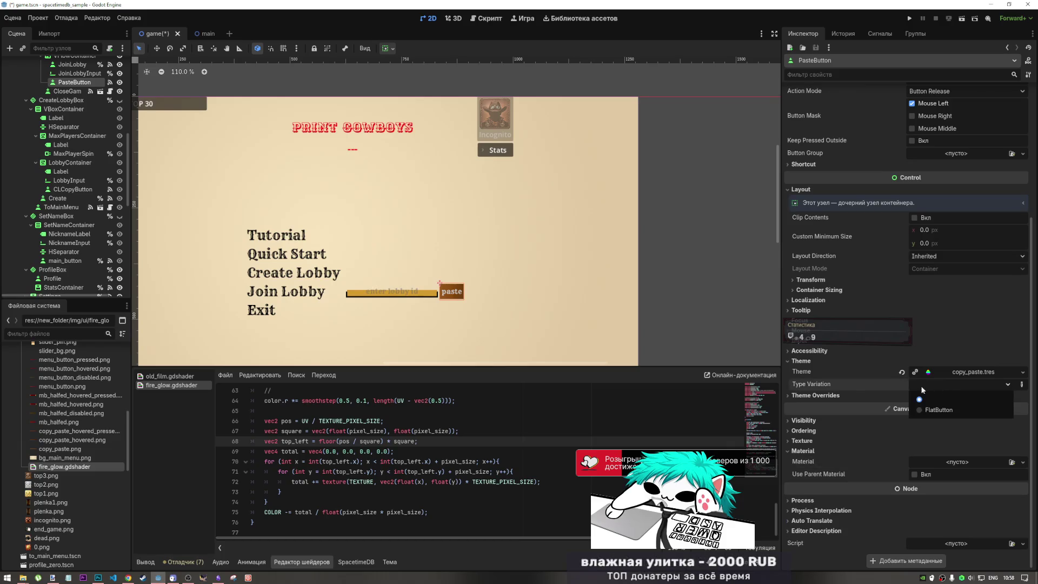
{"action": "left_click", "coordinate": [854, 426]}
{"action": "left_click", "coordinate": [1023, 462]}
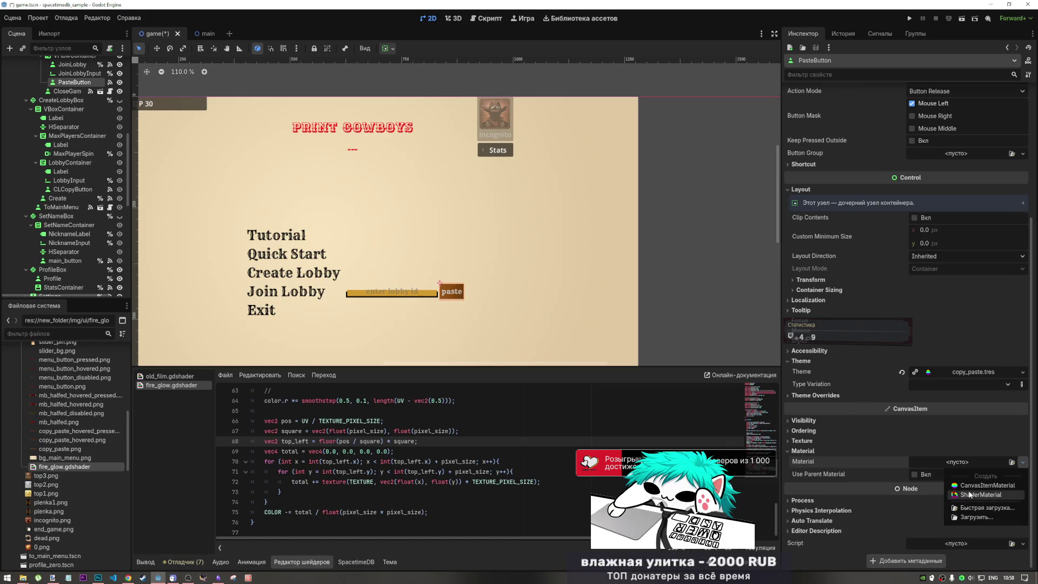
{"action": "left_click", "coordinate": [969, 485]}
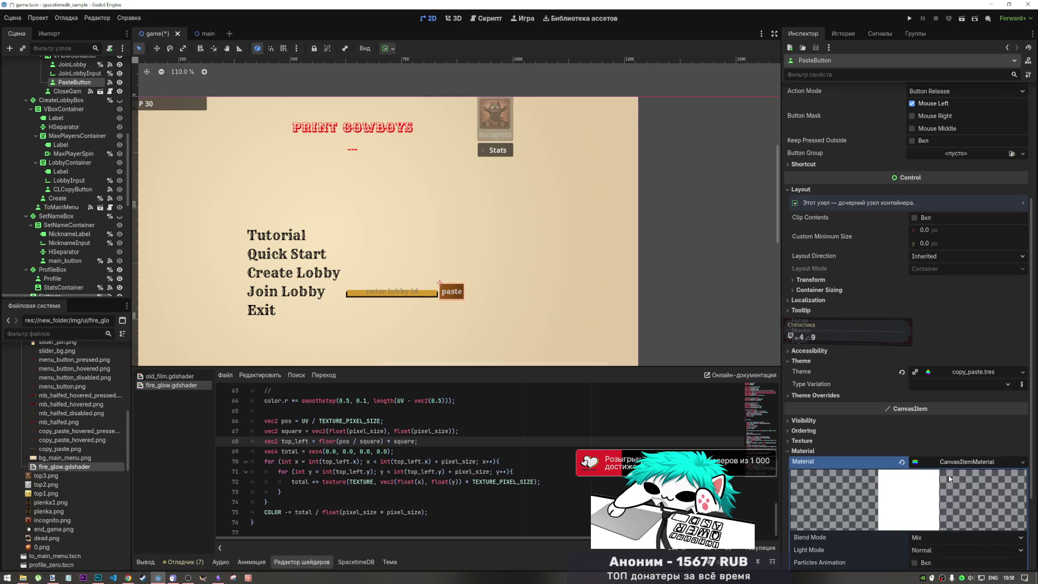
{"action": "scroll", "coordinate": [949, 478], "scroll_direction": "down", "scroll_amount": 4}
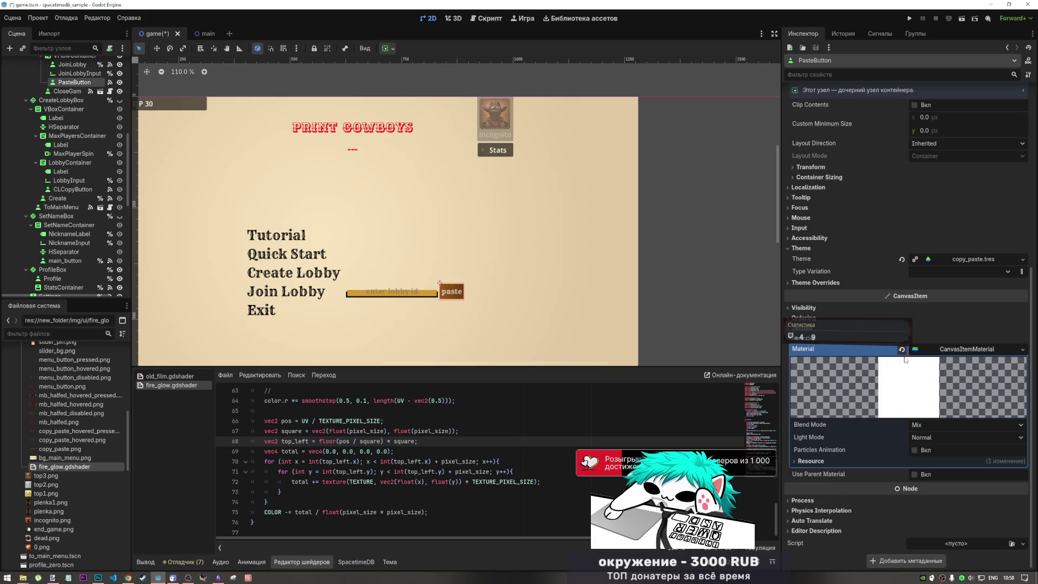
{"action": "left_click", "coordinate": [915, 450]}
{"action": "left_click", "coordinate": [915, 450]}
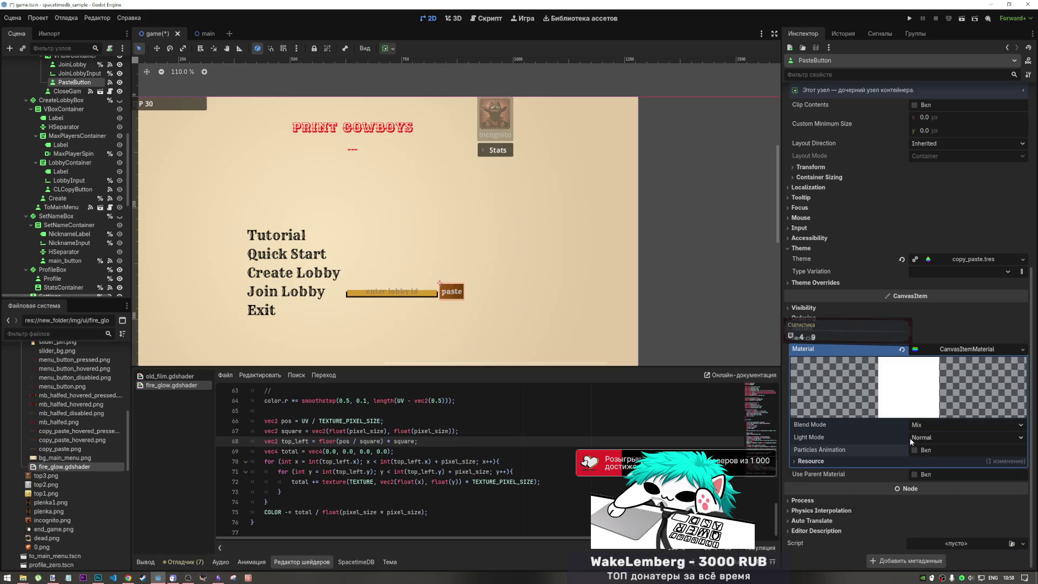
{"action": "left_click", "coordinate": [902, 349]}
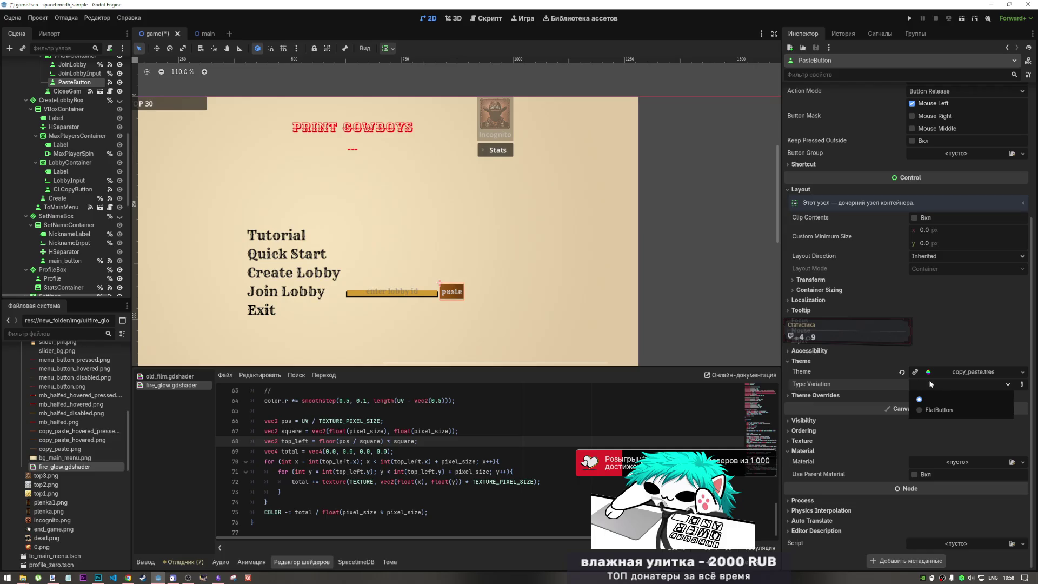
Give PasteButton a new ShaderMaterial and undo assigning fire_glow.gdshader to its Shader
{"action": "left_click", "coordinate": [940, 464]}
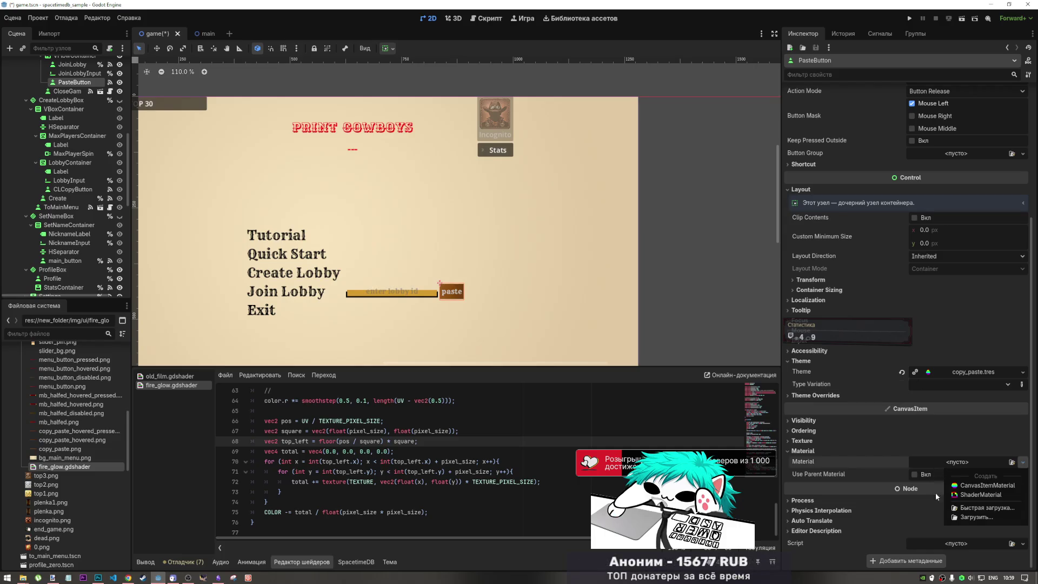
{"action": "left_click", "coordinate": [959, 494]}
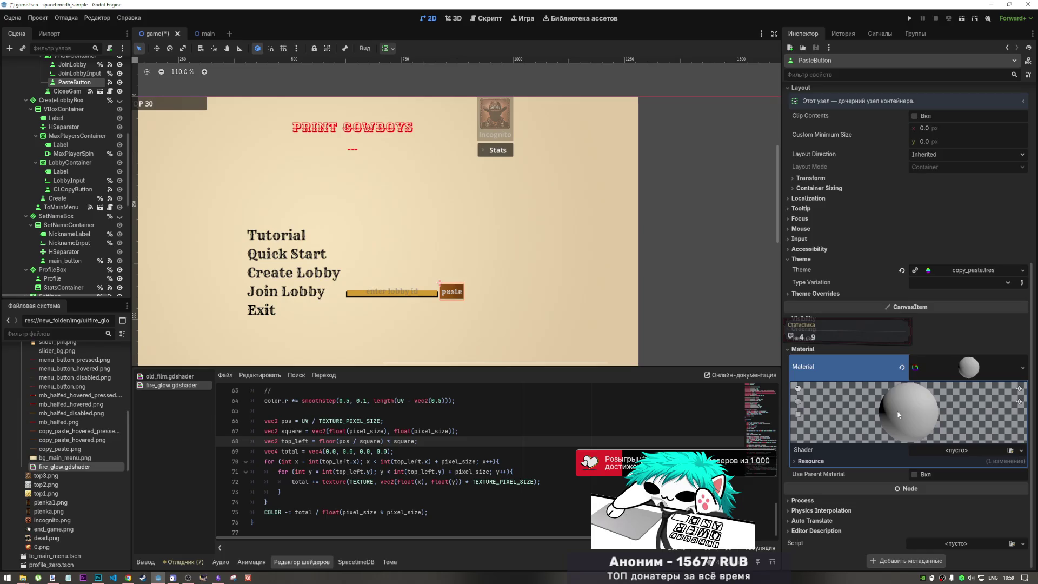
{"action": "left_click", "coordinate": [950, 450]}
{"action": "left_click", "coordinate": [949, 450]}
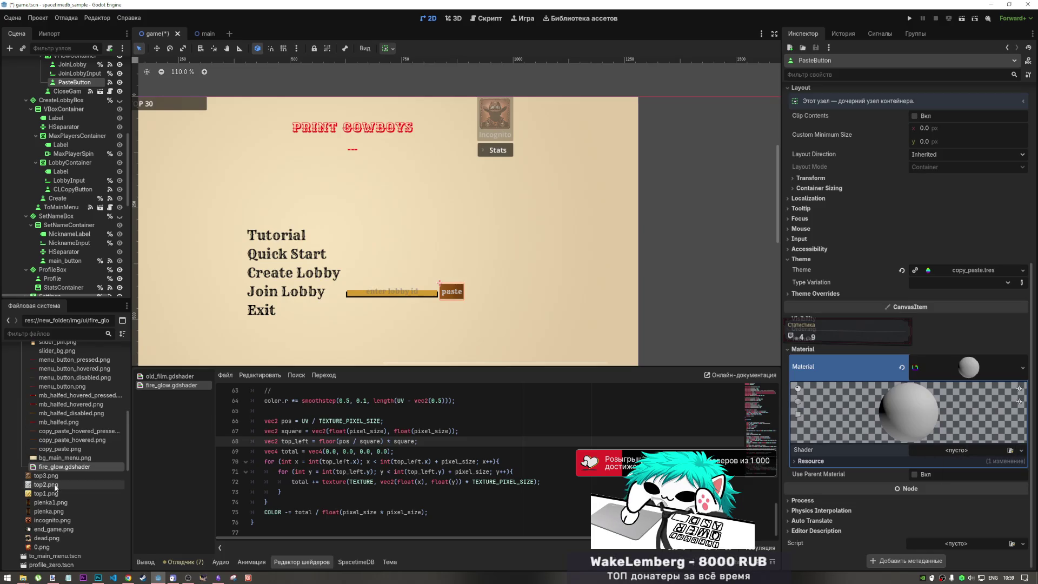
{"action": "mouse_move", "coordinate": [65, 467]}
{"action": "left_mouse_down"}
{"action": "mouse_move", "coordinate": [897, 471]}
{"action": "mouse_move", "coordinate": [928, 452]}
{"action": "left_mouse_up"}
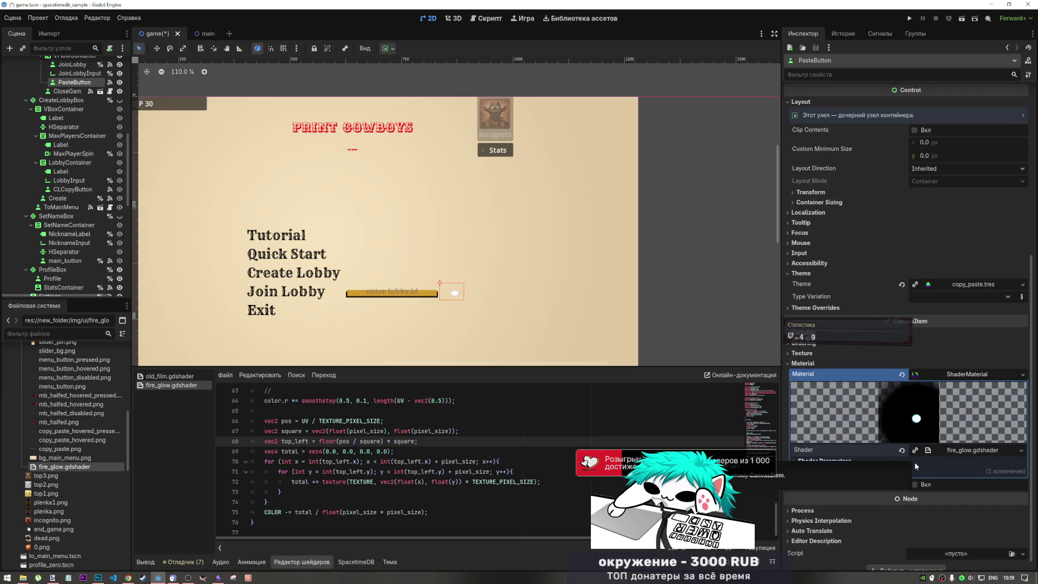
{"action": "key", "text": "ctrl+z"}
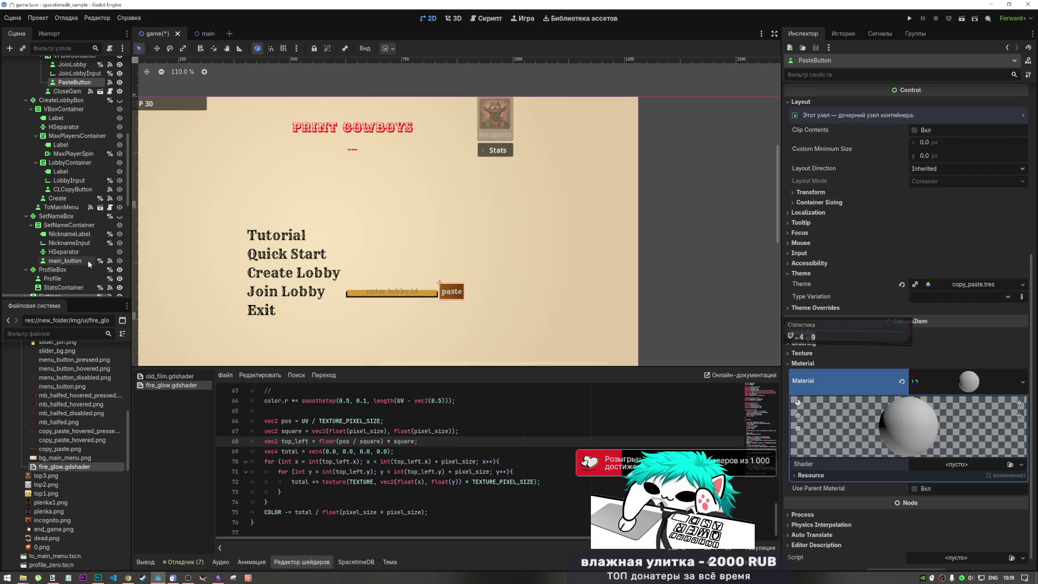
{"action": "scroll", "coordinate": [82, 187], "scroll_direction": "up", "scroll_amount": 5}
Add a Control child node under PasteButton anchored to Full Rect
{"action": "right_click", "coordinate": [84, 168]}
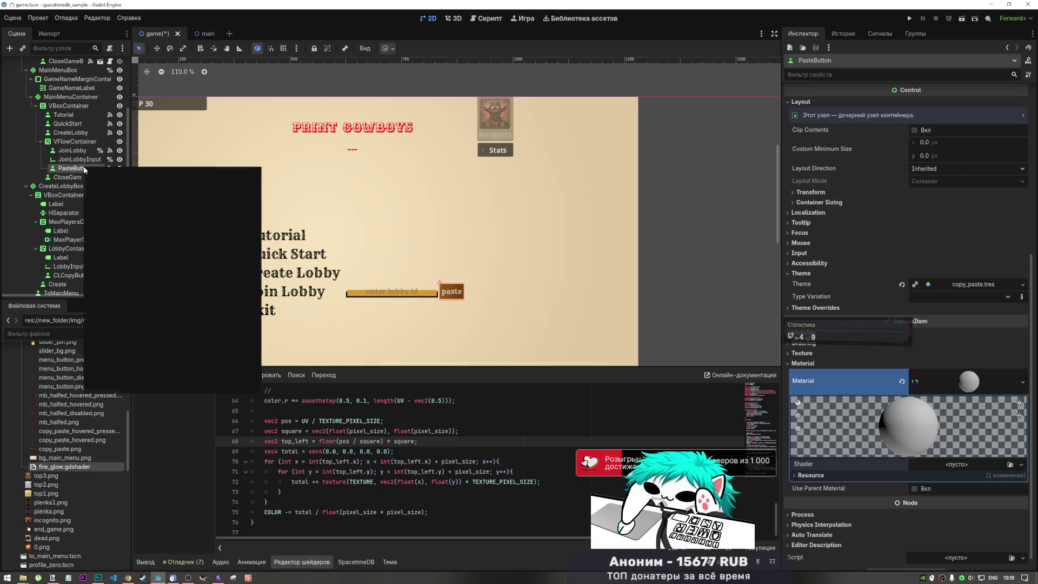
{"action": "left_click", "coordinate": [126, 187]}
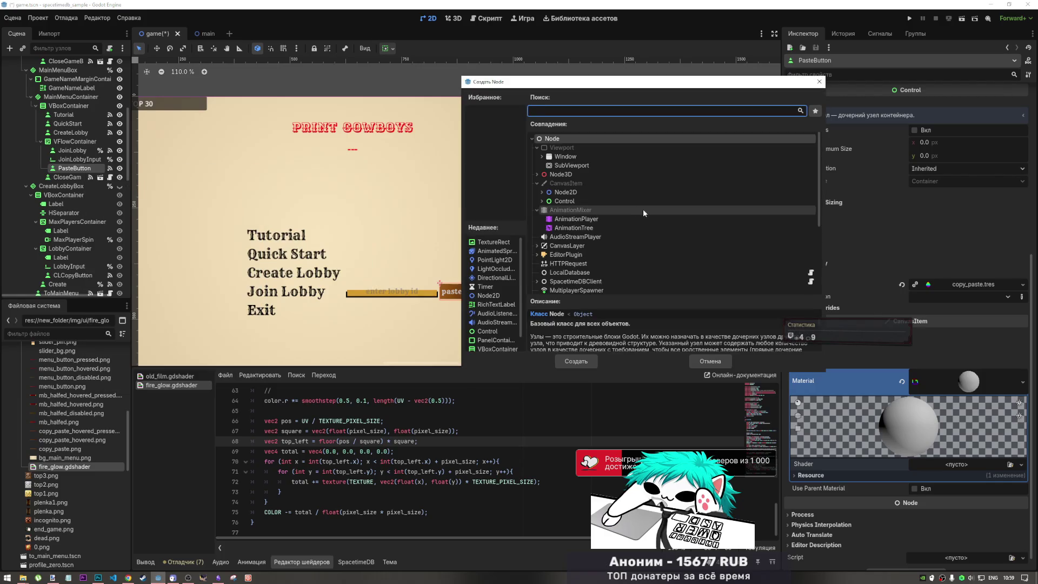
{"action": "left_click", "coordinate": [589, 201]}
{"action": "left_click", "coordinate": [565, 358]}
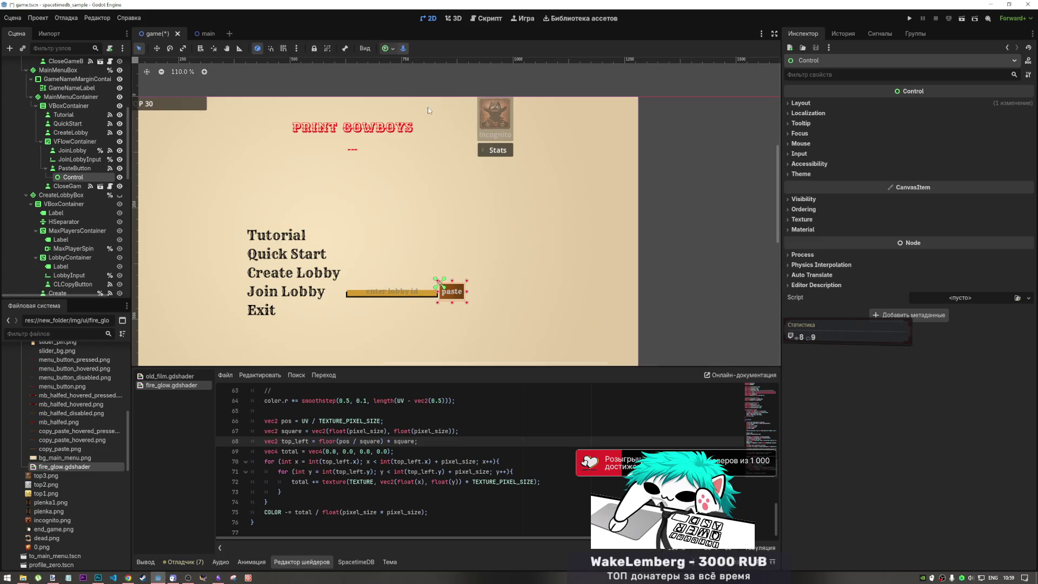
{"action": "left_click", "coordinate": [393, 52]}
{"action": "left_click", "coordinate": [455, 123]}
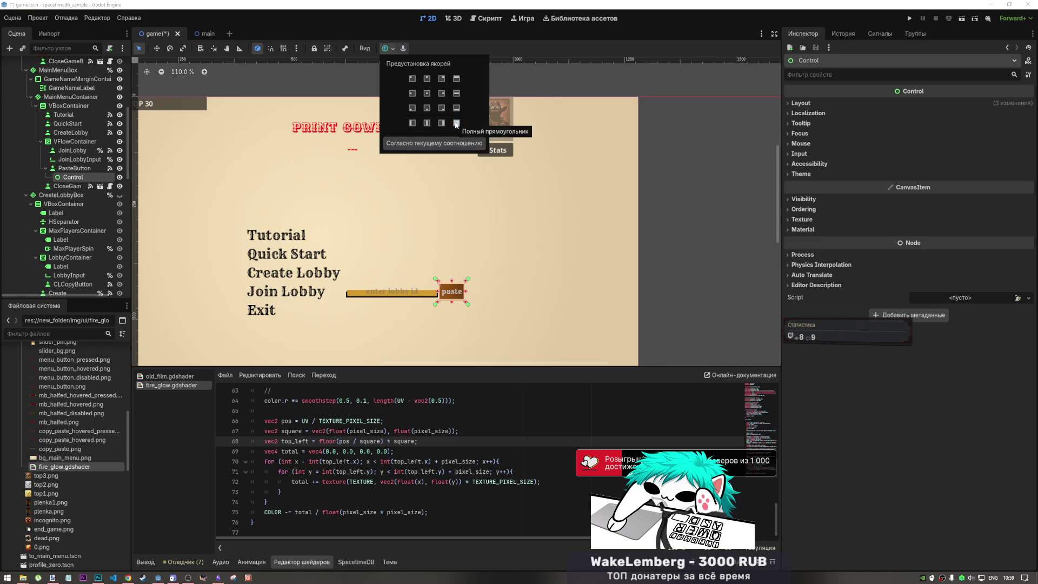
{"action": "left_click", "coordinate": [70, 171]}
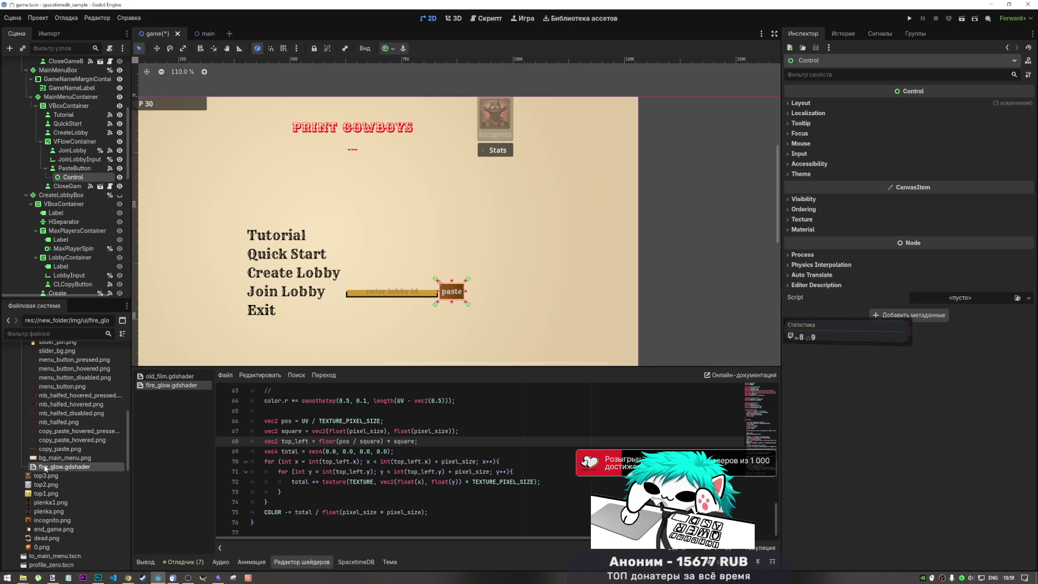
Glance at the Dynamic Glow shader page, then clear PasteButton's Material in the Inspector
{"action": "mouse_move", "coordinate": [128, 578]}
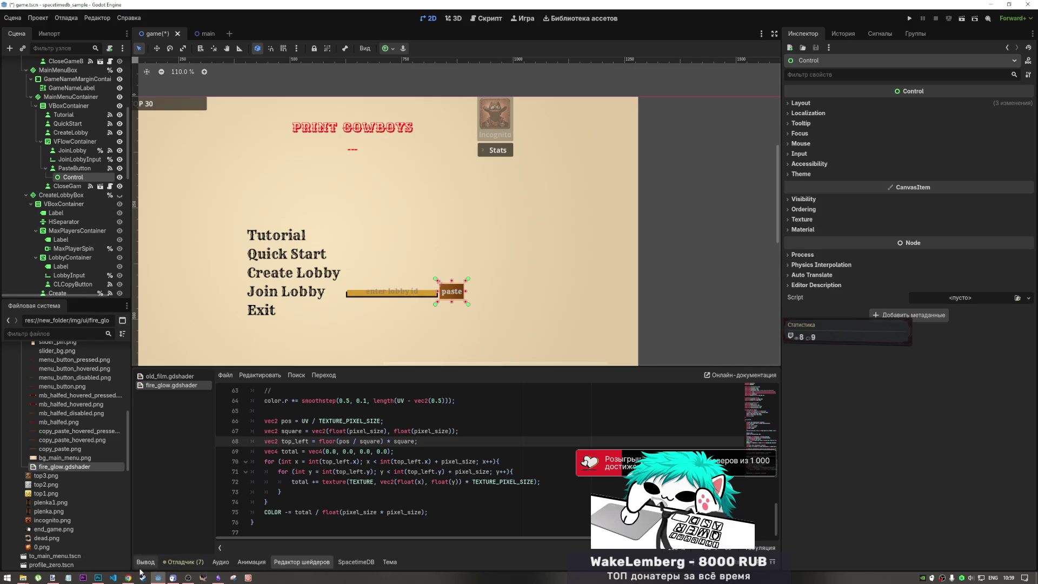
{"action": "left_click", "coordinate": [129, 578]}
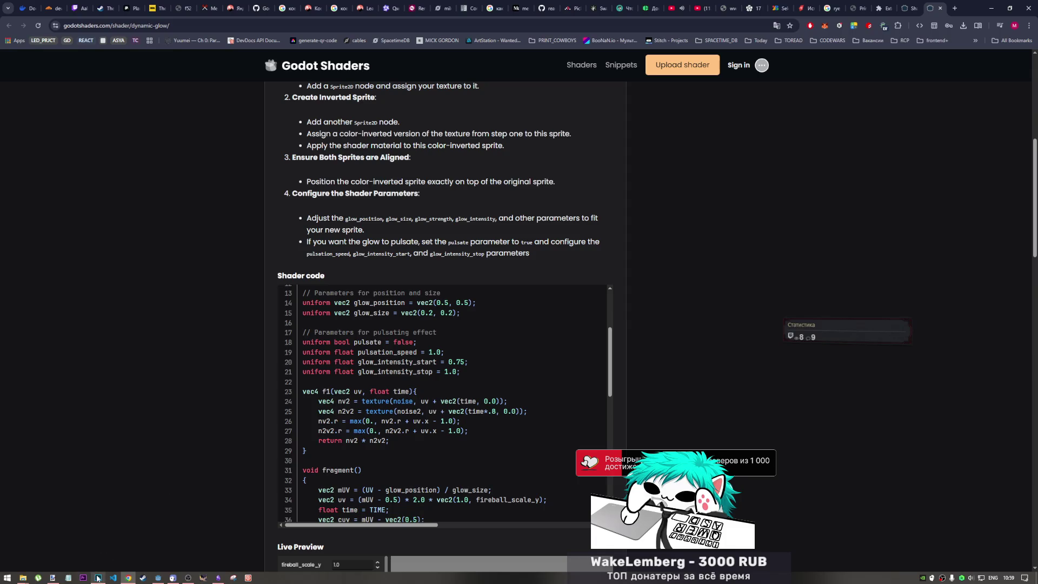
{"action": "left_click", "coordinate": [162, 578]}
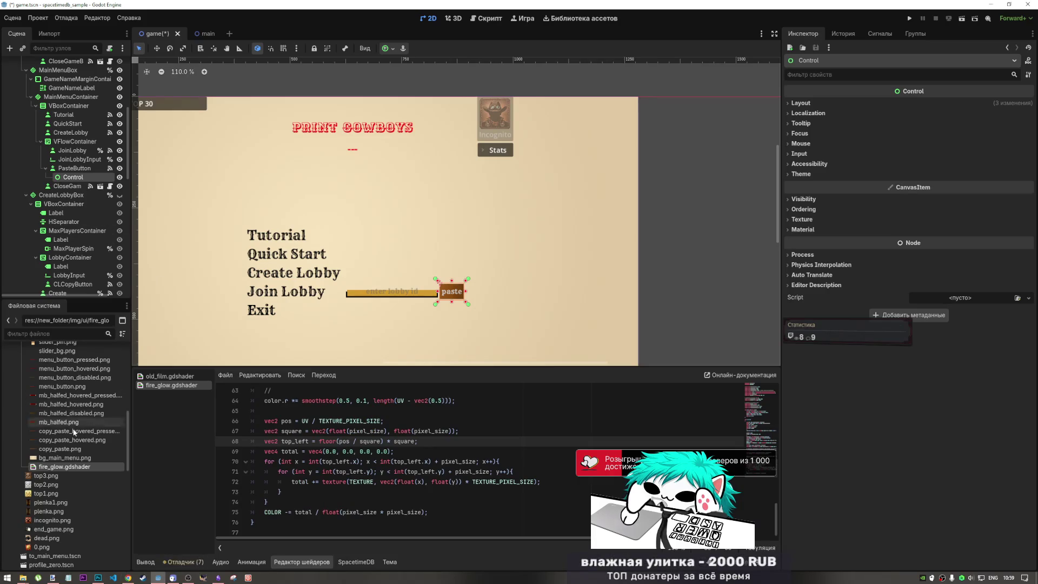
{"action": "left_click", "coordinate": [94, 168]}
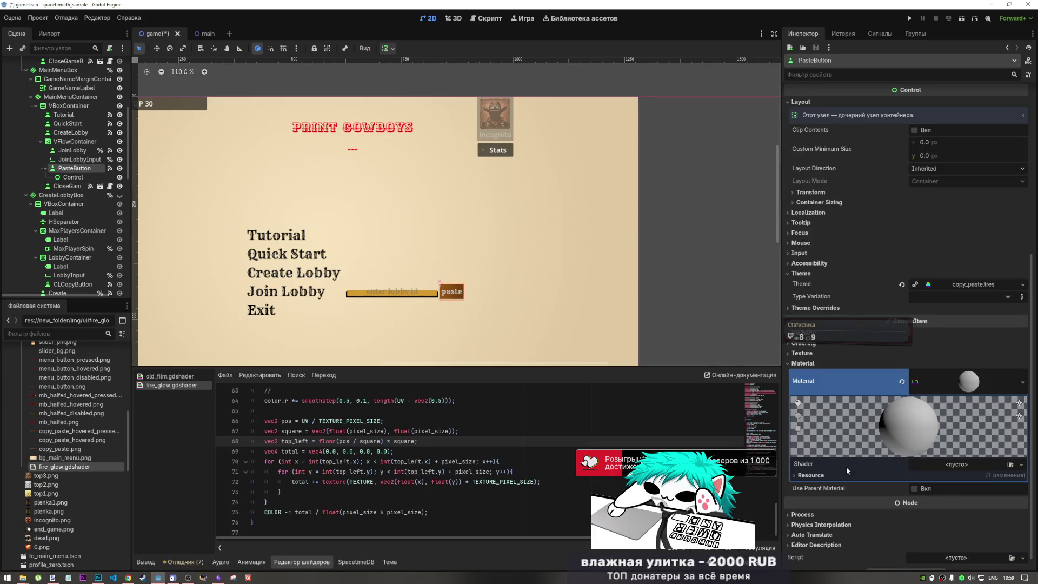
{"action": "left_click", "coordinate": [902, 382]}
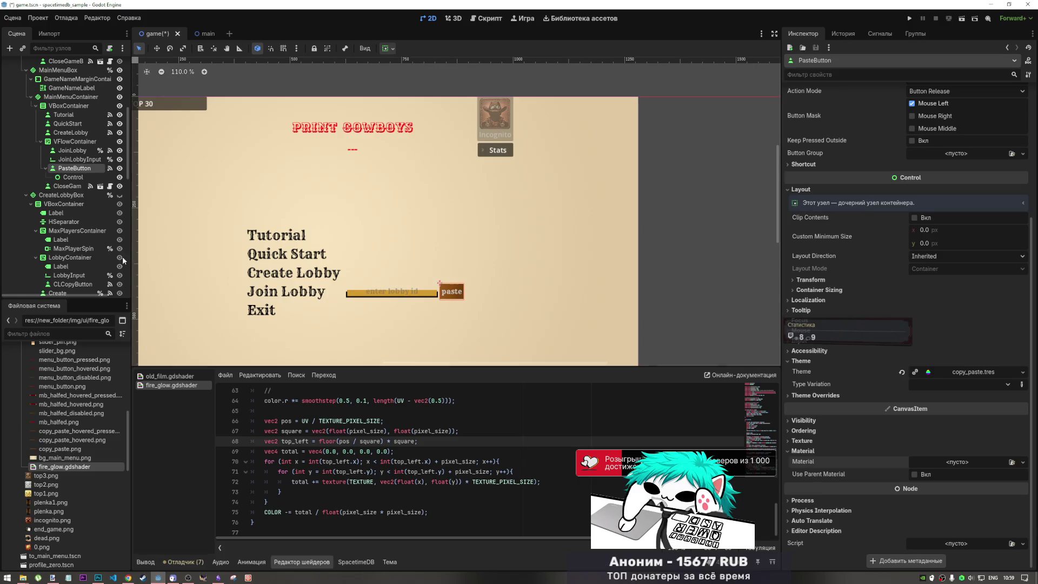
Apply fire_glow.gdshader as a ShaderMaterial on the new Control node
{"action": "left_click", "coordinate": [95, 177]}
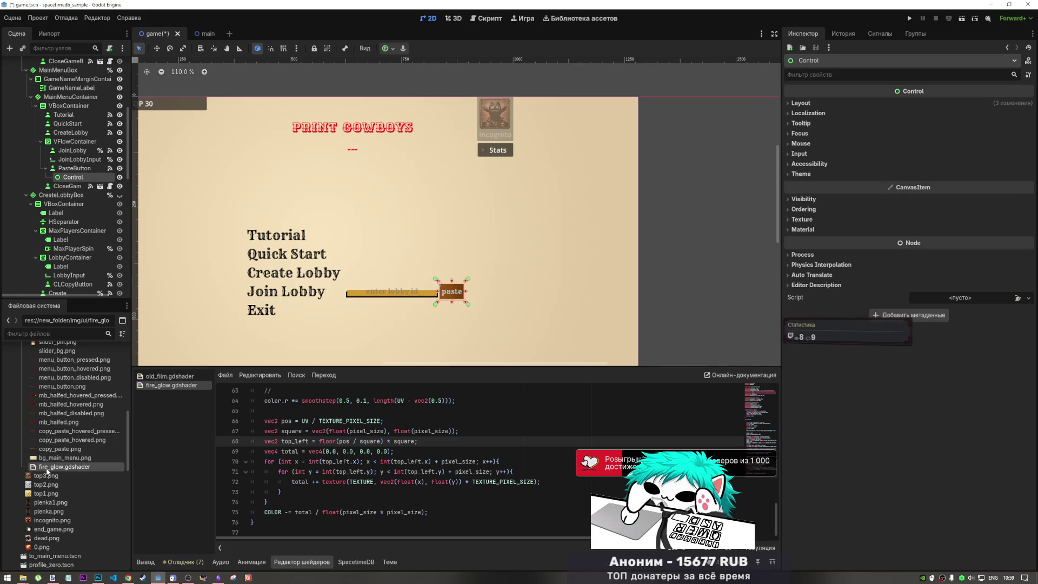
{"action": "left_click", "coordinate": [833, 230]}
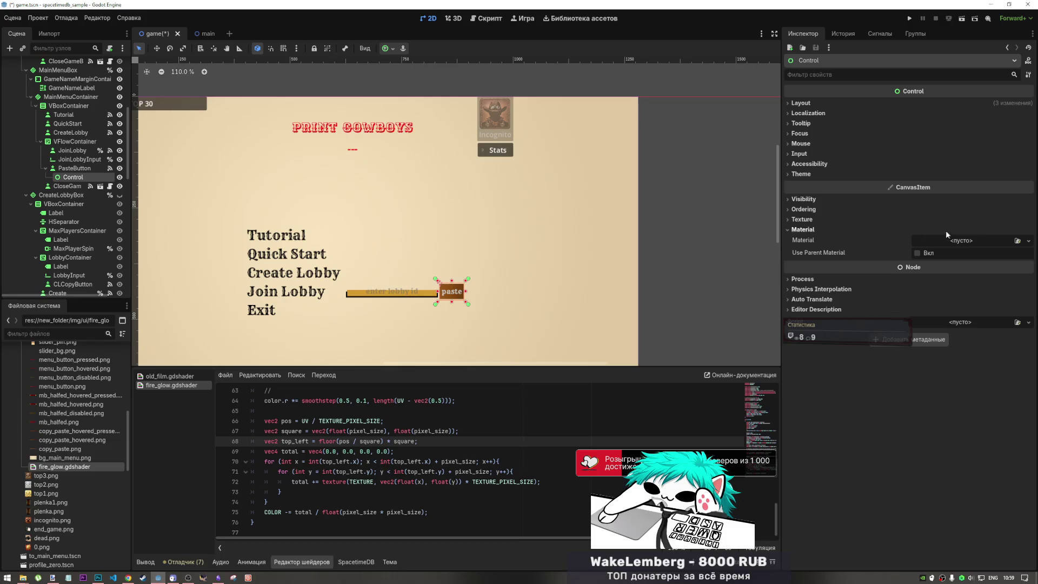
{"action": "mouse_move", "coordinate": [75, 468]}
{"action": "left_mouse_down"}
{"action": "mouse_move", "coordinate": [968, 311]}
{"action": "mouse_move", "coordinate": [964, 245]}
{"action": "left_mouse_up"}
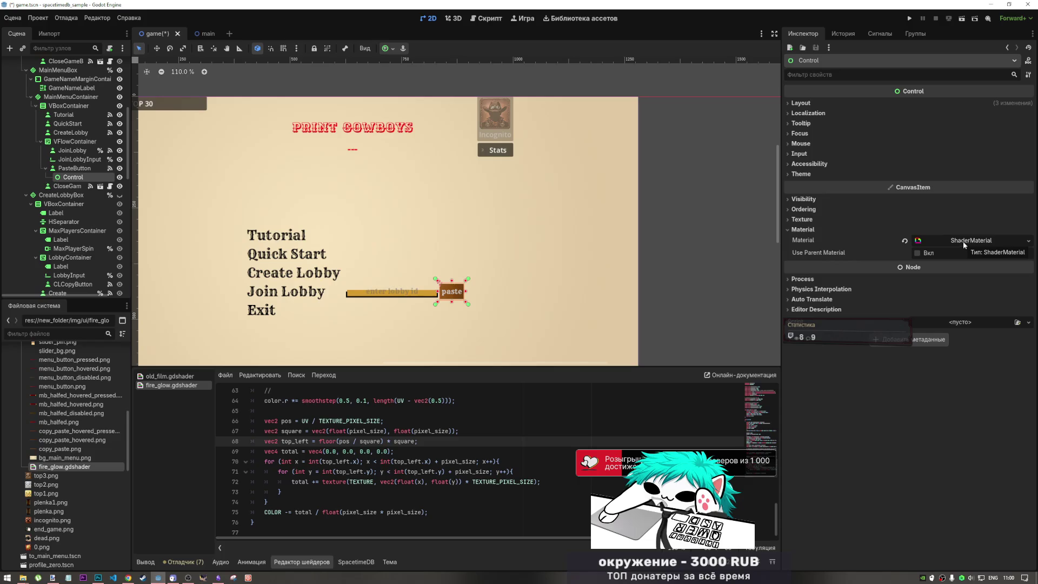
{"action": "left_click", "coordinate": [966, 241]}
{"action": "left_click", "coordinate": [966, 241]}
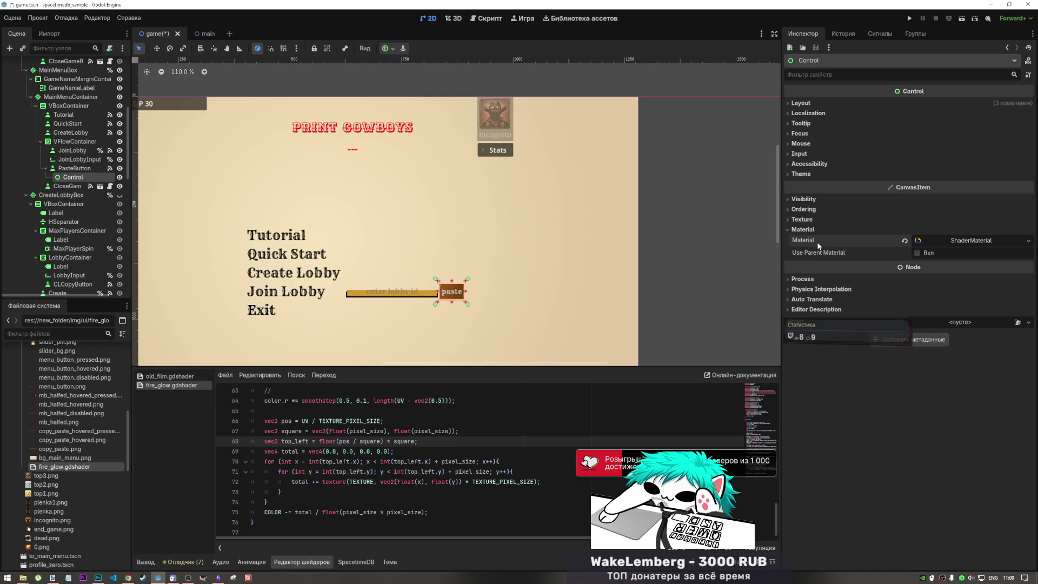
Try Control's Z Index, Y Sort and Use Parent Material, then move Control above PasteButton
{"action": "left_click", "coordinate": [804, 209]}
{"action": "left_click", "coordinate": [1028, 218]}
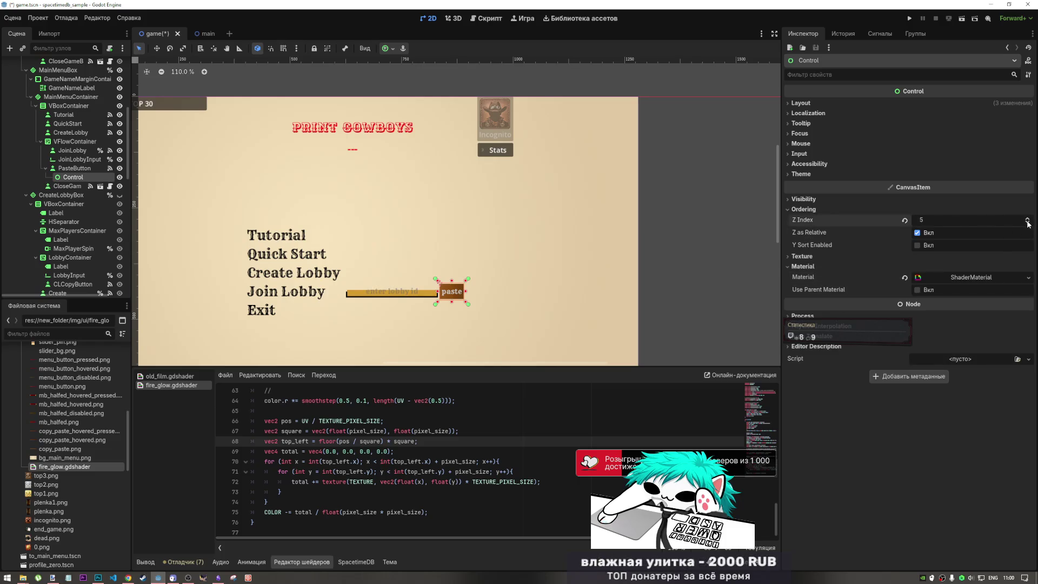
{"action": "left_click", "coordinate": [930, 246]}
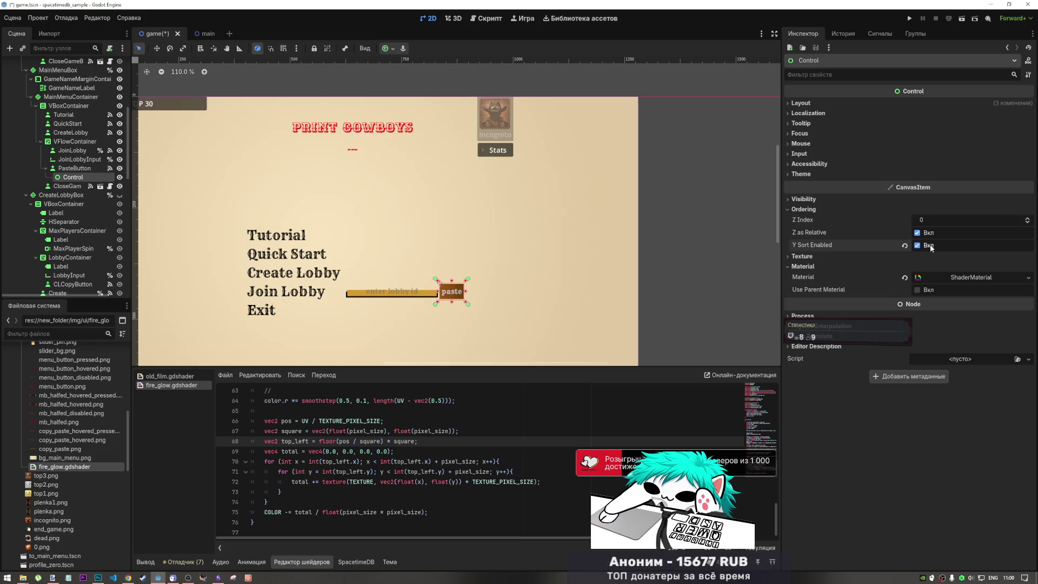
{"action": "left_click", "coordinate": [1028, 219]}
{"action": "left_click", "coordinate": [1027, 219]}
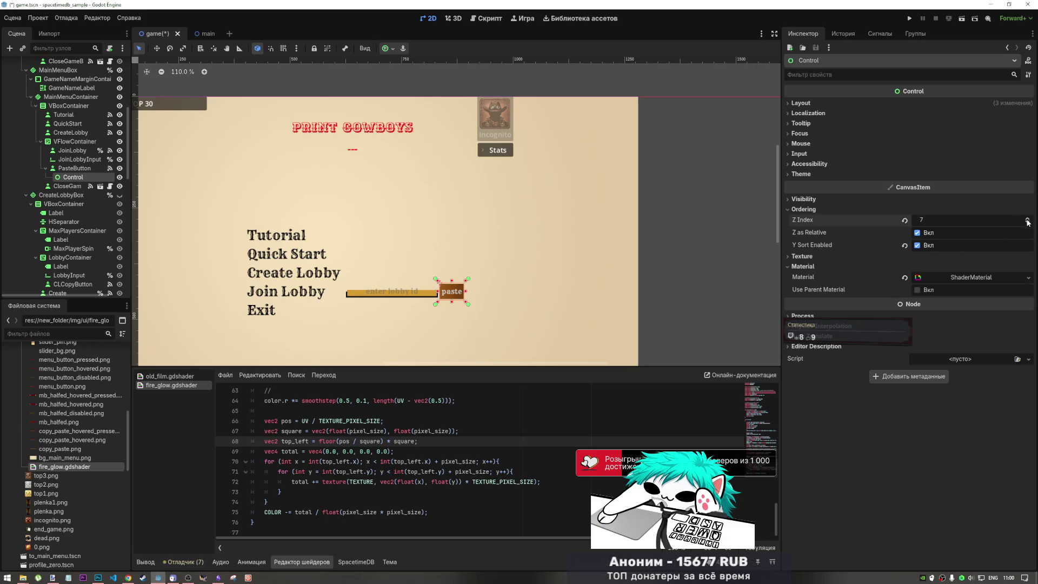
{"action": "left_click", "coordinate": [929, 246]}
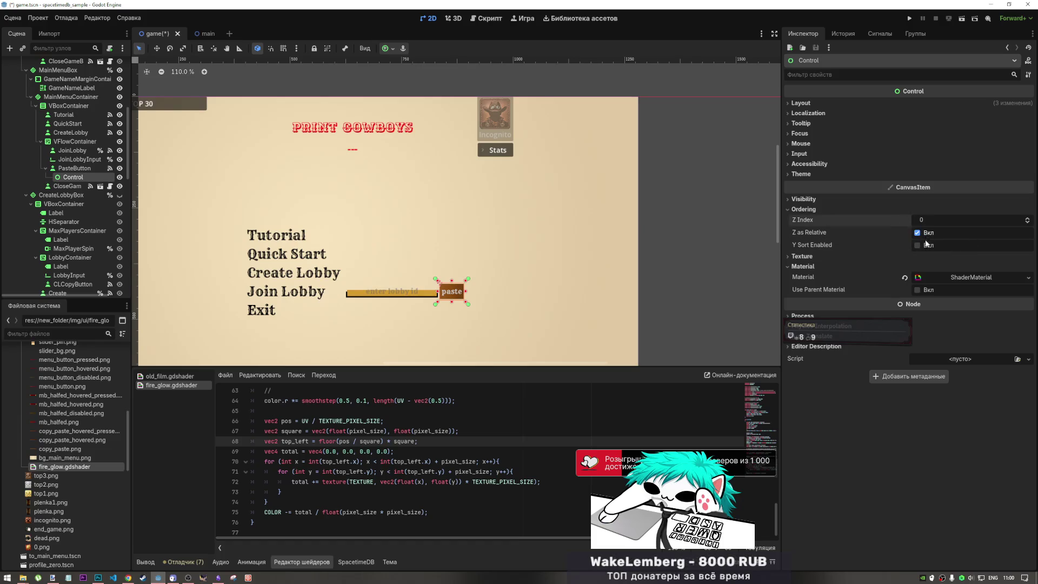
{"action": "left_click", "coordinate": [926, 295]}
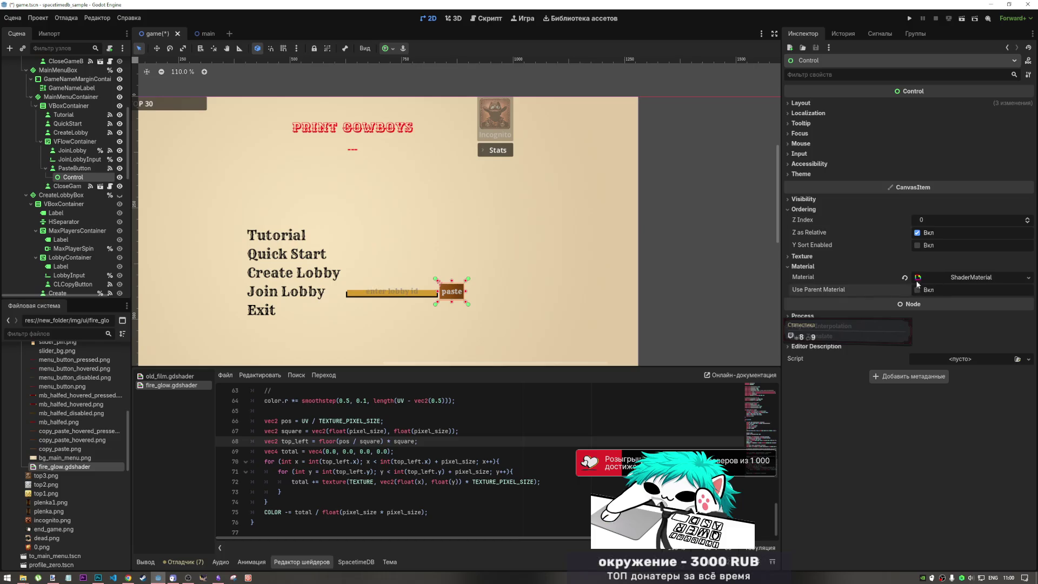
{"action": "mouse_move", "coordinate": [72, 177]}
{"action": "left_mouse_down"}
{"action": "mouse_move", "coordinate": [68, 189]}
{"action": "mouse_move", "coordinate": [70, 168]}
{"action": "left_mouse_up"}
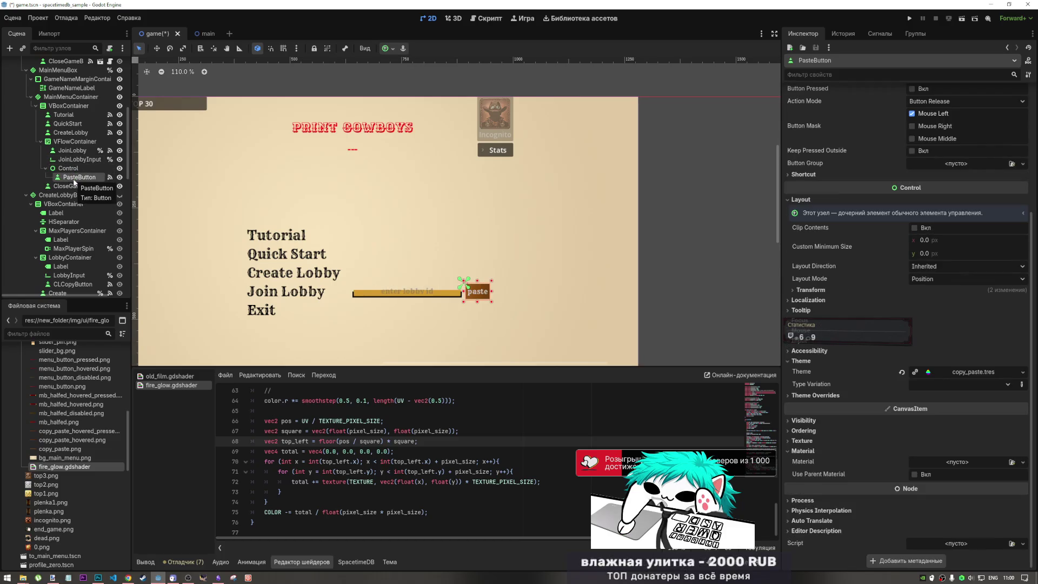
Enable horizontal Expand in the Control's container sizing, then review its ShaderMaterial settings
{"action": "scroll", "coordinate": [456, 297], "scroll_direction": "up", "scroll_amount": 3}
{"action": "scroll", "coordinate": [456, 298], "scroll_direction": "up", "scroll_amount": 2}
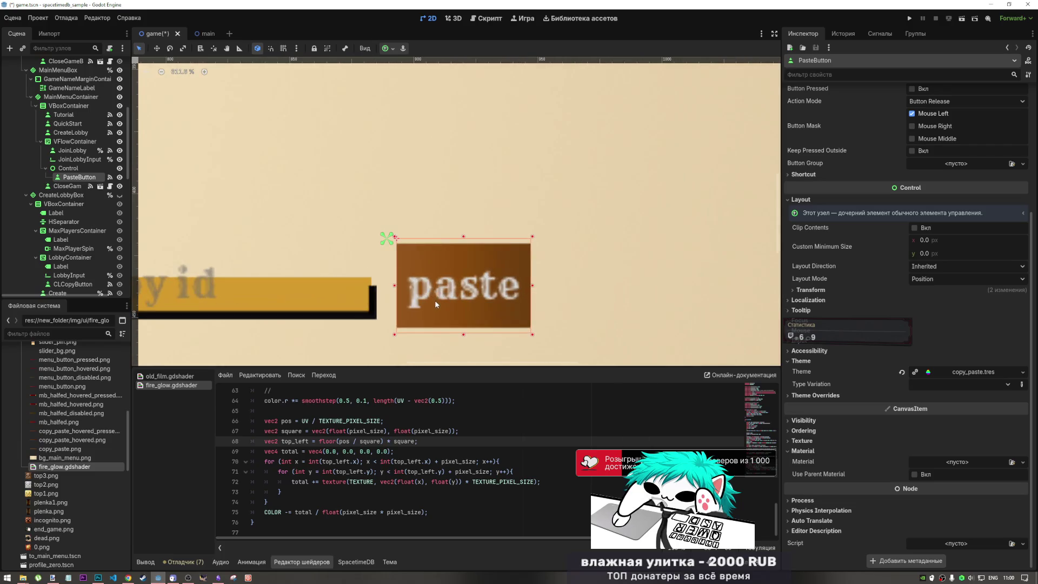
{"action": "left_click", "coordinate": [66, 168]}
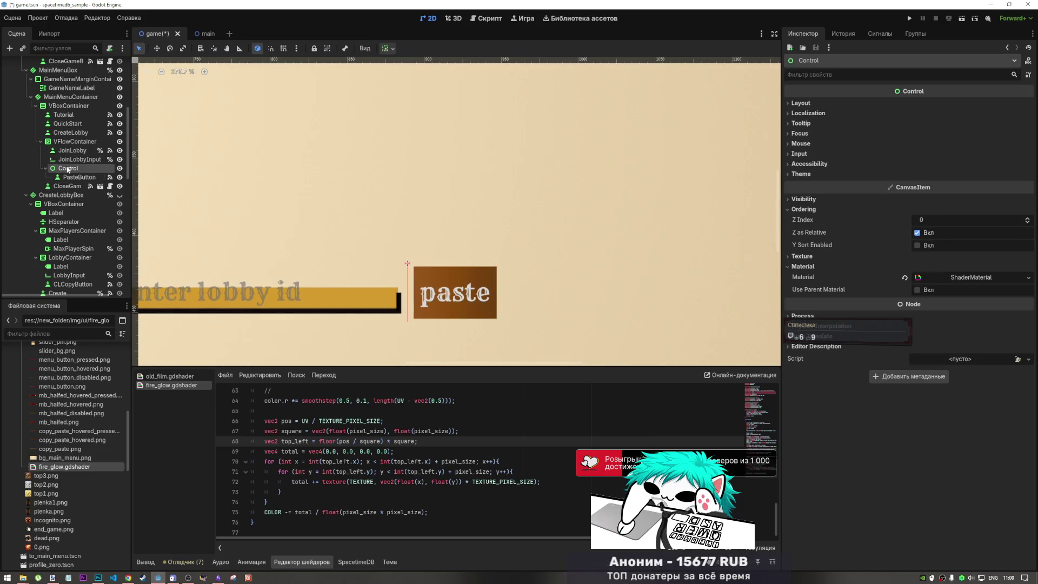
{"action": "left_click", "coordinate": [388, 48]}
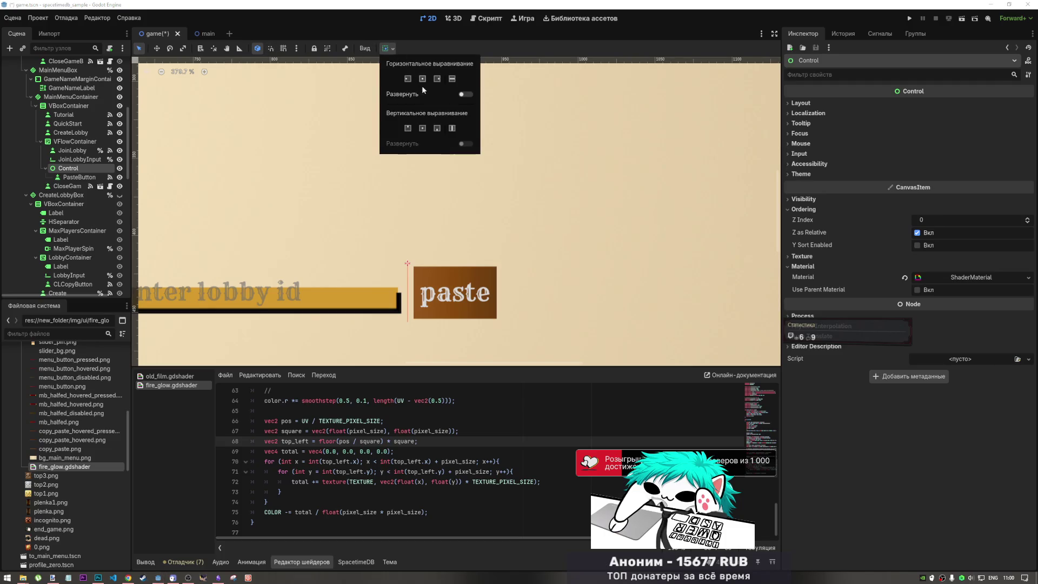
{"action": "left_click", "coordinate": [463, 95]}
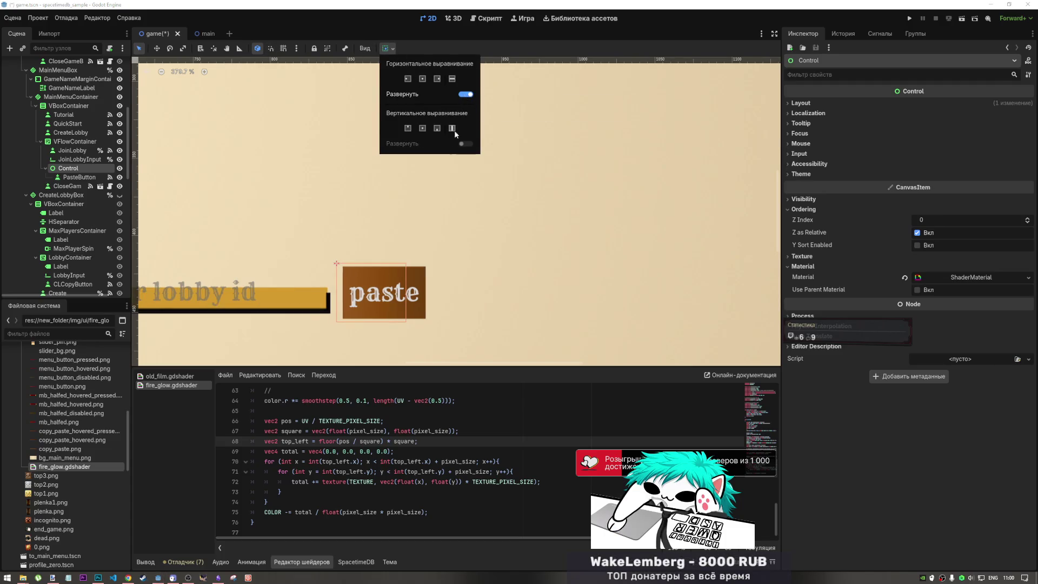
{"action": "left_click", "coordinate": [86, 171]}
{"action": "left_click", "coordinate": [81, 178]}
{"action": "left_click", "coordinate": [81, 168]}
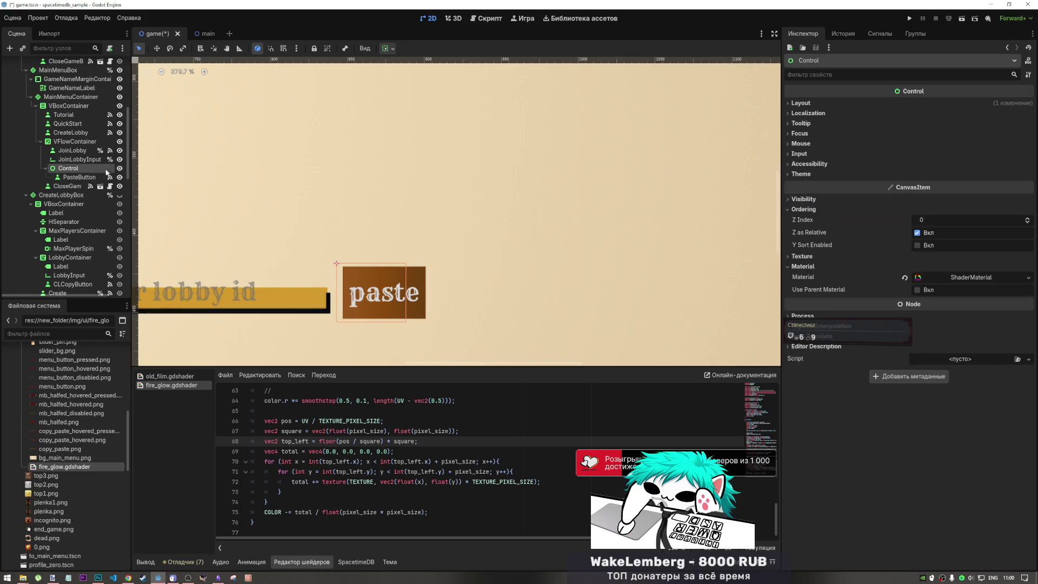
{"action": "left_click", "coordinate": [951, 278]}
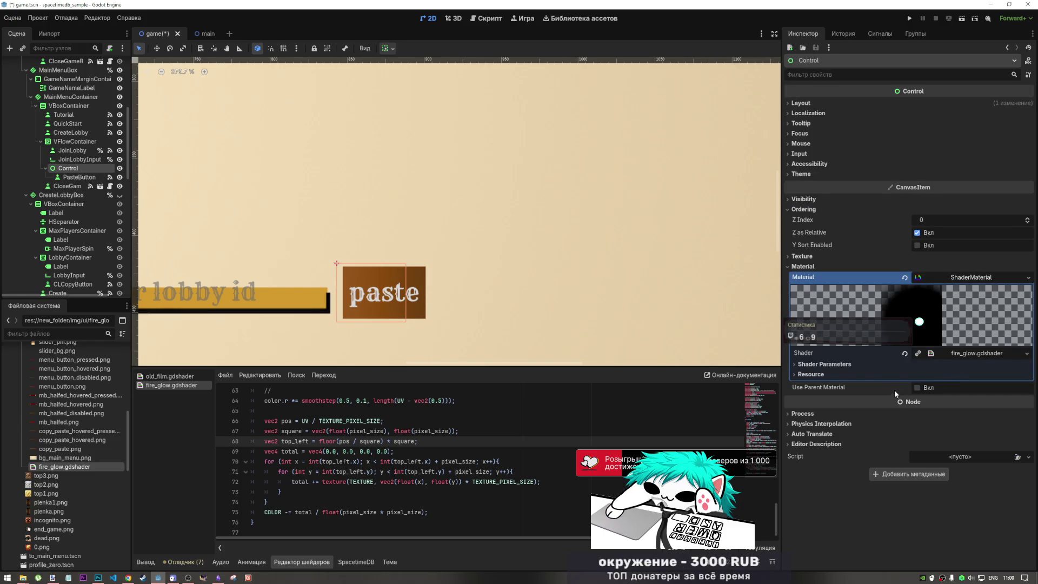
Fill the shader's Noise with a NoiseTexture2D using FastNoiseLite and a black-to-white gradient
{"action": "left_click", "coordinate": [880, 362]}
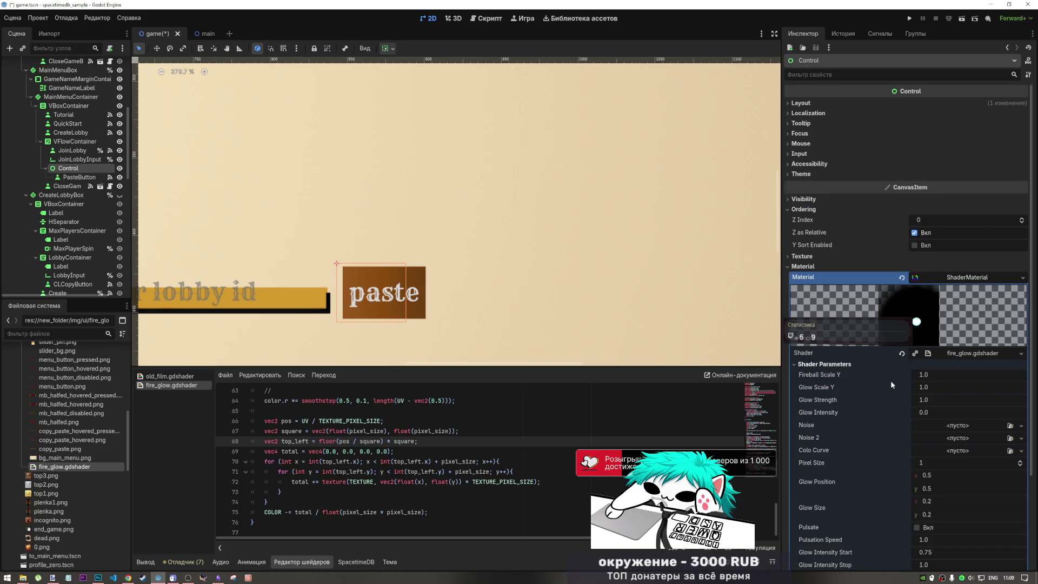
{"action": "left_click", "coordinate": [940, 427]}
{"action": "left_click", "coordinate": [861, 406]}
{"action": "left_click", "coordinate": [936, 424]}
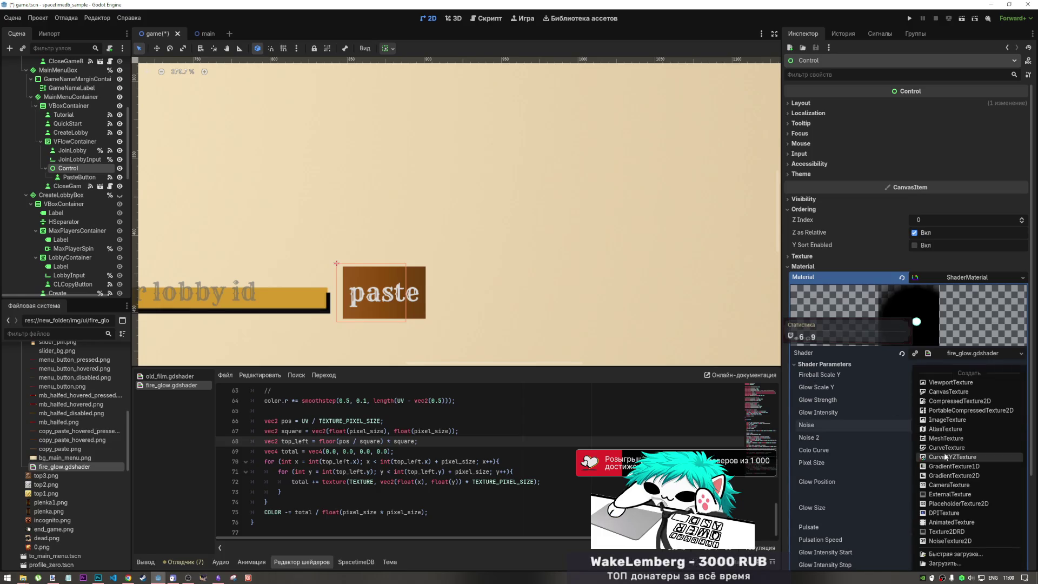
{"action": "left_click", "coordinate": [953, 542]}
{"action": "left_click", "coordinate": [951, 424]}
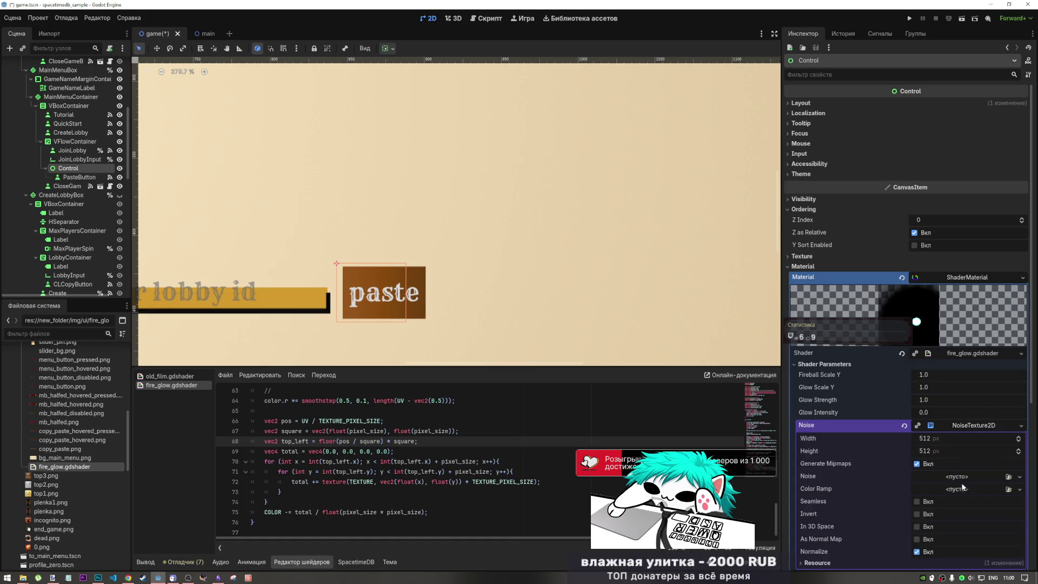
{"action": "left_click", "coordinate": [962, 476]}
{"action": "left_click", "coordinate": [968, 500]}
{"action": "left_click", "coordinate": [958, 488]}
{"action": "left_click", "coordinate": [965, 512]}
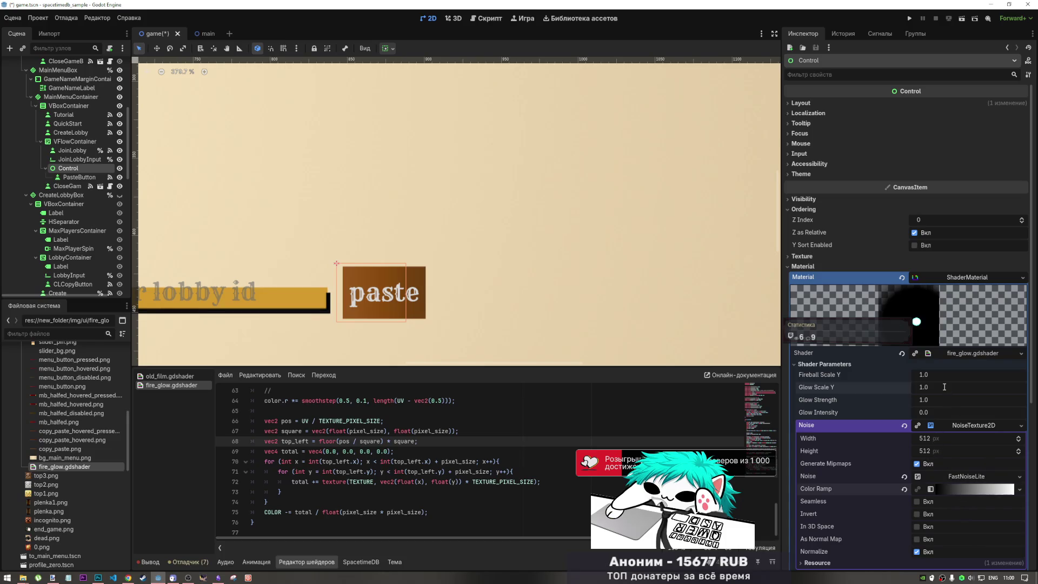
Try a negative Glow Intensity, then undo back past the shader material and select PasteButton
{"action": "left_click", "coordinate": [927, 401]}
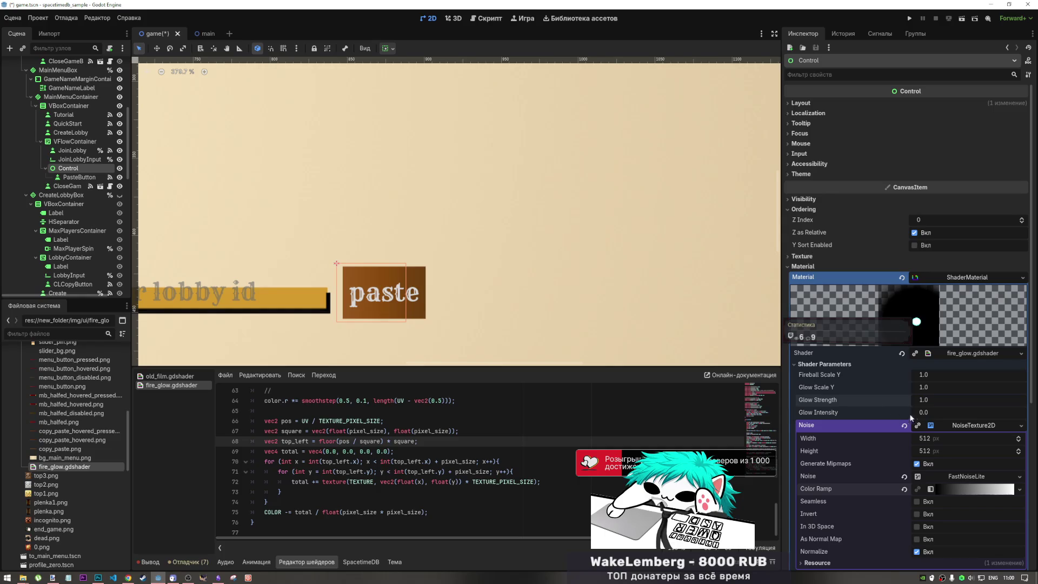
{"action": "mouse_move", "coordinate": [914, 414]}
{"action": "left_mouse_down"}
{"action": "mouse_move", "coordinate": [879, 415]}
{"action": "mouse_move", "coordinate": [912, 414]}
{"action": "left_mouse_up"}
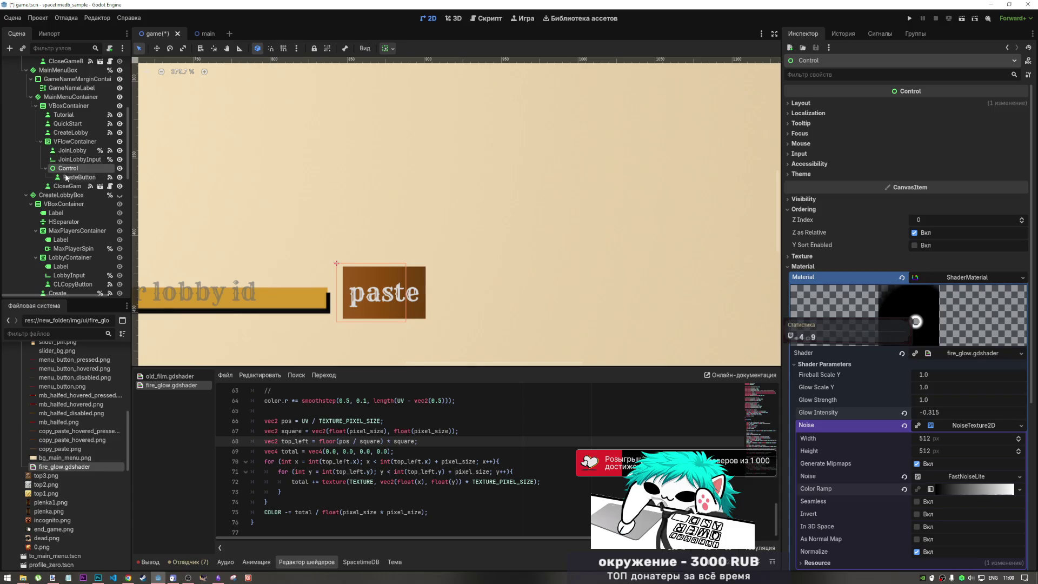
{"action": "left_click", "coordinate": [66, 176]}
{"action": "left_click", "coordinate": [65, 172]}
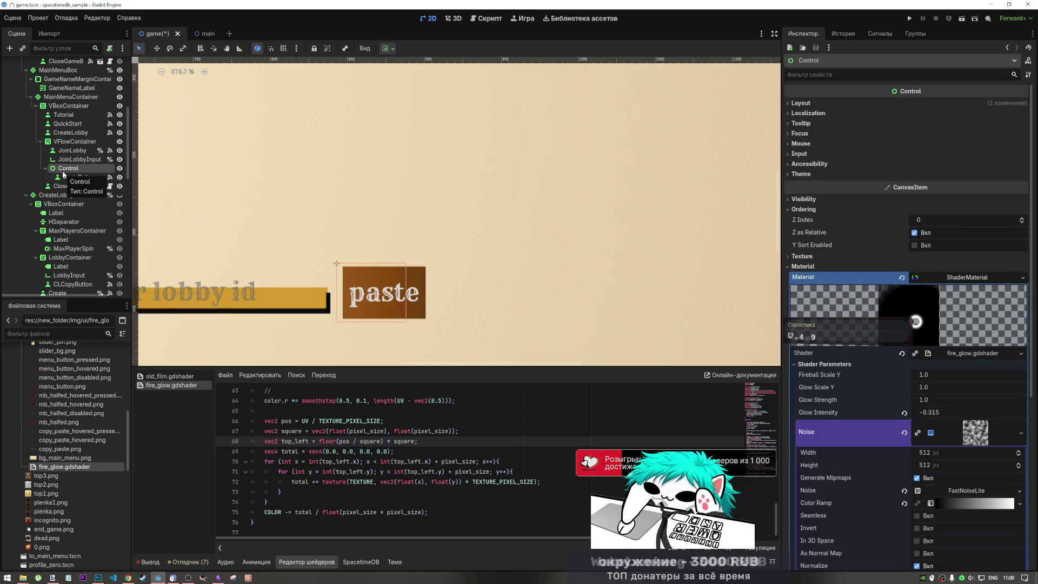
{"action": "key", "text": "ctrl+z"}
{"action": "key", "text": "ctrl+z"}
{"action": "key", "text": "ctrl+z"}
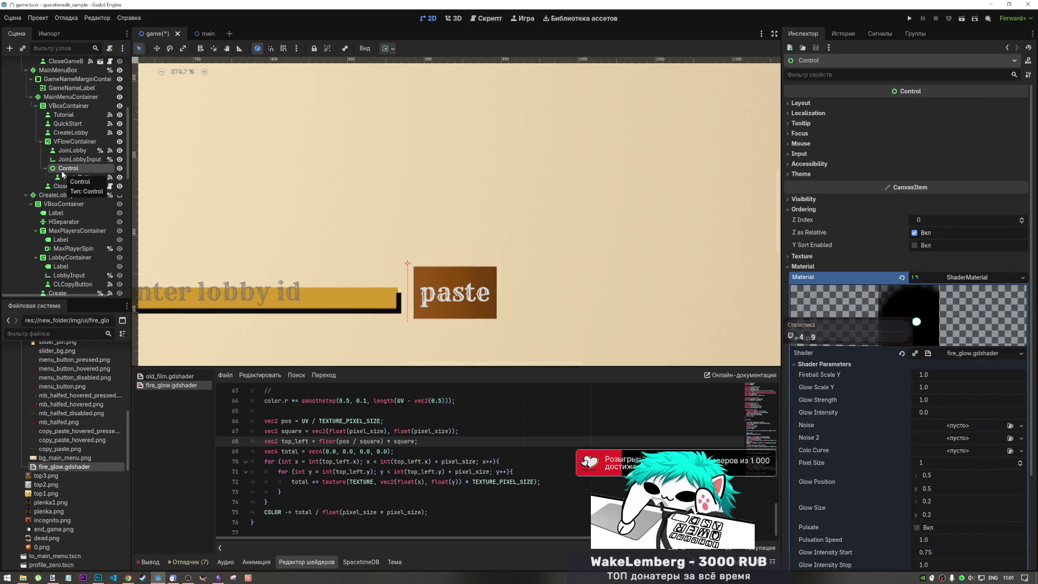
{"action": "key", "text": "ctrl+z"}
{"action": "key", "text": "ctrl+z"}
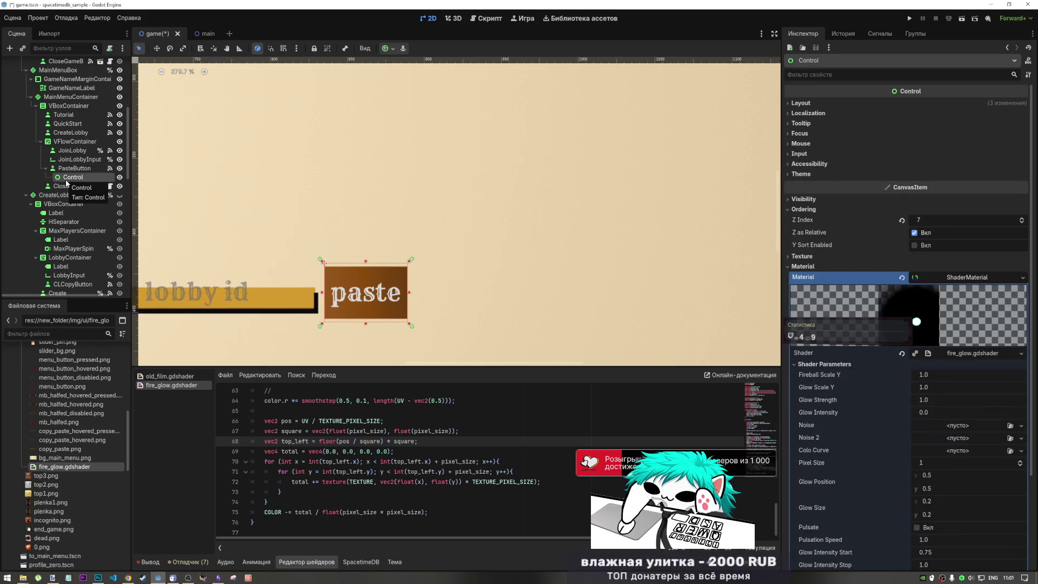
{"action": "key", "text": "ctrl+z"}
{"action": "key", "text": "ctrl+z"}
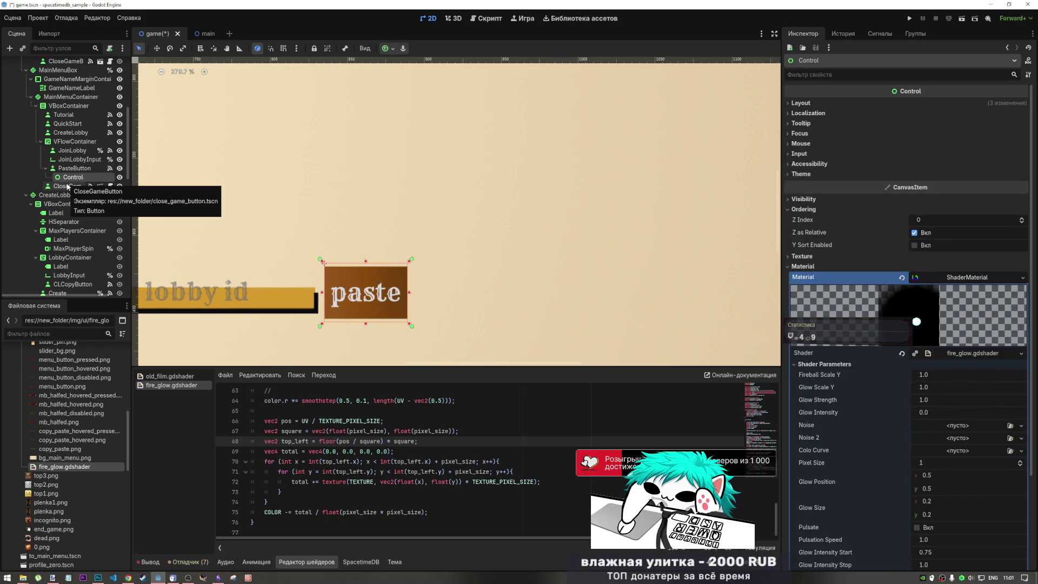
{"action": "key", "text": "ctrl+z"}
{"action": "key", "text": "ctrl+z"}
{"action": "key", "text": "ctrl+z"}
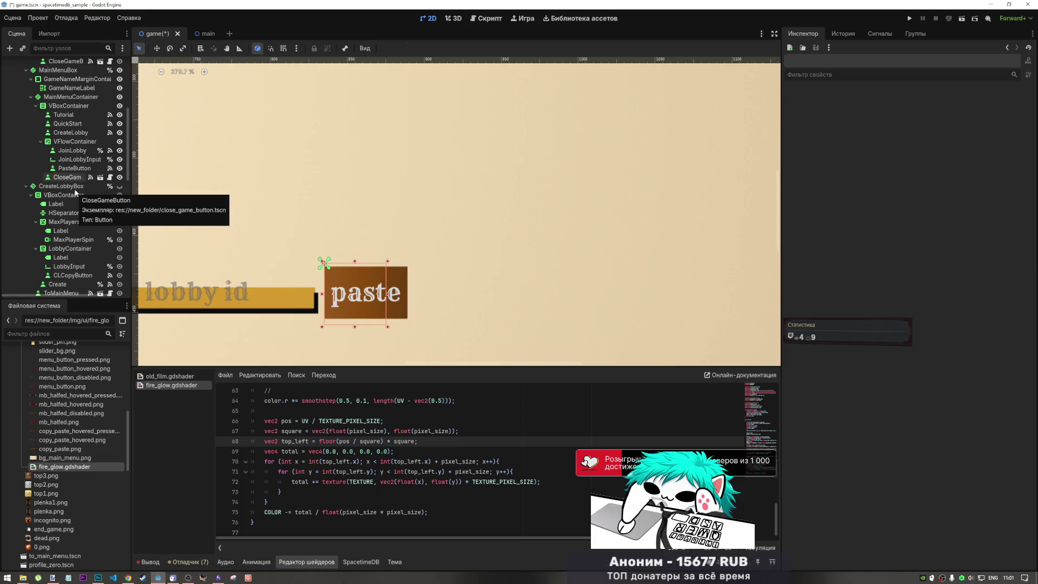
{"action": "left_click", "coordinate": [74, 169]}
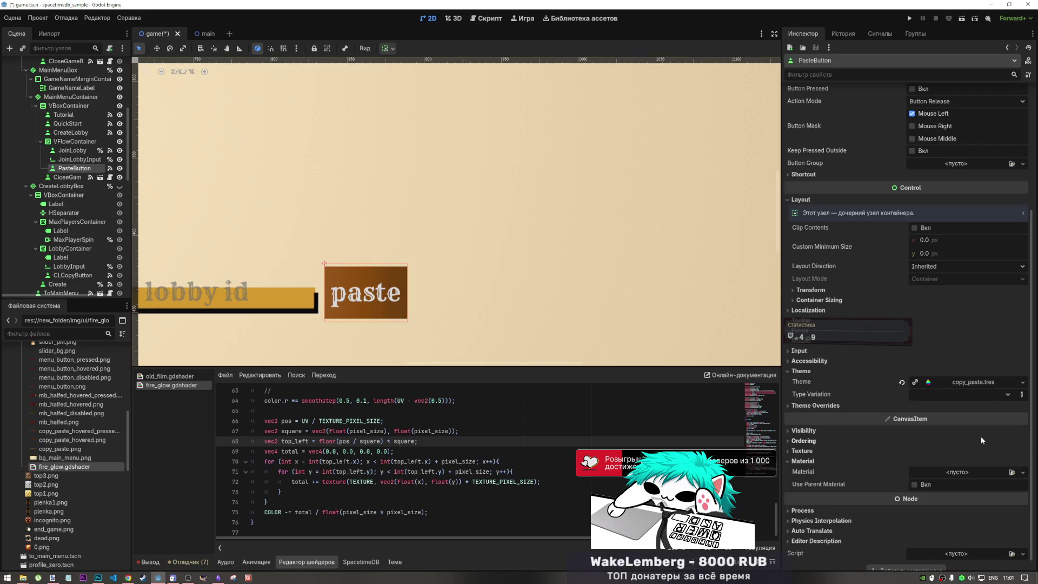
{"action": "key", "text": "alt+Tab"}
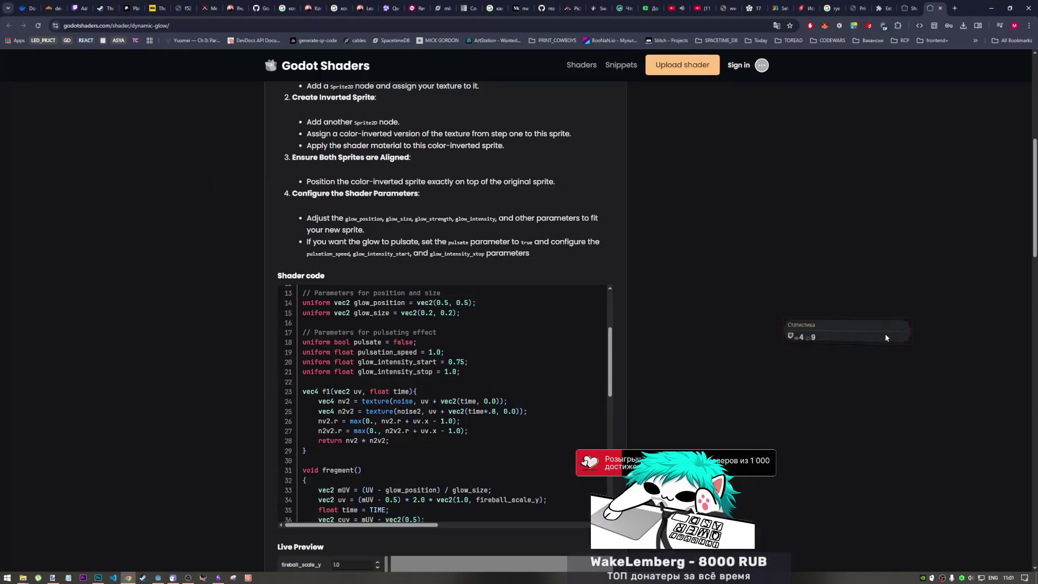
Close the Dynamic Glow tab and scroll through the glow shader search results
{"action": "scroll", "coordinate": [634, 174], "scroll_direction": "down", "scroll_amount": 4}
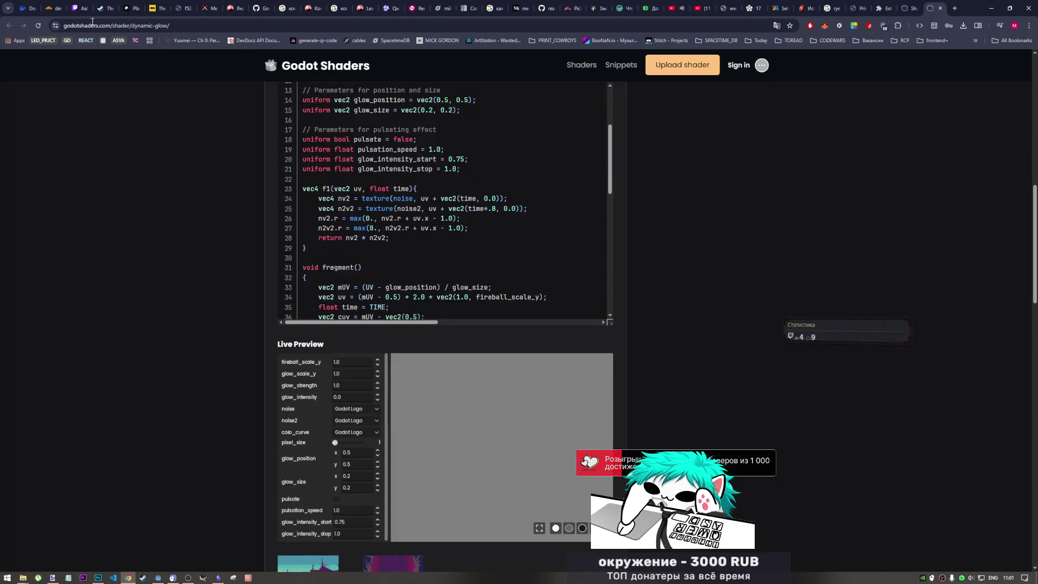
{"action": "left_click", "coordinate": [940, 8]}
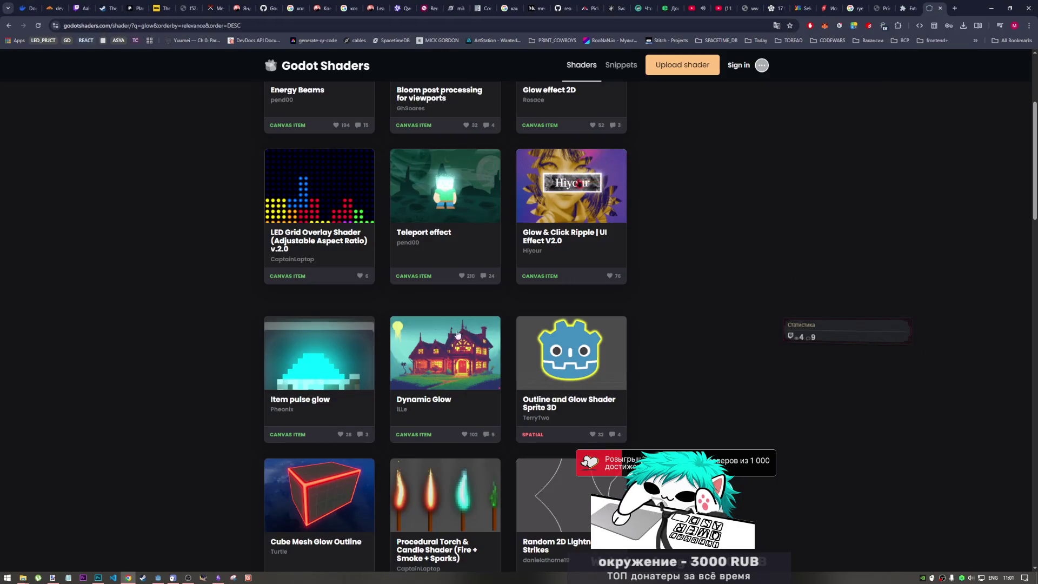
{"action": "scroll", "coordinate": [416, 333], "scroll_direction": "down", "scroll_amount": 2}
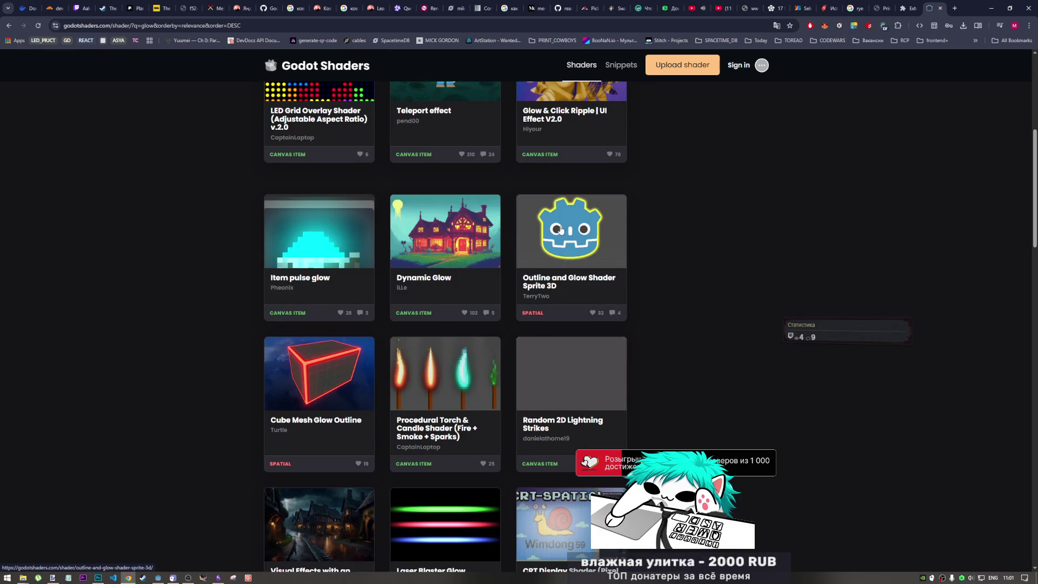
{"action": "scroll", "coordinate": [562, 292], "scroll_direction": "down", "scroll_amount": 7}
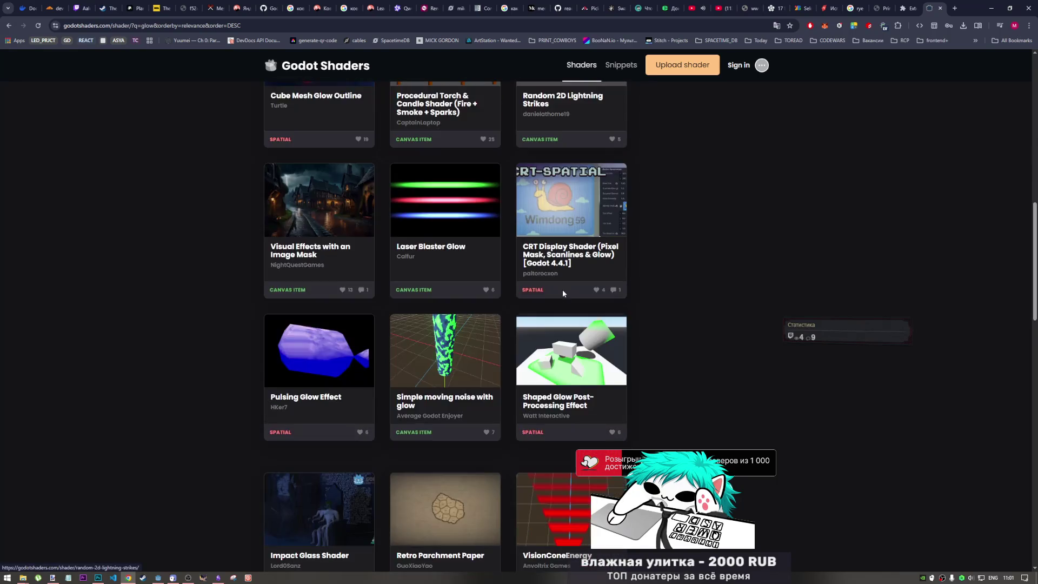
{"action": "scroll", "coordinate": [566, 291], "scroll_direction": "down", "scroll_amount": 3}
{"action": "scroll", "coordinate": [567, 295], "scroll_direction": "down", "scroll_amount": 6}
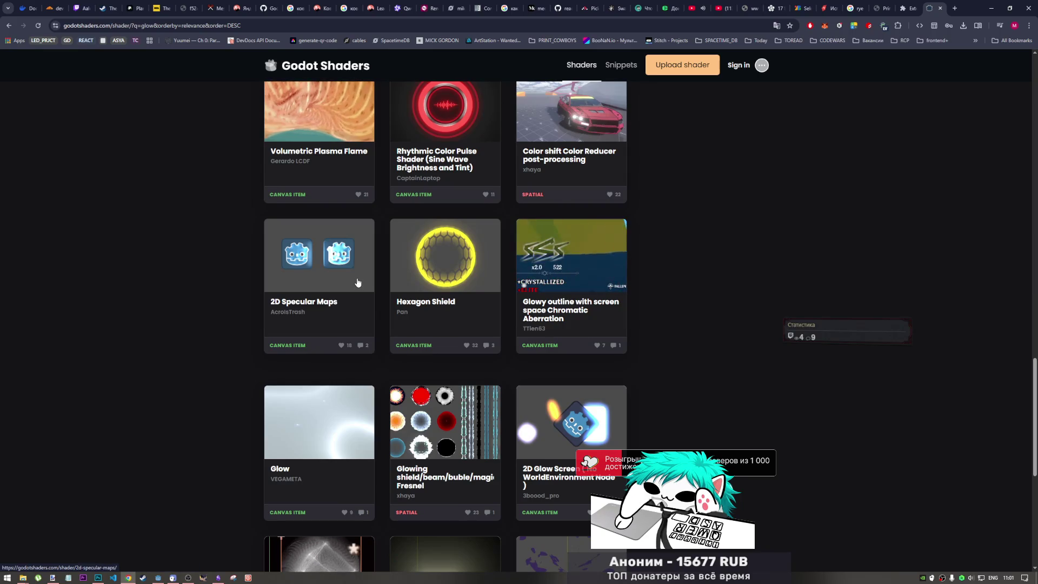
{"action": "scroll", "coordinate": [331, 273], "scroll_direction": "down", "scroll_amount": 2}
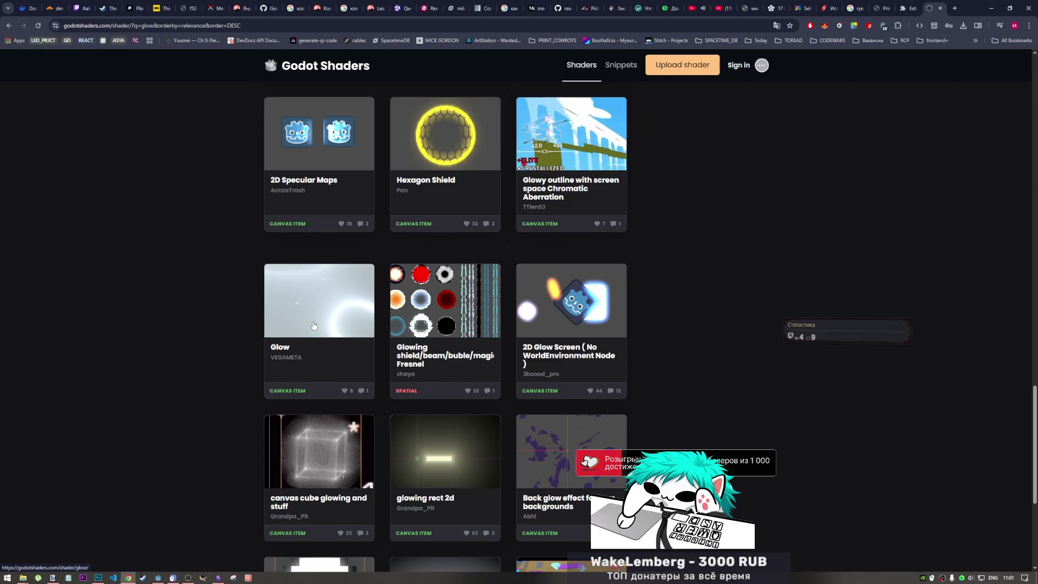
Open the 2D Glow Screen (No WorldEnvironment Node) shader in a new tab
{"action": "scroll", "coordinate": [363, 356], "scroll_direction": "down", "scroll_amount": 2}
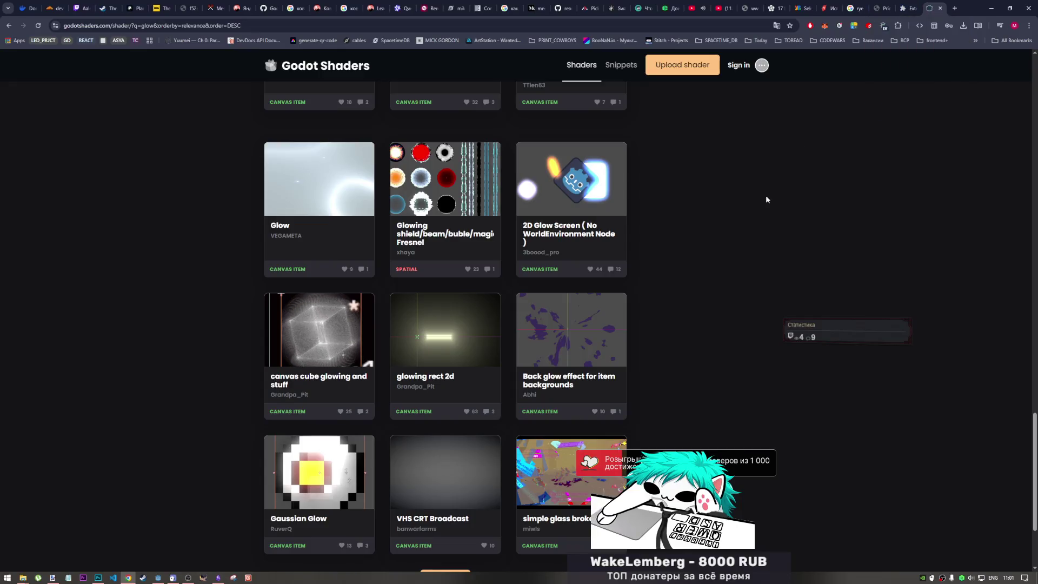
{"action": "scroll", "coordinate": [707, 311], "scroll_direction": "down", "scroll_amount": 3}
{"action": "scroll", "coordinate": [670, 318], "scroll_direction": "up", "scroll_amount": 5}
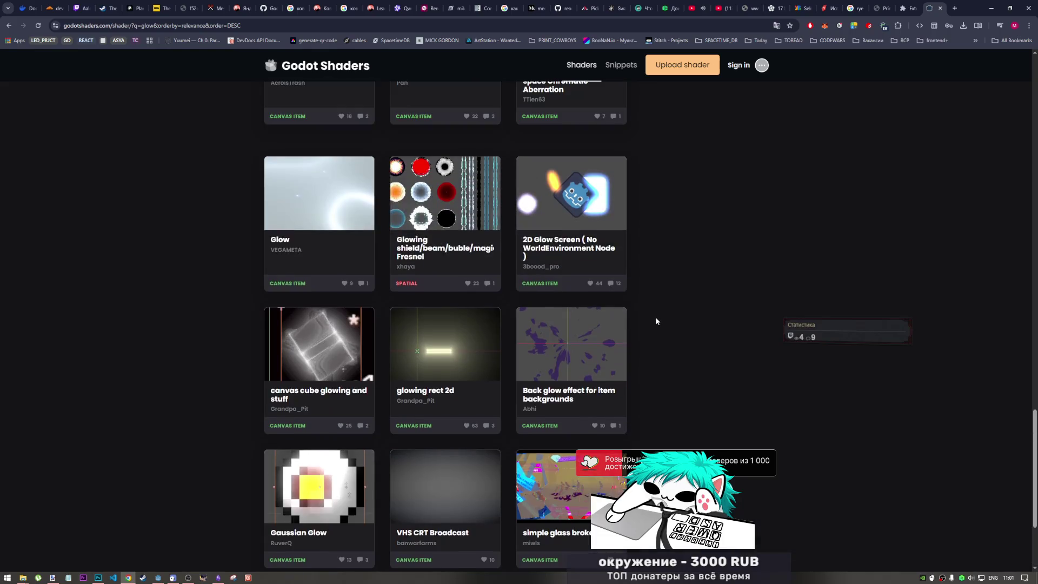
{"action": "scroll", "coordinate": [623, 325], "scroll_direction": "up", "scroll_amount": 2}
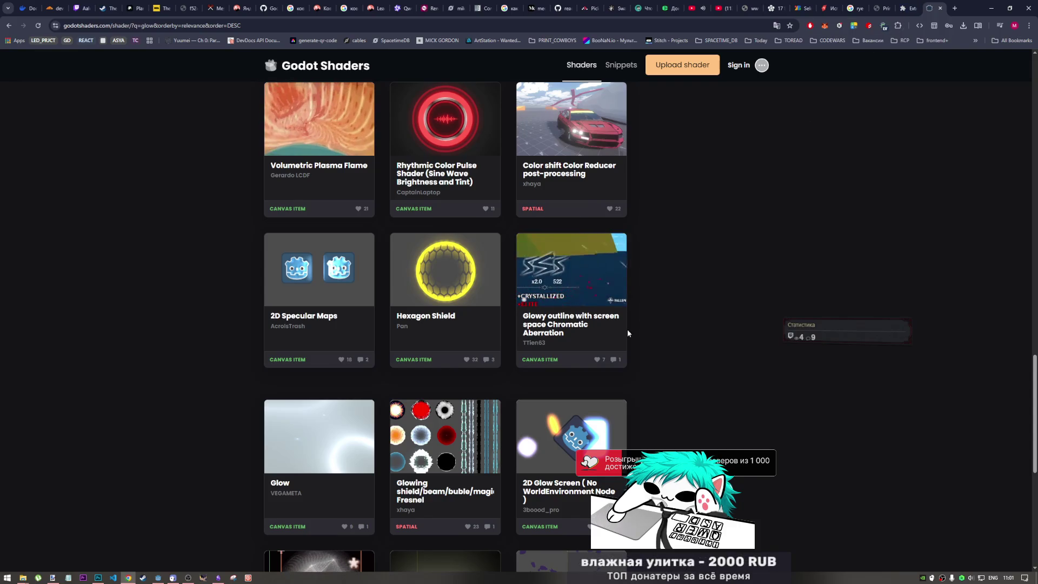
{"action": "scroll", "coordinate": [612, 425], "scroll_direction": "down", "scroll_amount": 2}
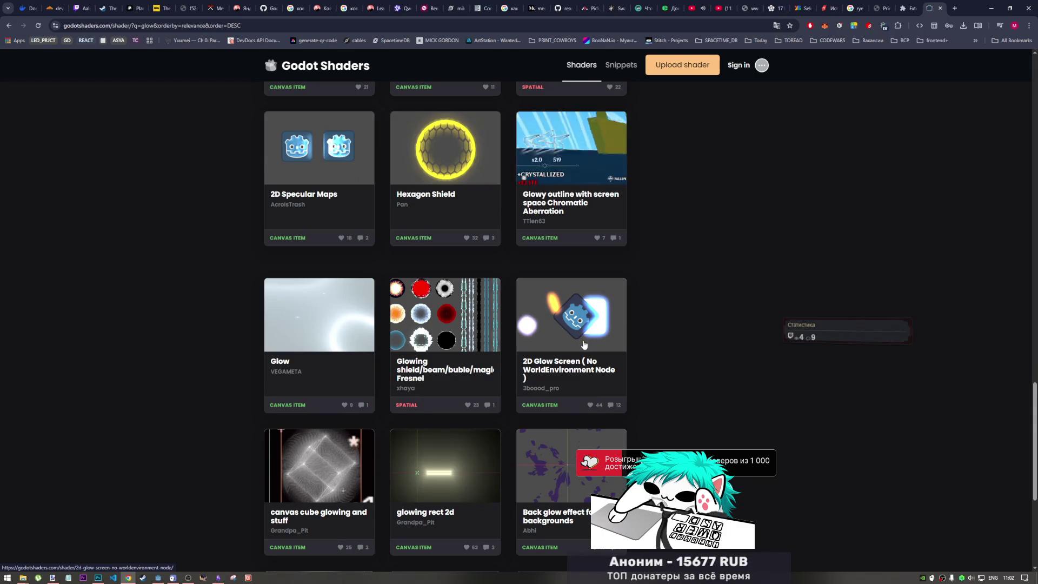
{"action": "scroll", "coordinate": [575, 327], "scroll_direction": "up", "scroll_amount": 1}
{"action": "middle_click", "coordinate": [575, 326]}
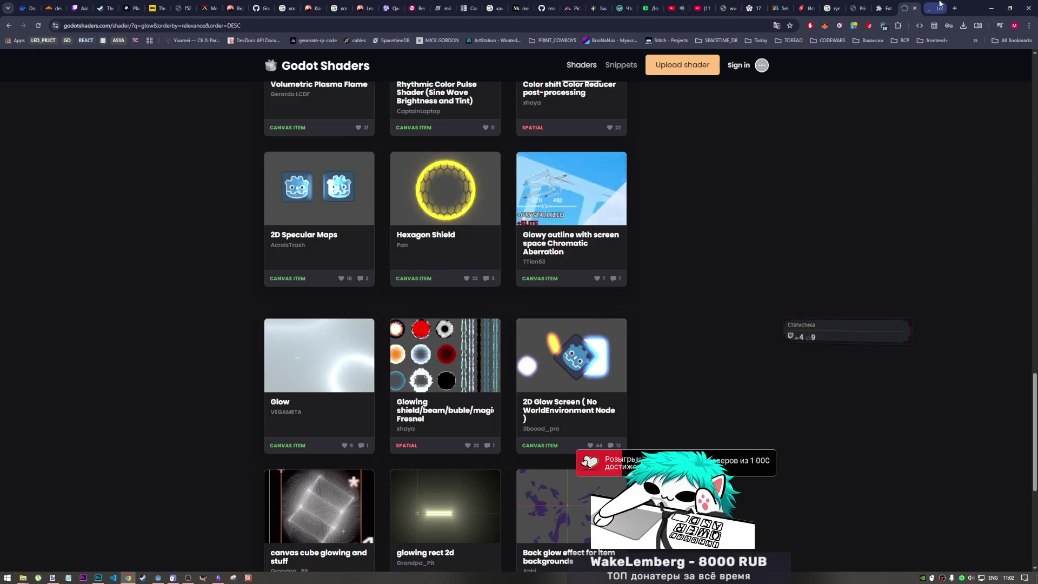
{"action": "left_click", "coordinate": [937, 9]}
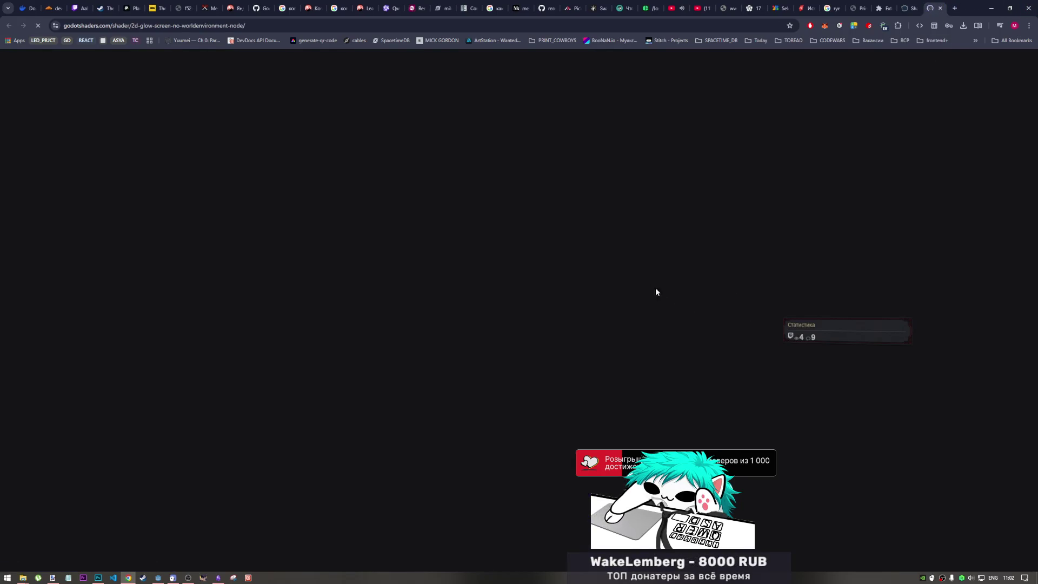
Reload the 2D Glow Screen page to clear the ad notice, returning after a brief Godot check
{"action": "scroll", "coordinate": [418, 377], "scroll_direction": "down", "scroll_amount": 5}
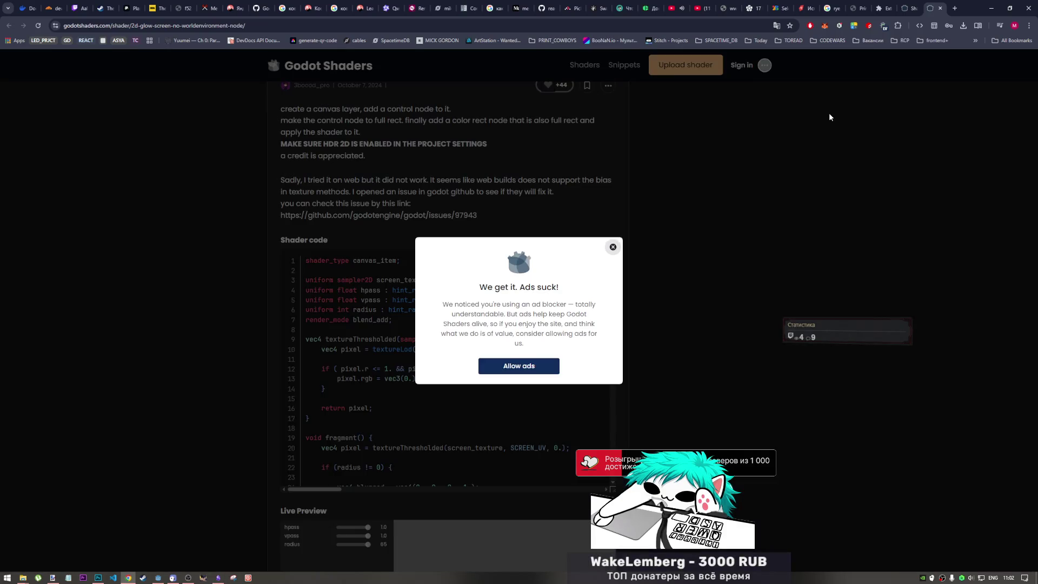
{"action": "key", "text": "F5"}
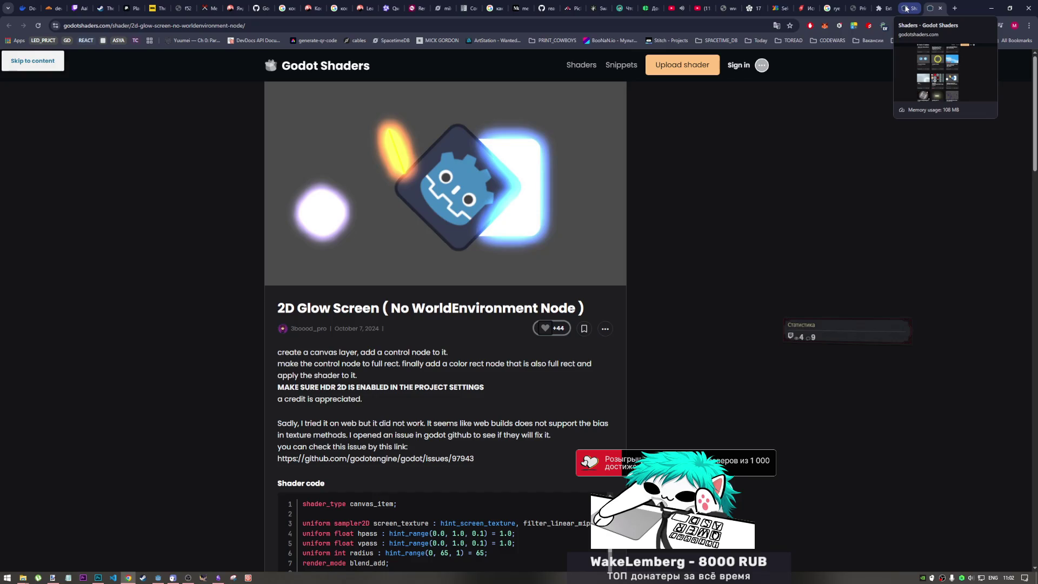
{"action": "key", "text": "alt+Tab"}
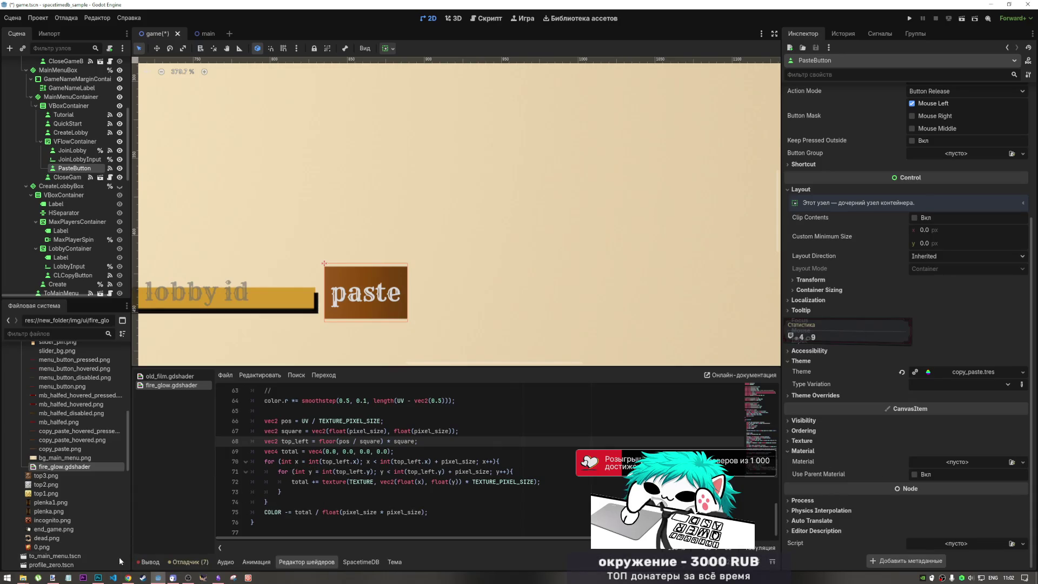
{"action": "left_click", "coordinate": [128, 578]}
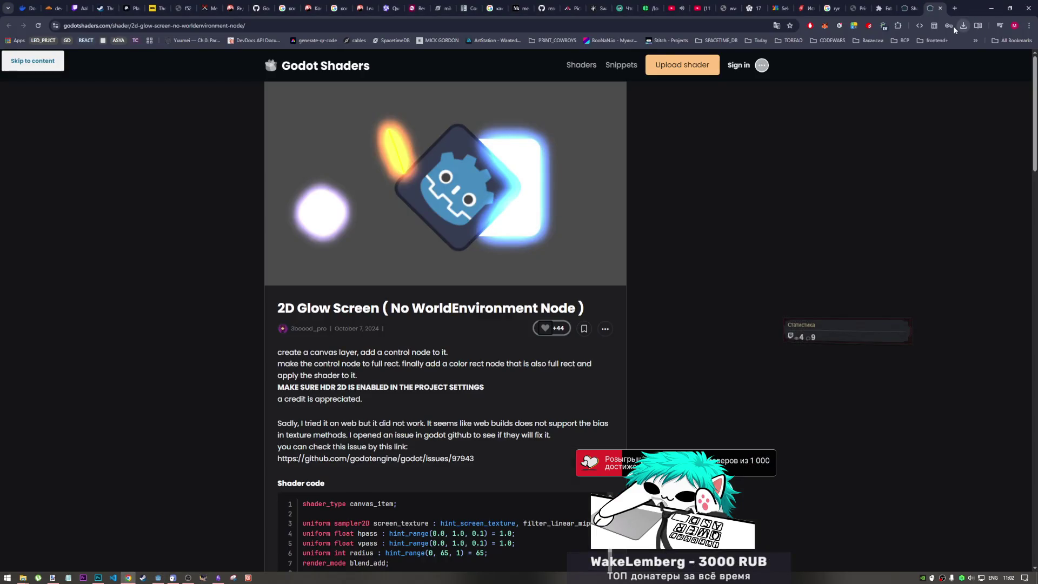
Open and close the Reading mode panel, then bring up Chrome's Task Manager
{"action": "left_click", "coordinate": [939, 26]}
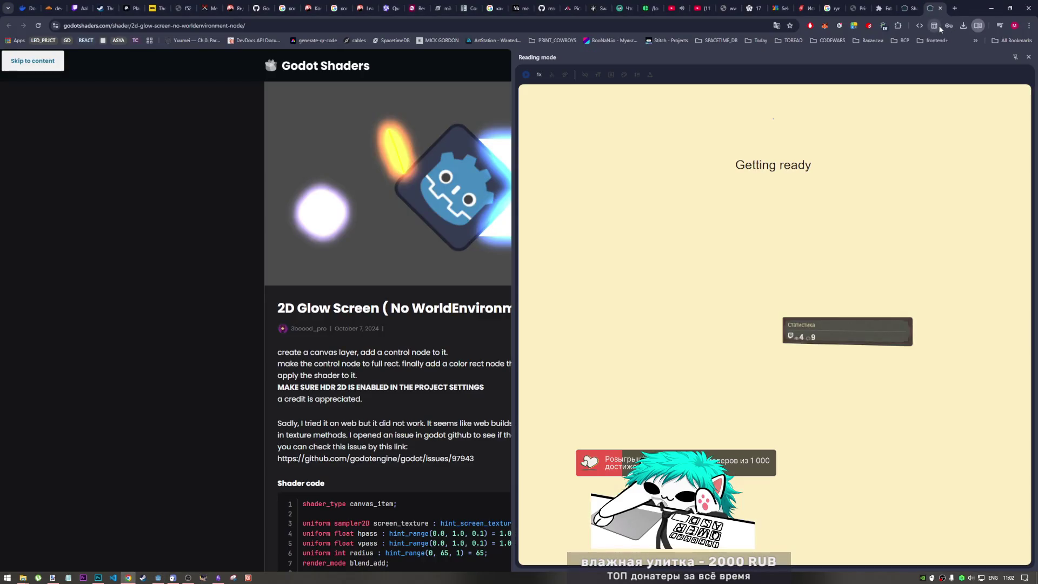
{"action": "left_click", "coordinate": [977, 25]}
{"action": "key", "text": "shift+Escape"}
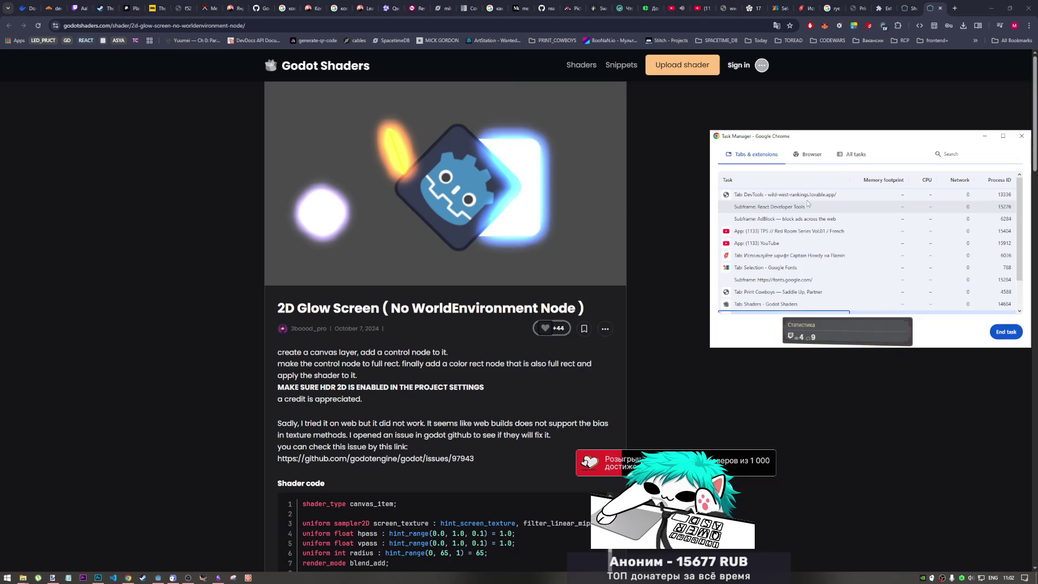
Check the DevTools and music video processes in Task Manager, then return to the glow search results
{"action": "left_click", "coordinate": [808, 199]}
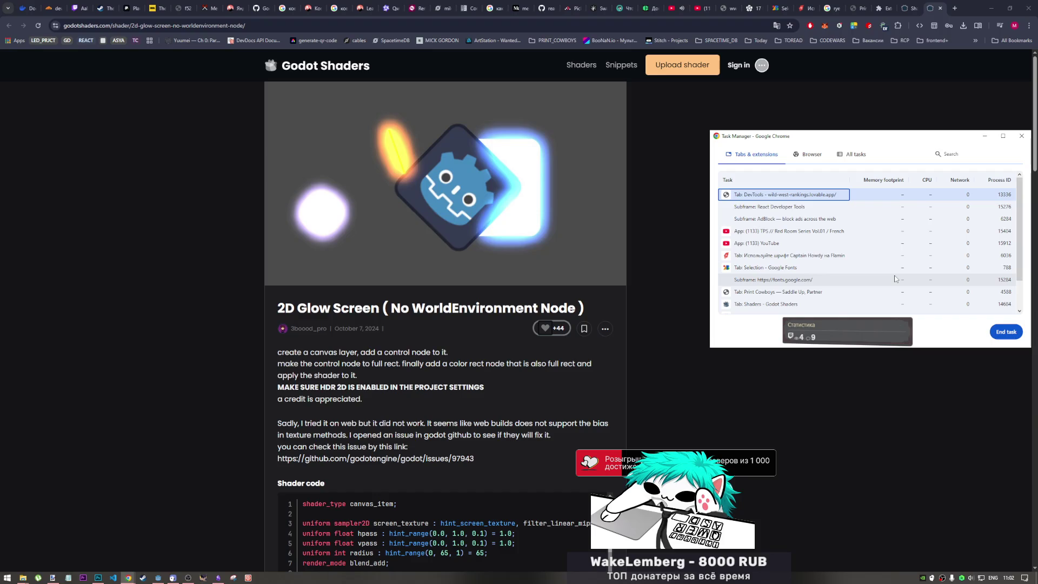
{"action": "left_click", "coordinate": [936, 231]}
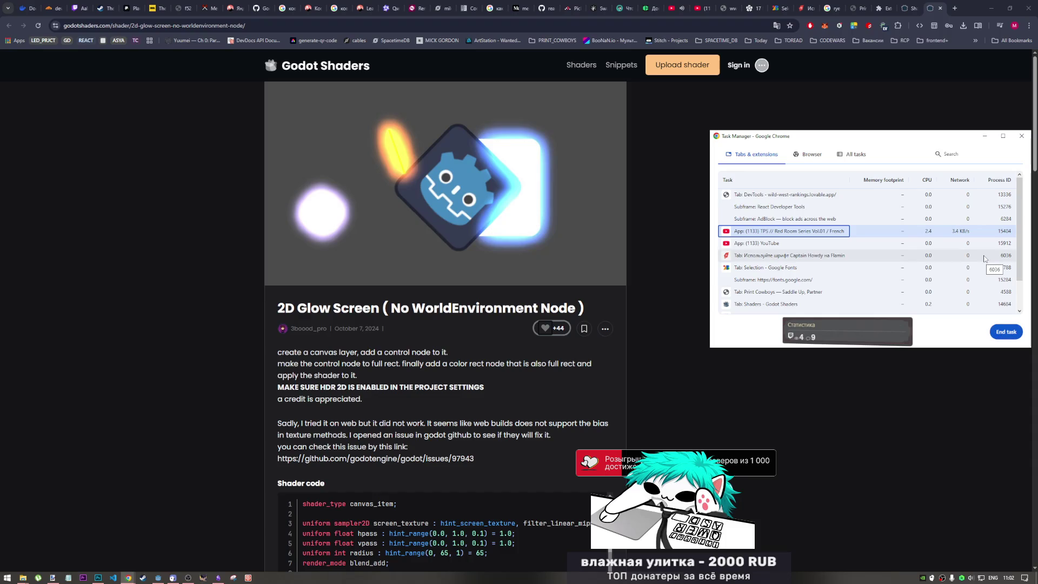
{"action": "key", "text": "alt+Left"}
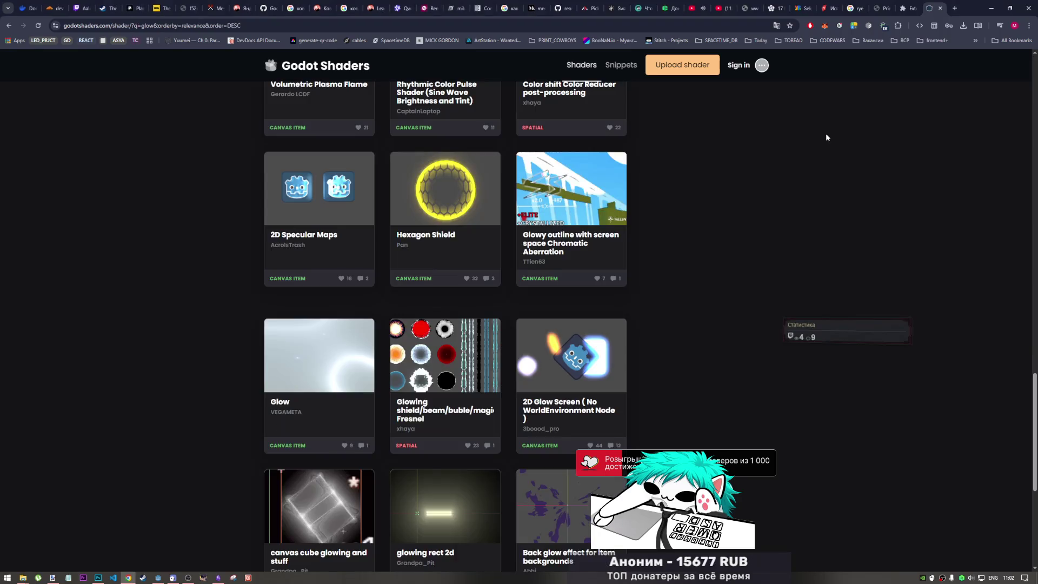
Reload the crashed YouTube music video tab, then return to Godot and select all the shader code
{"action": "scroll", "coordinate": [650, 316], "scroll_direction": "down", "scroll_amount": 3}
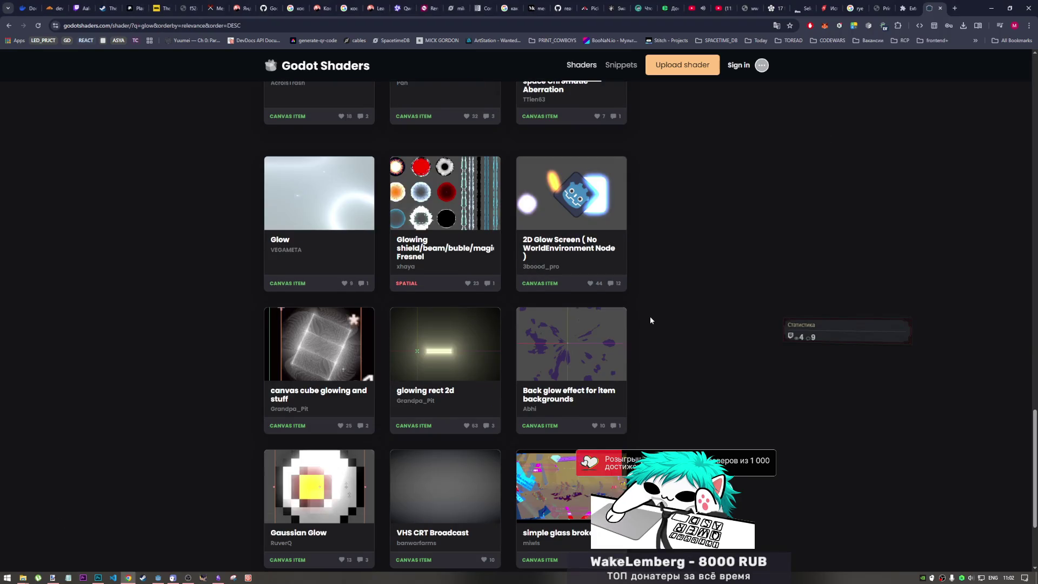
{"action": "scroll", "coordinate": [650, 317], "scroll_direction": "up", "scroll_amount": 4}
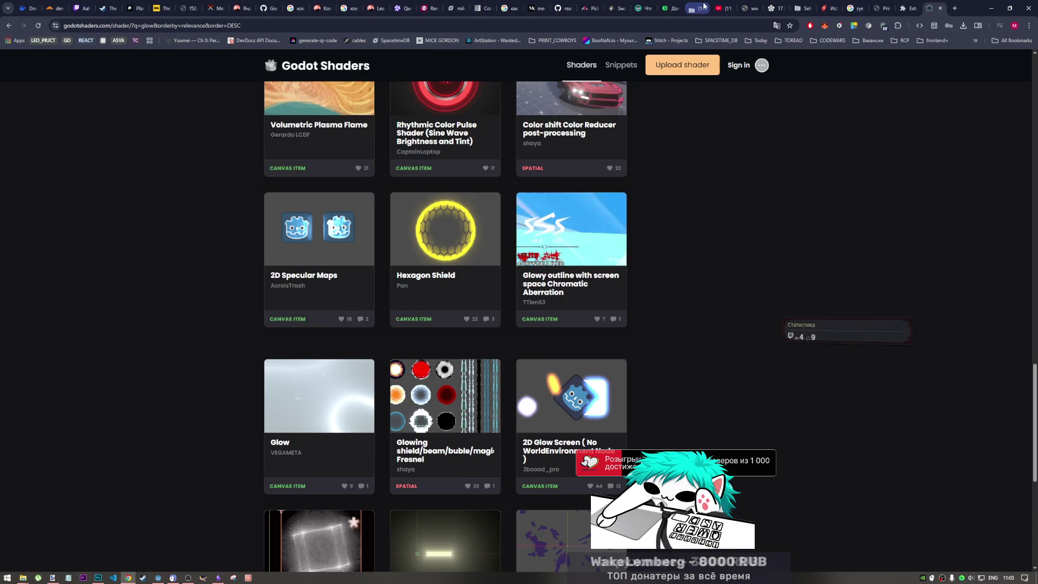
{"action": "left_click", "coordinate": [697, 8]}
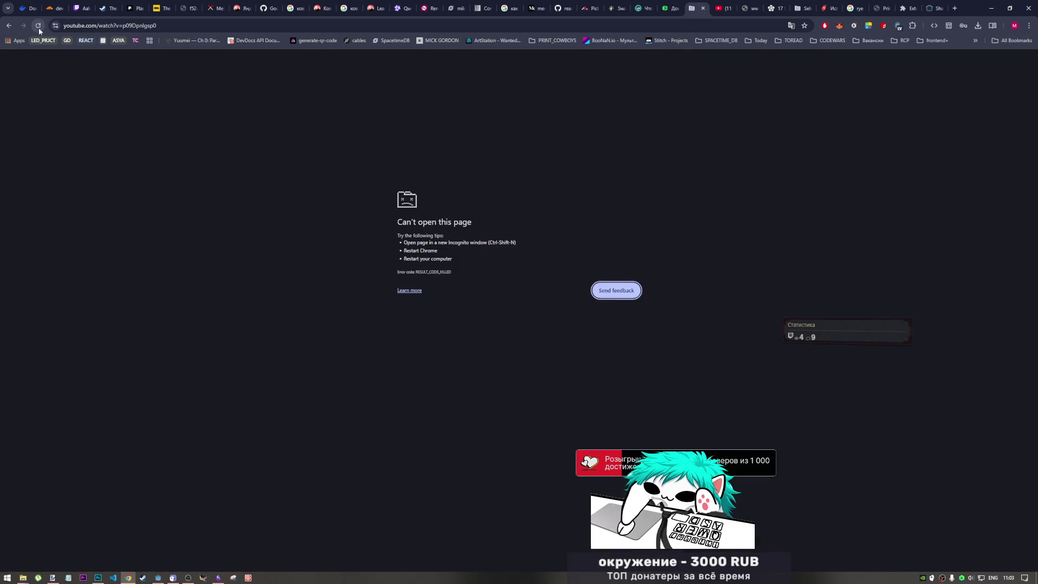
{"action": "left_click", "coordinate": [38, 26]}
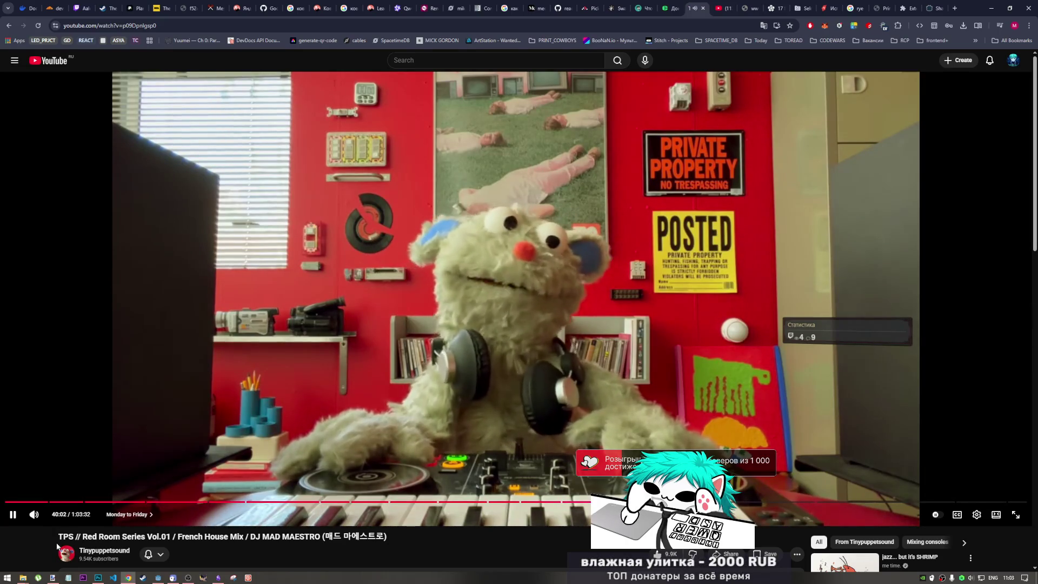
{"action": "left_click", "coordinate": [162, 578]}
{"action": "key", "text": "ctrl+a"}
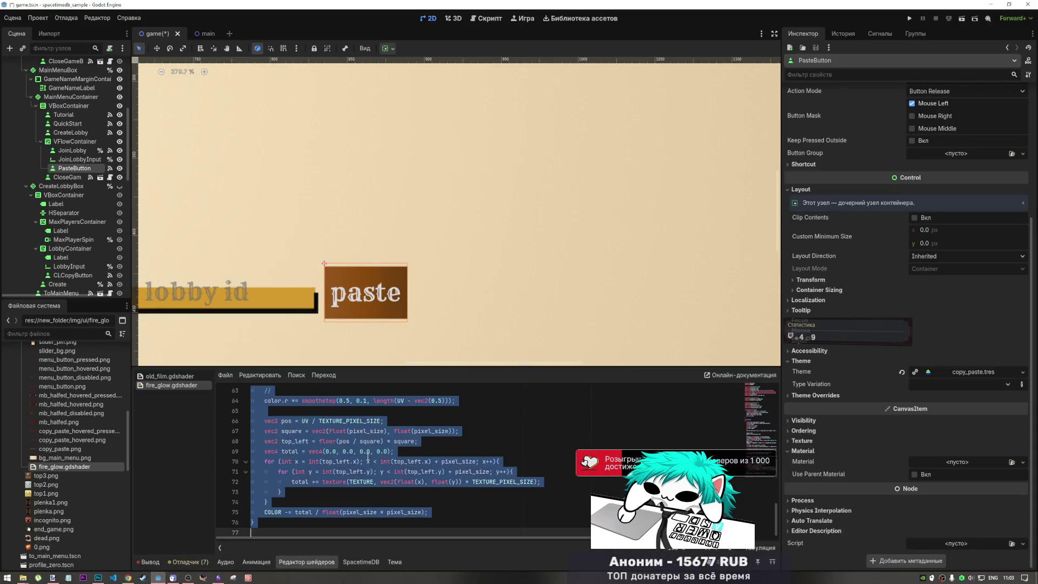
Paste the 2D Glow Screen code into fire_glow.gdshader, save, and apply it as PasteButton's material
{"action": "key", "text": "ctrl+v"}
{"action": "key", "text": "ctrl+s"}
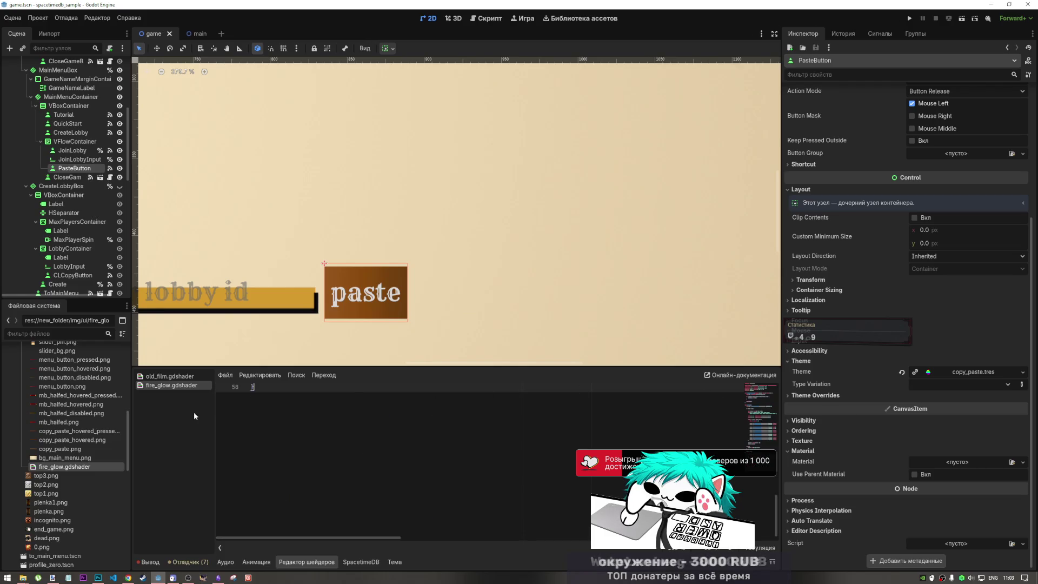
{"action": "mouse_move", "coordinate": [90, 466]}
{"action": "left_mouse_down"}
{"action": "mouse_move", "coordinate": [944, 449]}
{"action": "mouse_move", "coordinate": [951, 464]}
{"action": "left_mouse_up"}
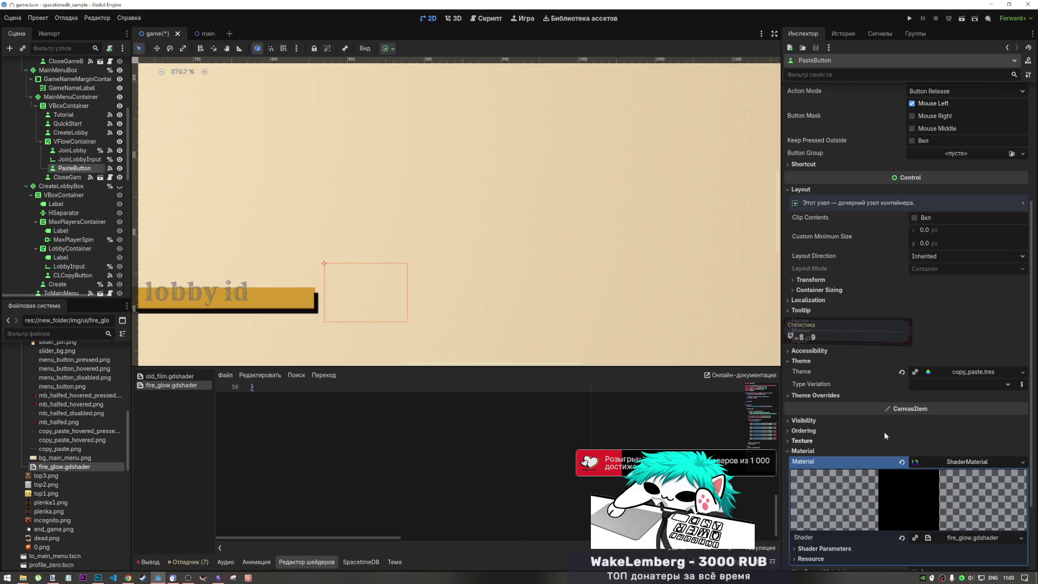
Lower the glow Radius from 65 to 55, then remove the shader from the button's material
{"action": "scroll", "coordinate": [884, 432], "scroll_direction": "down", "scroll_amount": 3}
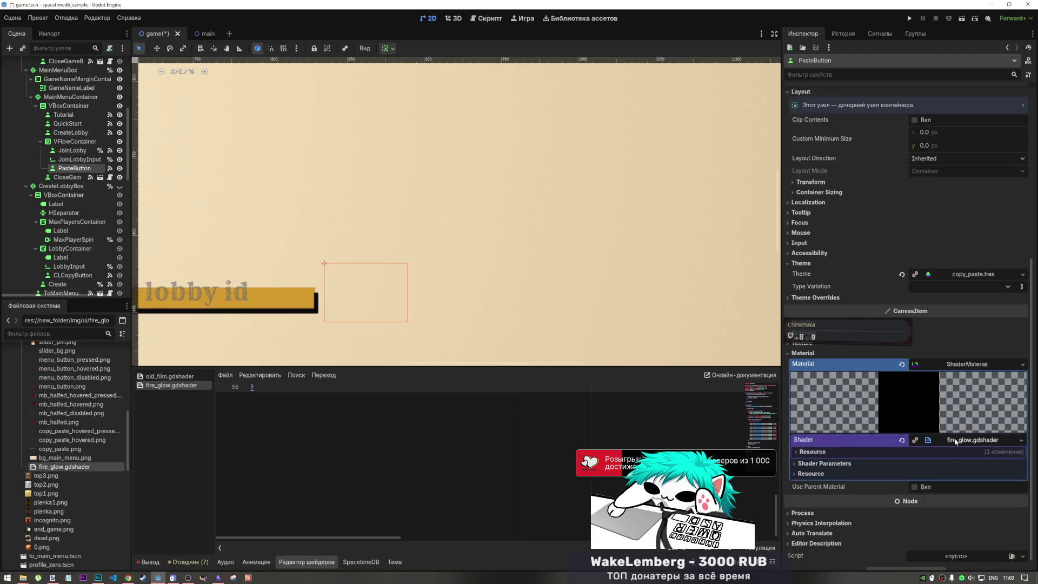
{"action": "left_click", "coordinate": [865, 451]}
{"action": "scroll", "coordinate": [861, 430], "scroll_direction": "down", "scroll_amount": 1}
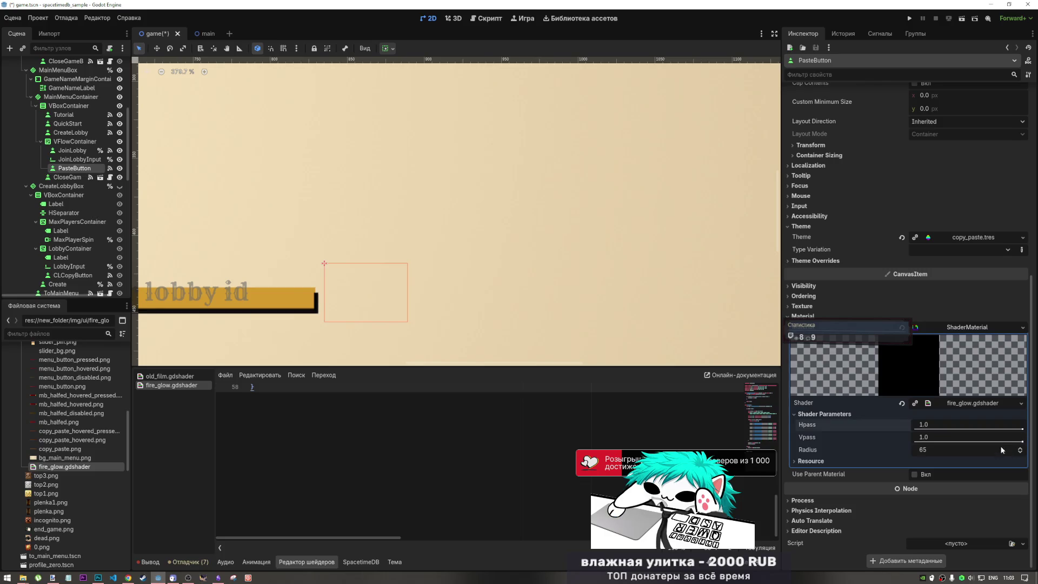
{"action": "left_click_drag", "start_coordinate": [1003, 449], "coordinate": [981, 450]}
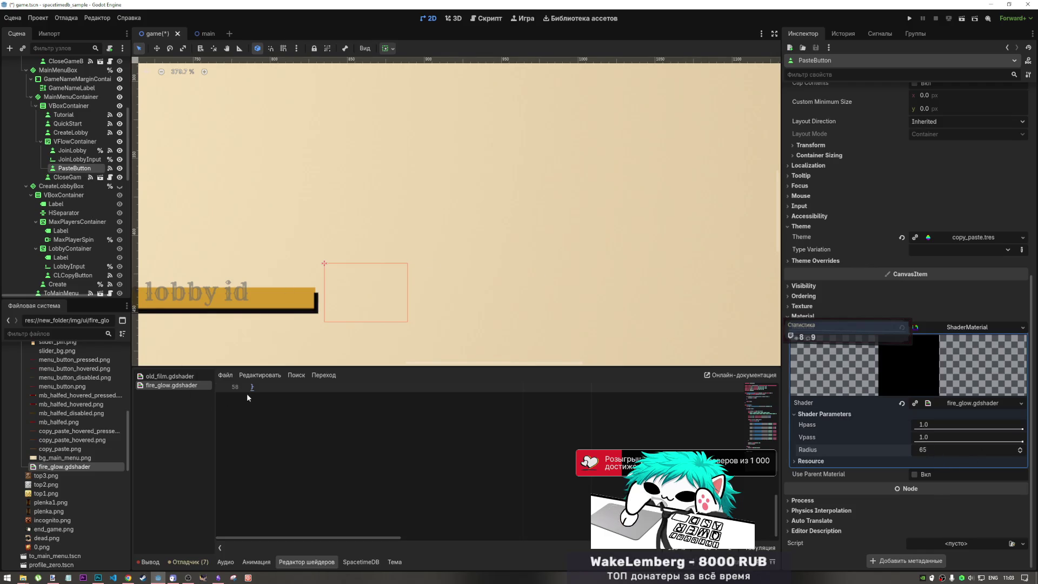
{"action": "scroll", "coordinate": [248, 397], "scroll_direction": "up", "scroll_amount": 15}
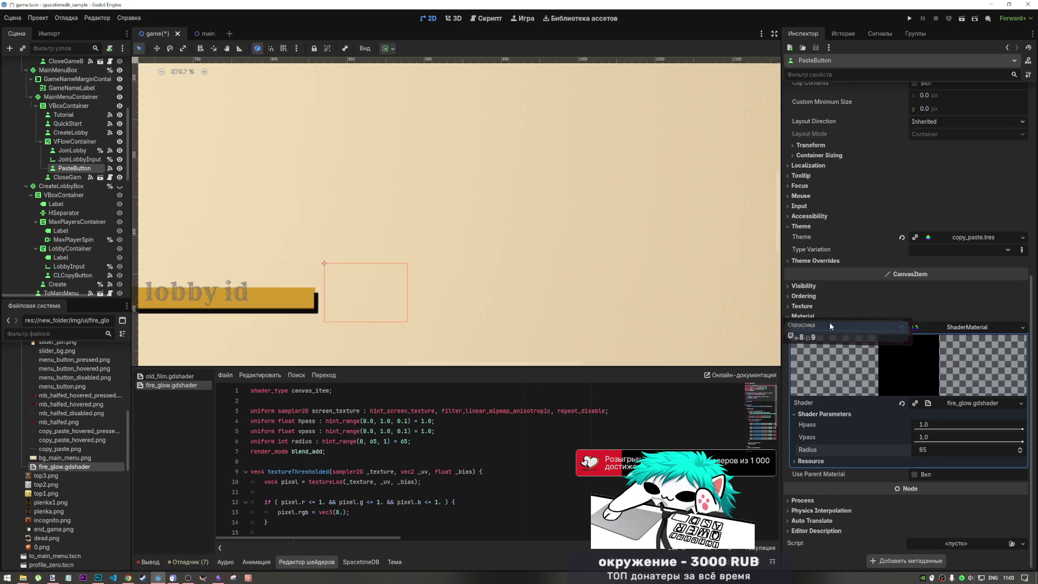
{"action": "left_click", "coordinate": [902, 404]}
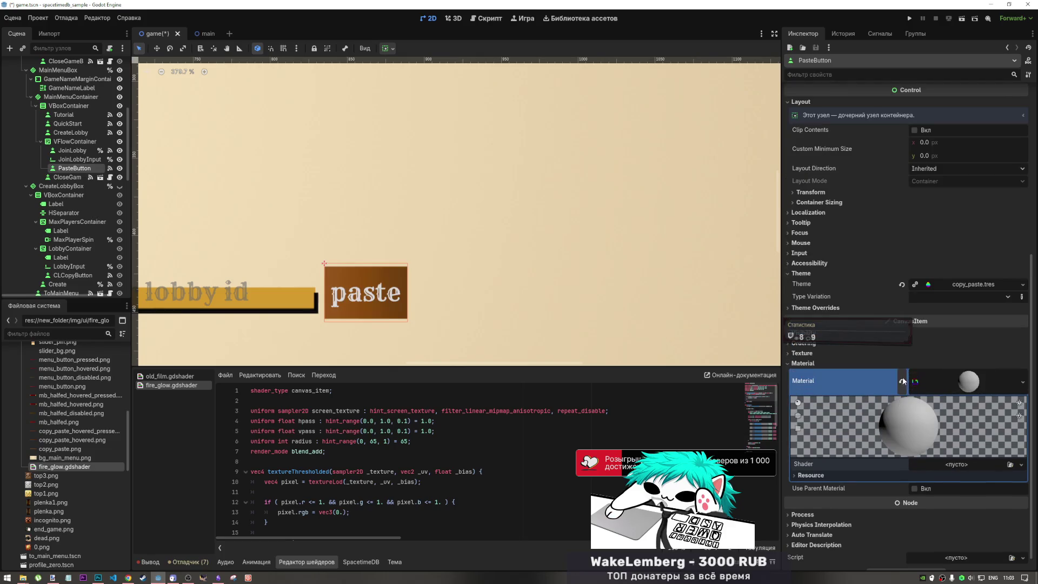
Center the view on PasteButton and add a new Control child node beneath it
{"action": "double_click", "coordinate": [74, 168]}
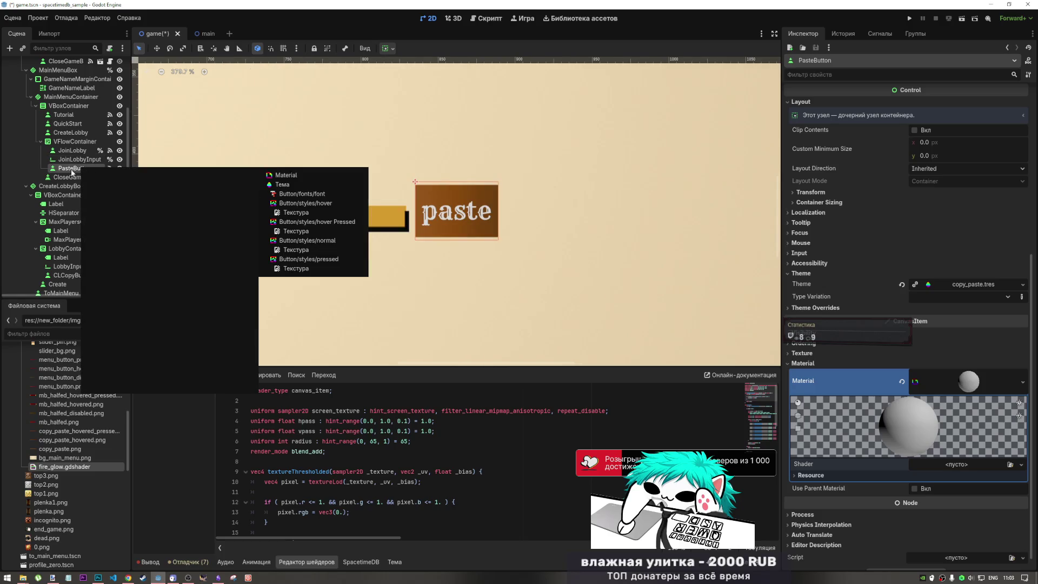
{"action": "right_click", "coordinate": [70, 169]}
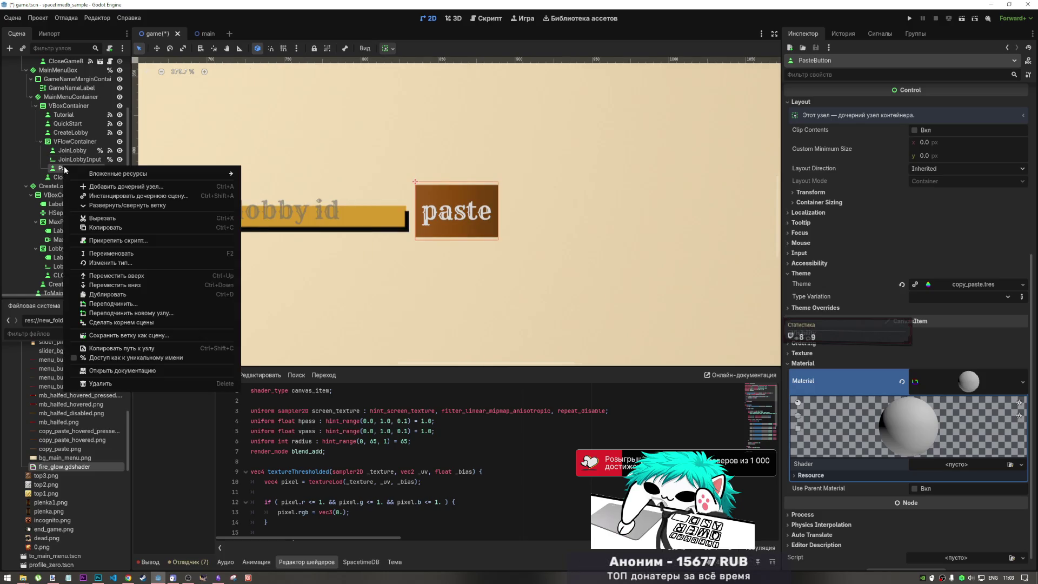
{"action": "left_click", "coordinate": [119, 186]}
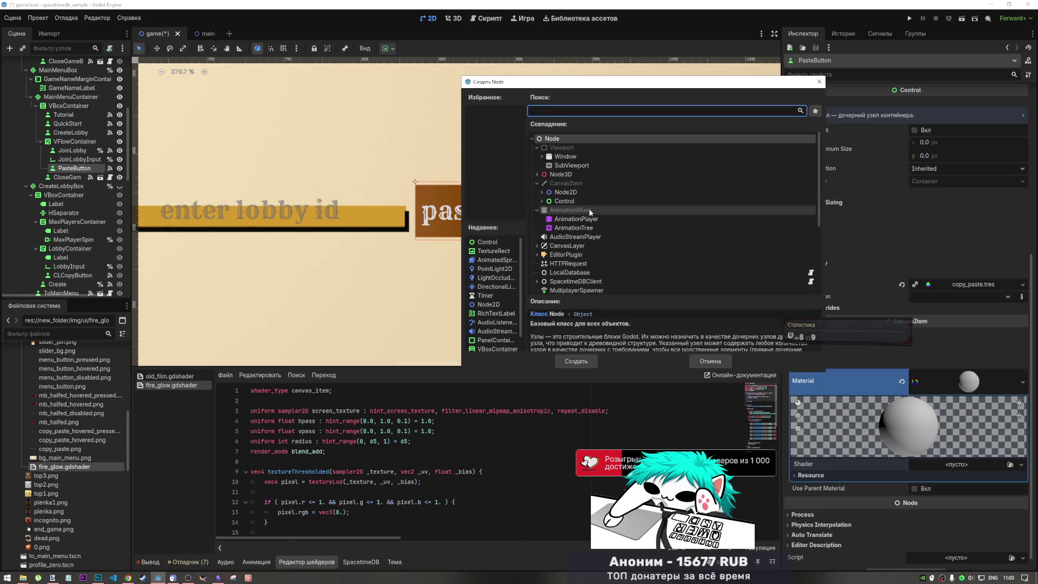
{"action": "left_click", "coordinate": [565, 201]}
{"action": "left_click", "coordinate": [576, 361]}
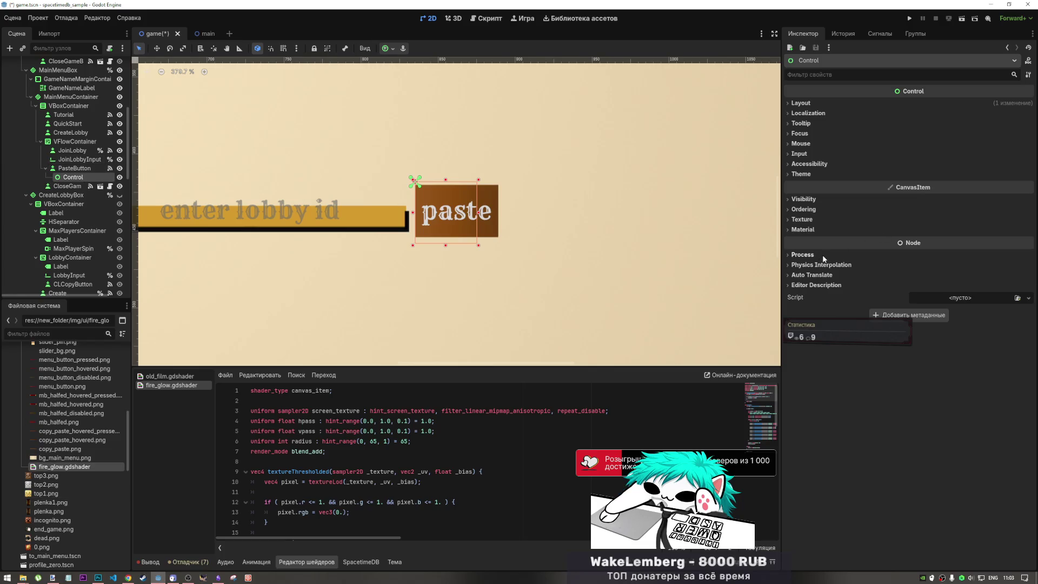
{"action": "left_click", "coordinate": [802, 229]}
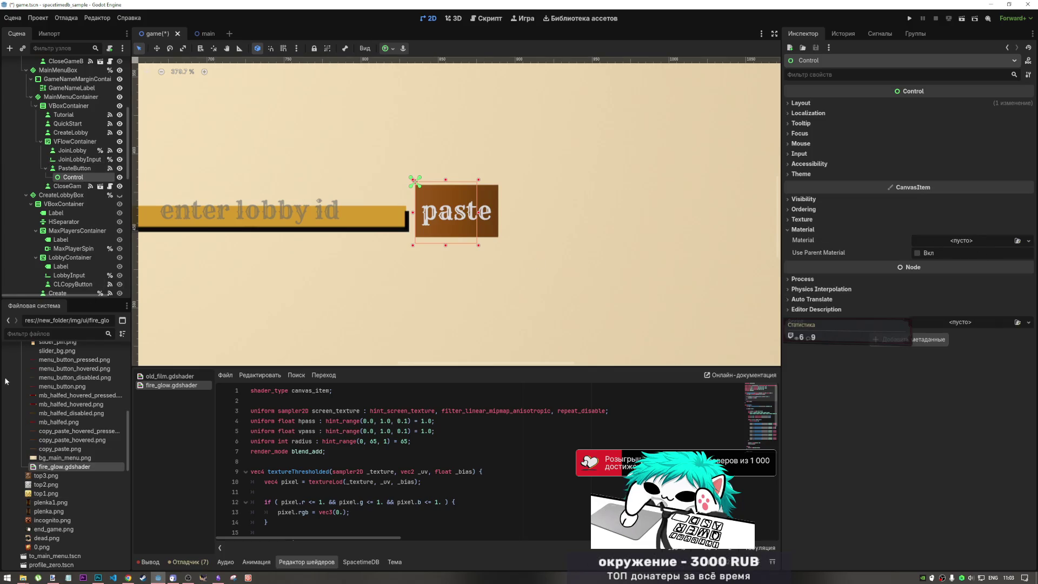
Give the Control a fire_glow.gdshader material, trying Radius 27 before restoring the default 65
{"action": "mouse_move", "coordinate": [60, 466]}
{"action": "left_mouse_down"}
{"action": "mouse_move", "coordinate": [930, 271]}
{"action": "mouse_move", "coordinate": [955, 245]}
{"action": "left_mouse_up"}
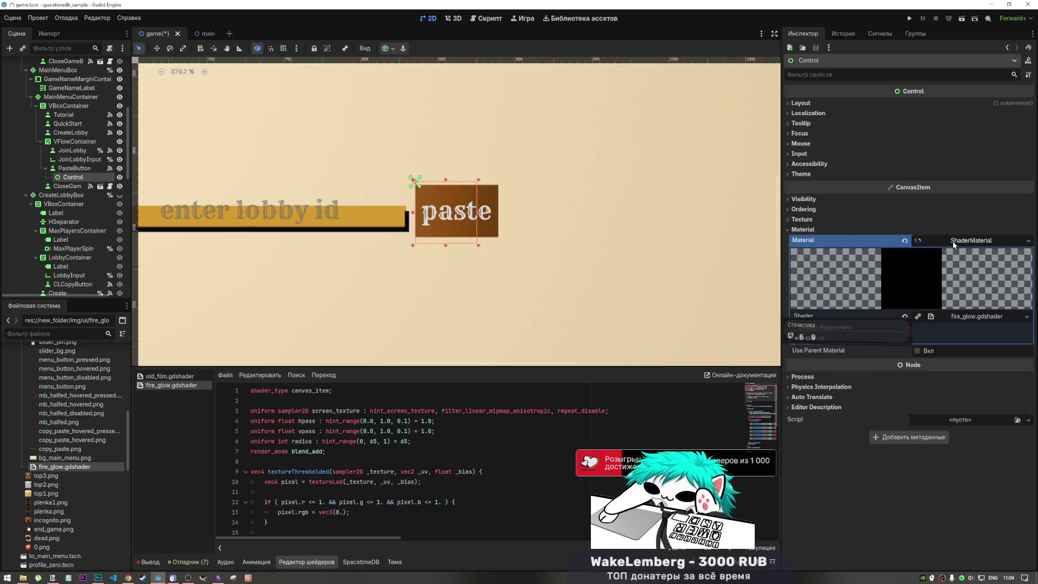
{"action": "left_click", "coordinate": [948, 331]}
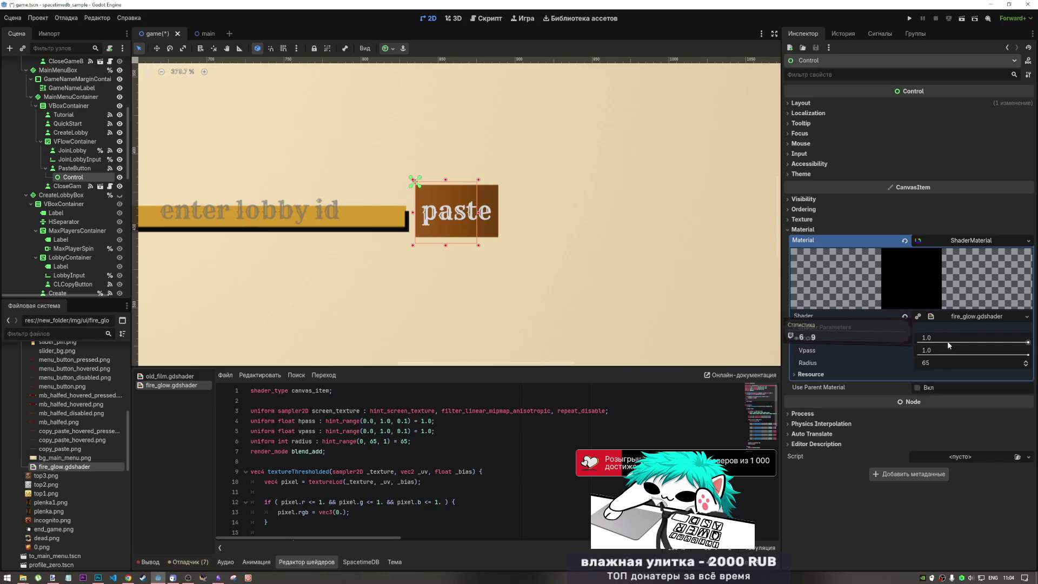
{"action": "left_click_drag", "start_coordinate": [981, 363], "coordinate": [961, 363]}
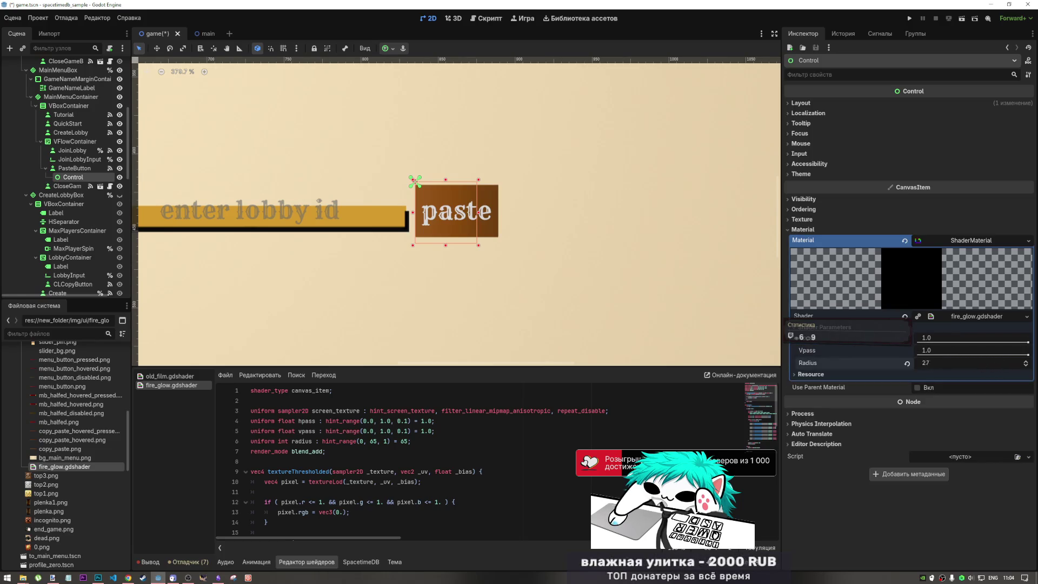
{"action": "left_click", "coordinate": [908, 363]}
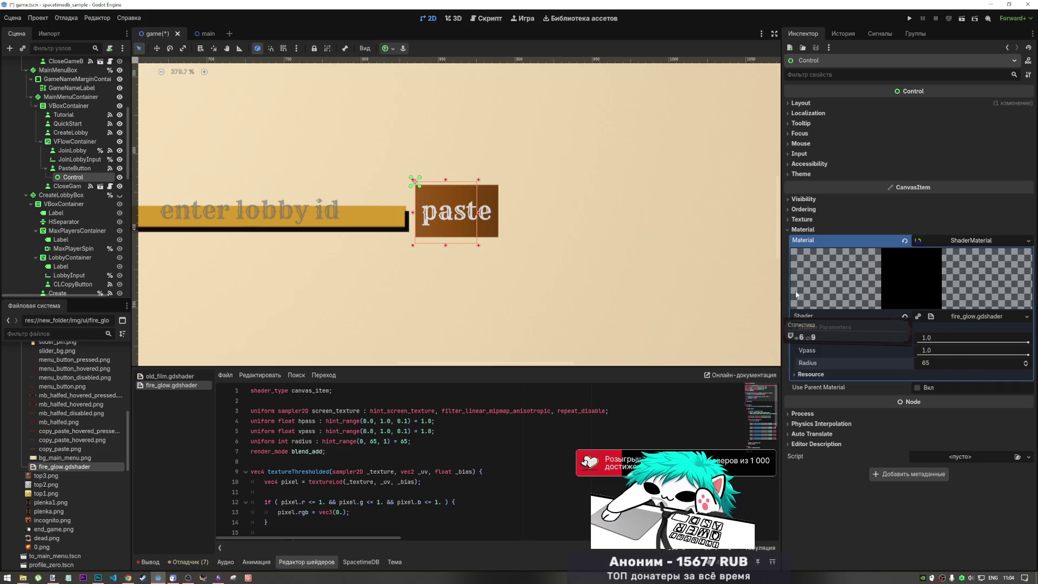
{"action": "left_click", "coordinate": [382, 422]}
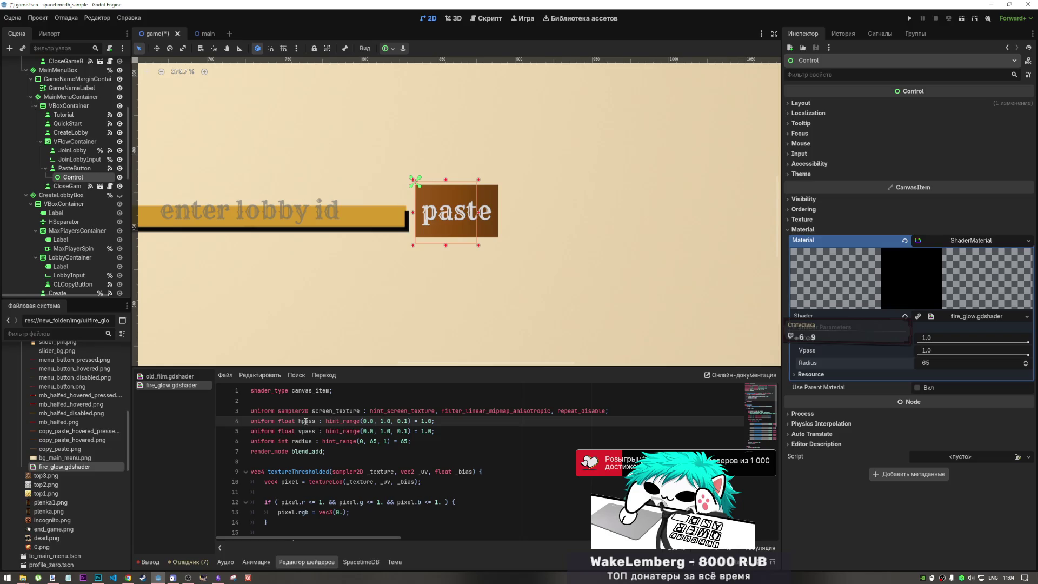
{"action": "scroll", "coordinate": [329, 421], "scroll_direction": "down", "scroll_amount": 3}
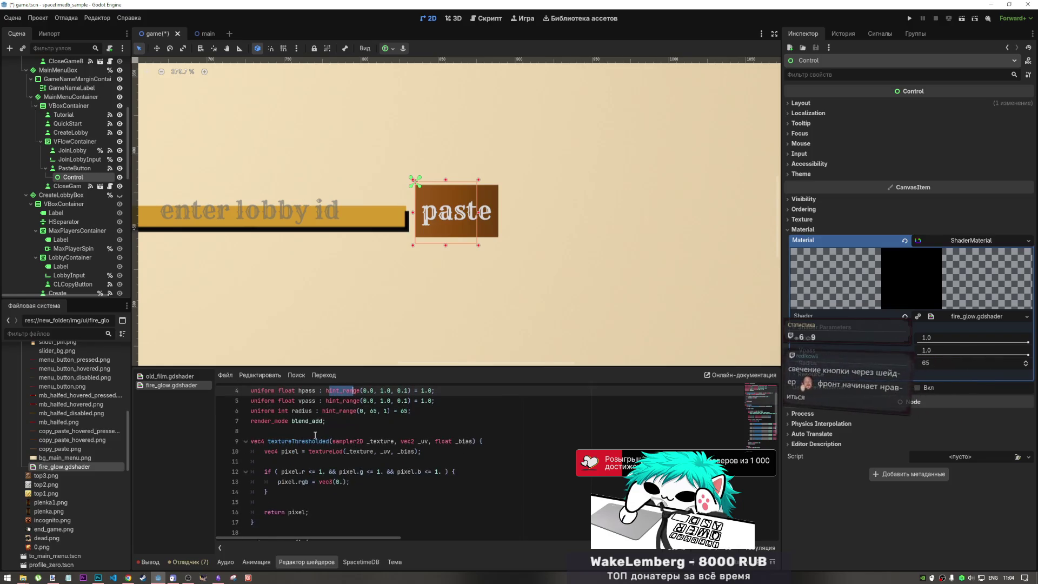
{"action": "scroll", "coordinate": [323, 427], "scroll_direction": "up", "scroll_amount": 2}
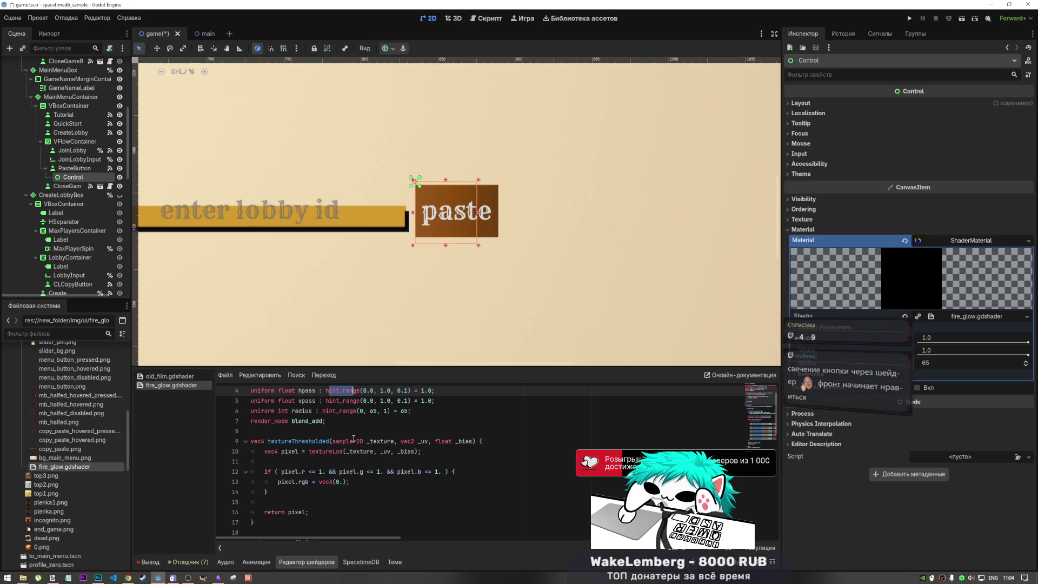
{"action": "key", "text": "Down"}
{"action": "key", "text": "Down"}
{"action": "key", "text": "Down"}
{"action": "scroll", "coordinate": [331, 440], "scroll_direction": "down", "scroll_amount": 2}
{"action": "scroll", "coordinate": [330, 440], "scroll_direction": "up", "scroll_amount": 1}
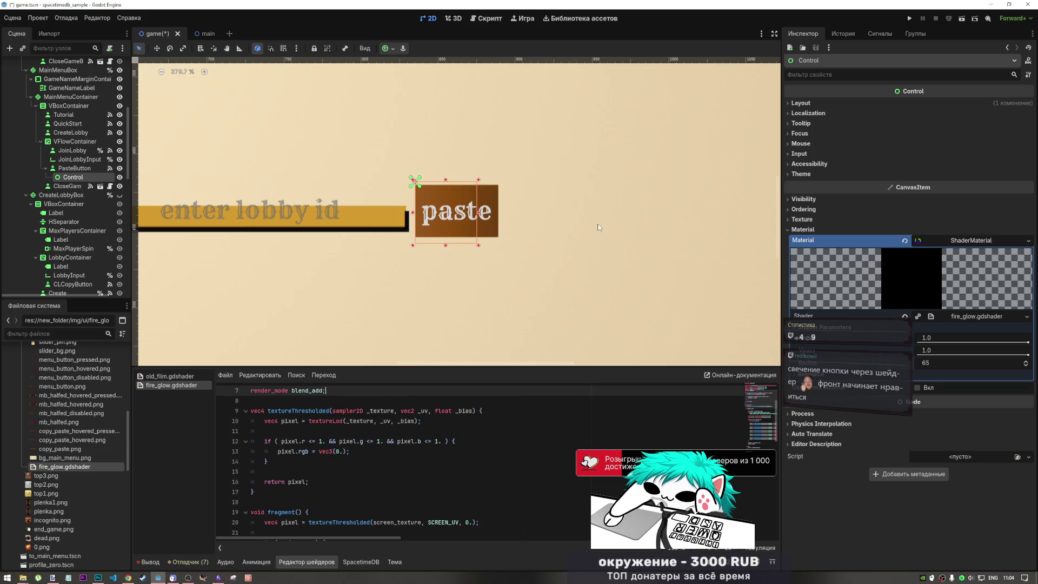
{"action": "scroll", "coordinate": [345, 419], "scroll_direction": "down", "scroll_amount": 3}
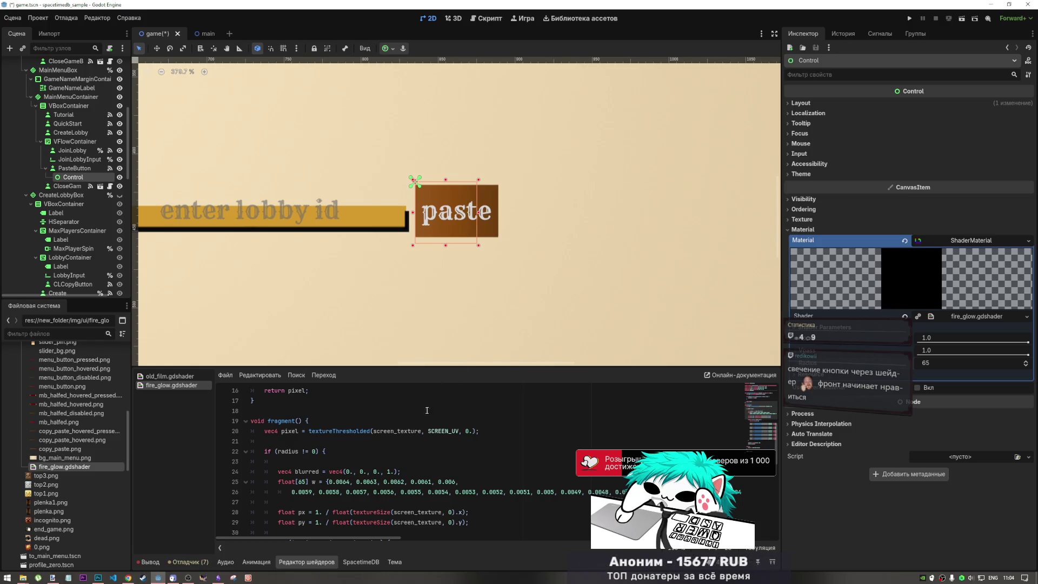
{"action": "scroll", "coordinate": [427, 410], "scroll_direction": "down", "scroll_amount": 3}
{"action": "scroll", "coordinate": [418, 446], "scroll_direction": "up", "scroll_amount": 3}
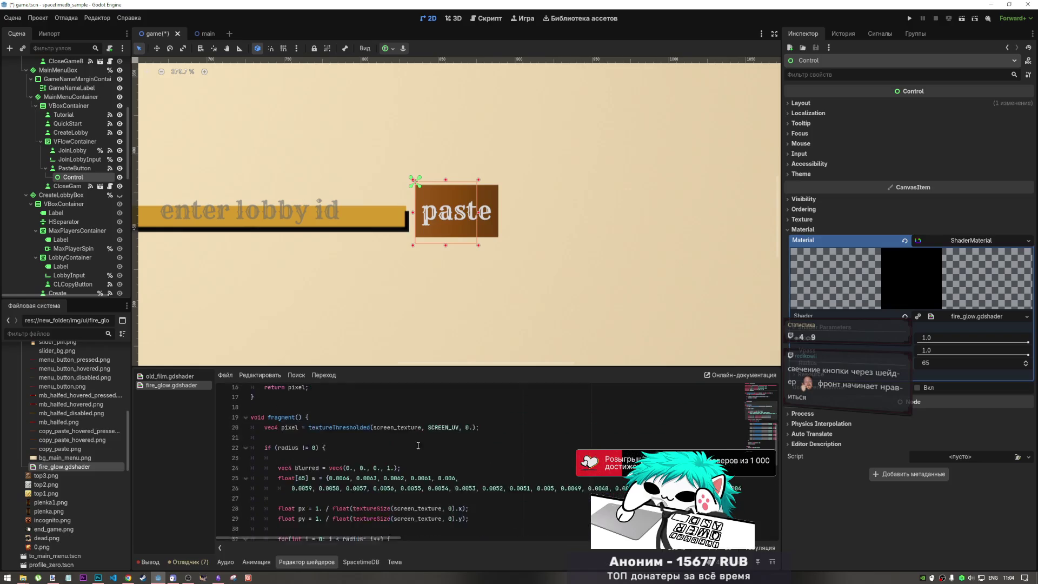
{"action": "scroll", "coordinate": [418, 446], "scroll_direction": "down", "scroll_amount": 8}
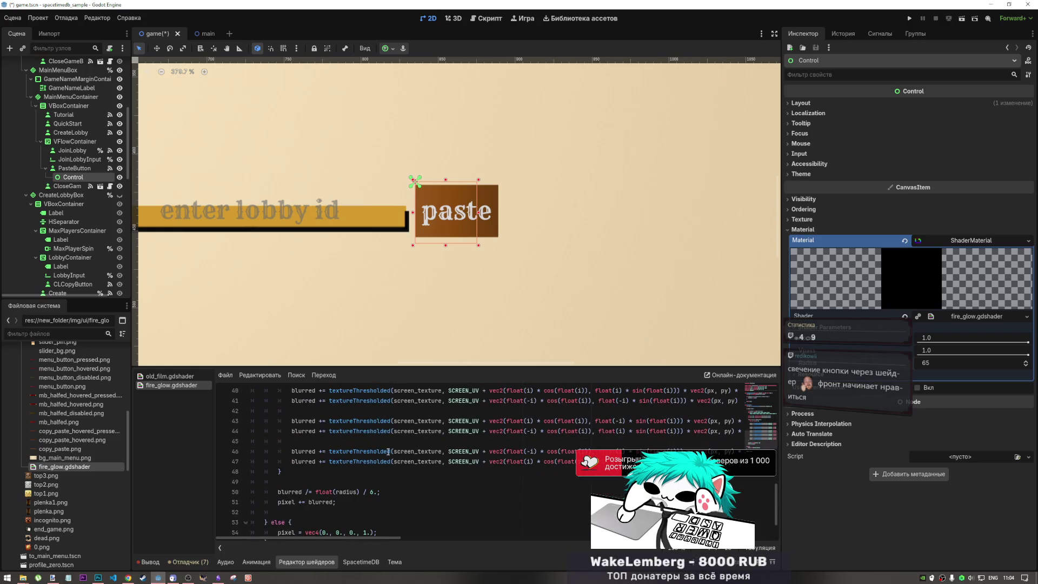
{"action": "mouse_move", "coordinate": [361, 451]}
{"action": "left_mouse_down"}
{"action": "mouse_move", "coordinate": [324, 392]}
{"action": "mouse_move", "coordinate": [373, 472]}
{"action": "mouse_move", "coordinate": [373, 438]}
{"action": "left_mouse_up"}
{"action": "scroll", "coordinate": [373, 445], "scroll_direction": "down", "scroll_amount": 2}
{"action": "scroll", "coordinate": [401, 450], "scroll_direction": "up", "scroll_amount": 4}
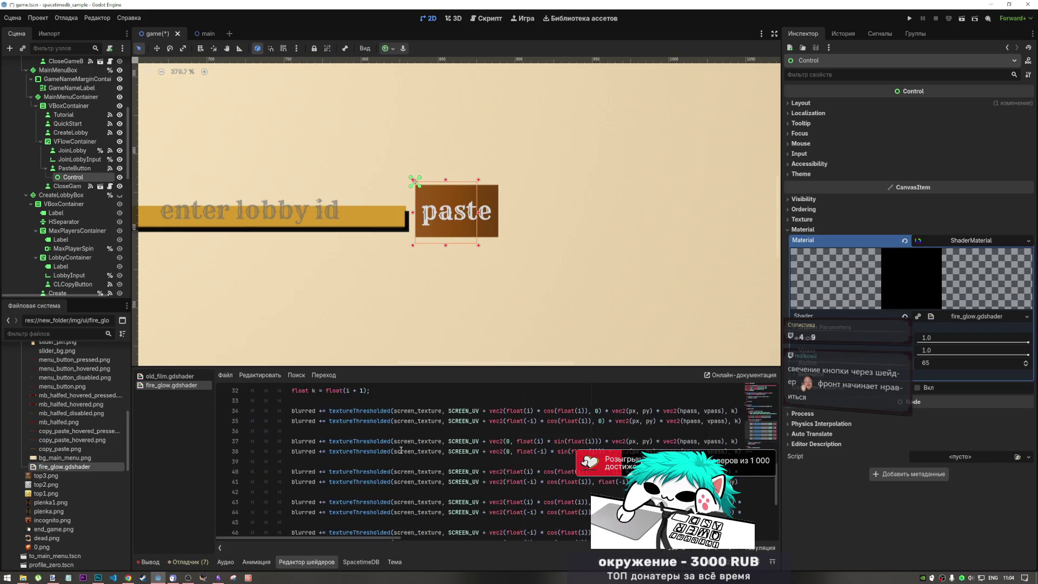
{"action": "left_click", "coordinate": [543, 442]}
{"action": "scroll", "coordinate": [605, 435], "scroll_direction": "up", "scroll_amount": 5}
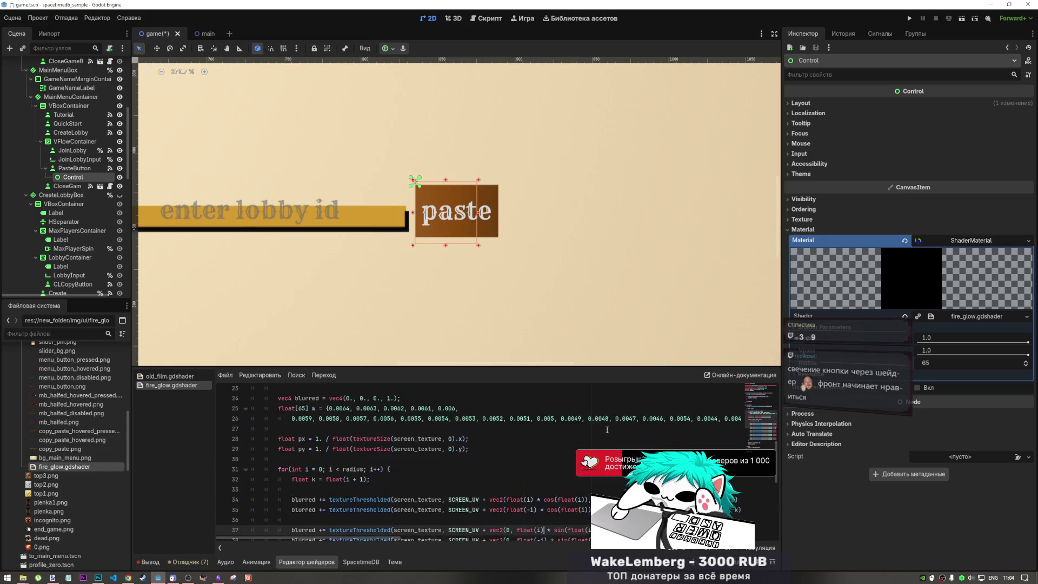
{"action": "scroll", "coordinate": [604, 433], "scroll_direction": "down", "scroll_amount": 2}
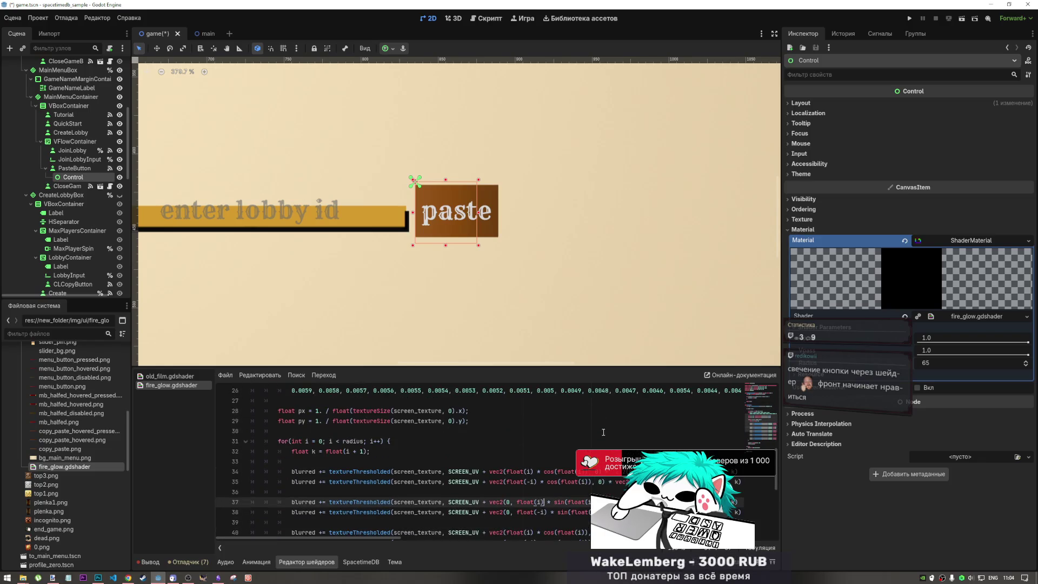
Lower the first shader parameter of the Control's material from 1.0 to 0.8
{"action": "left_click", "coordinate": [968, 351]}
{"action": "left_click", "coordinate": [972, 342]}
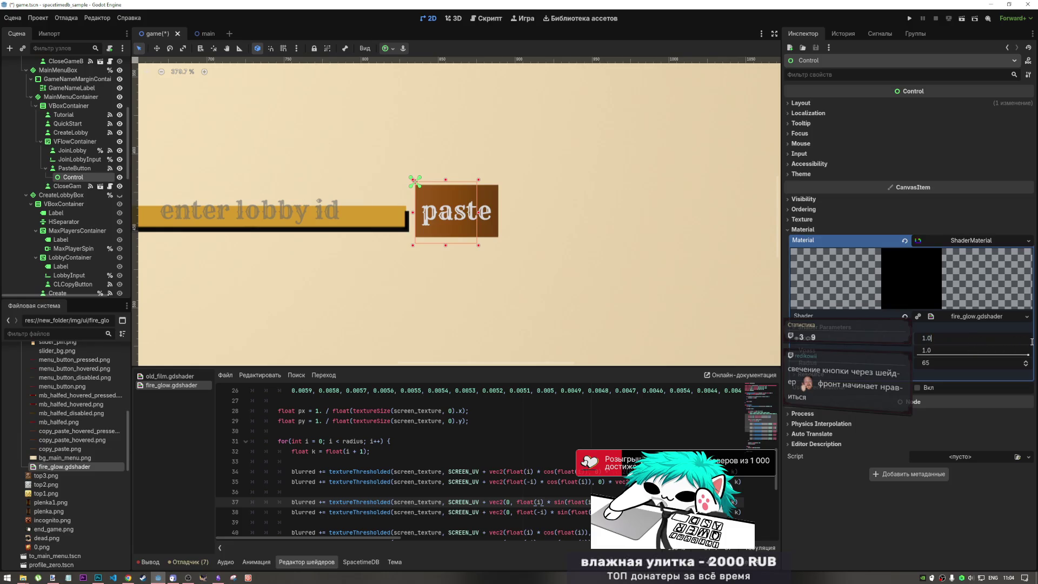
{"action": "left_click", "coordinate": [1020, 356]}
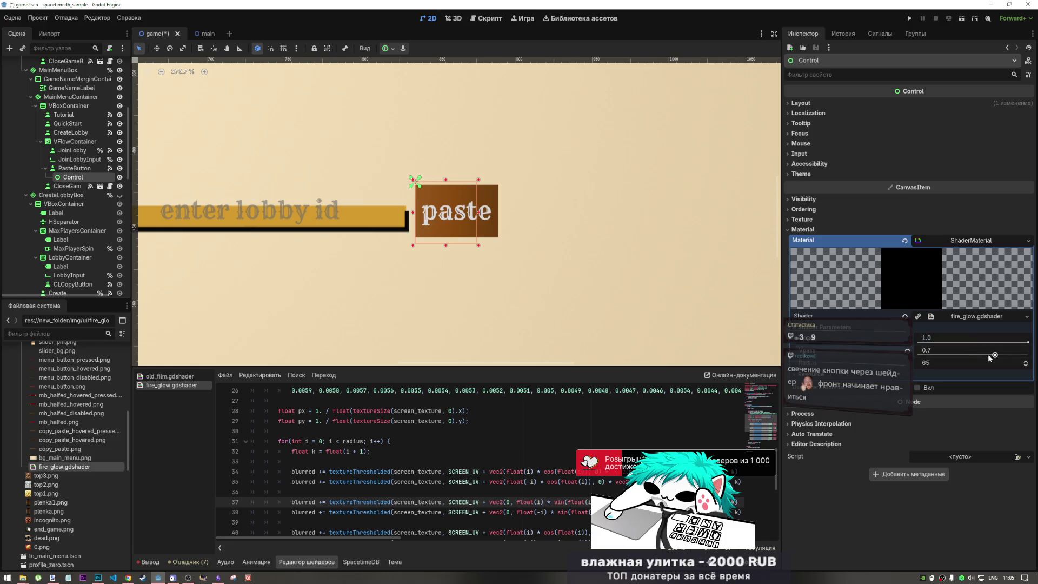
{"action": "left_click_drag", "start_coordinate": [1027, 342], "coordinate": [998, 348]}
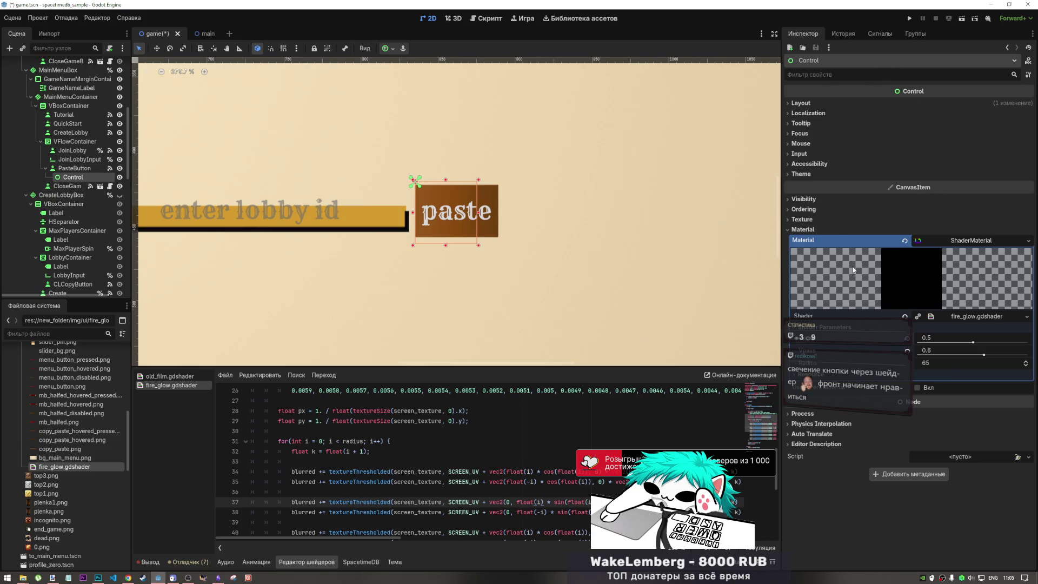
Clear the material, rebuild a ShaderMaterial with fire_glow.gdshader, then clear it again
{"action": "left_click", "coordinate": [905, 240]}
{"action": "left_click", "coordinate": [1028, 240]}
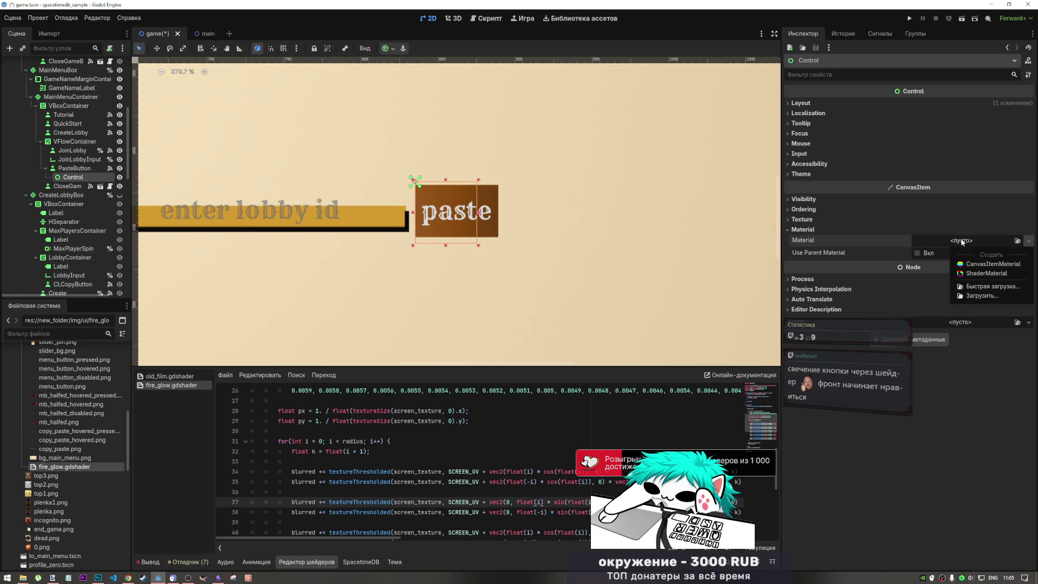
{"action": "left_click", "coordinate": [977, 267]}
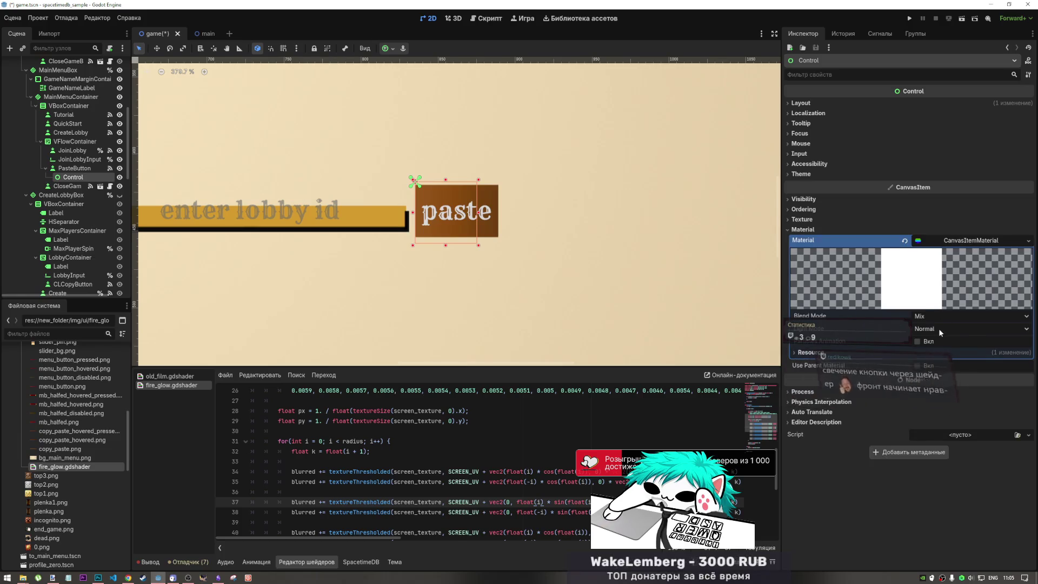
{"action": "left_click", "coordinate": [904, 241]}
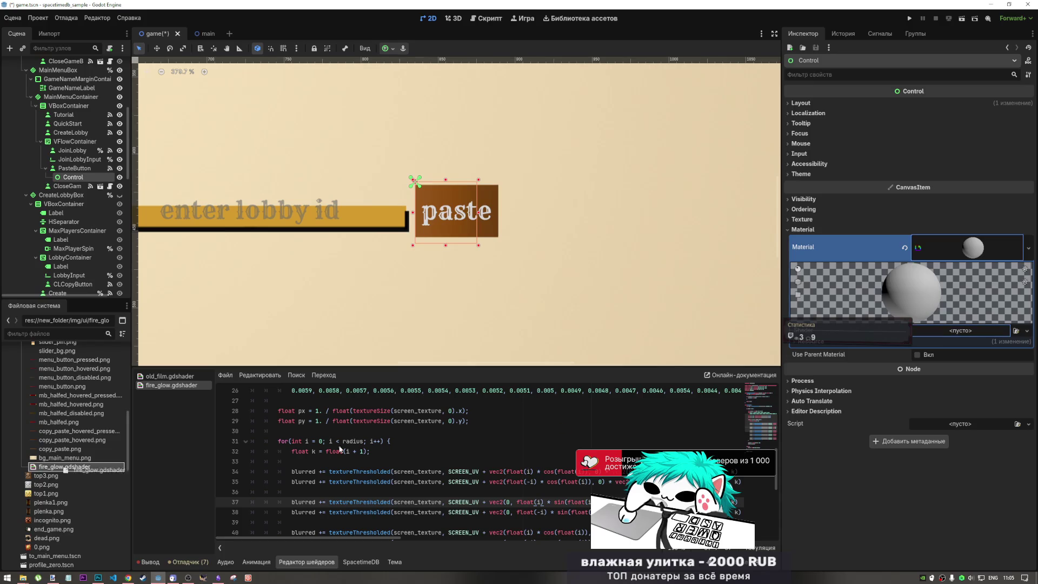
{"action": "mouse_move", "coordinate": [55, 466]}
{"action": "left_mouse_down"}
{"action": "mouse_move", "coordinate": [988, 349]}
{"action": "mouse_move", "coordinate": [973, 336]}
{"action": "left_mouse_up"}
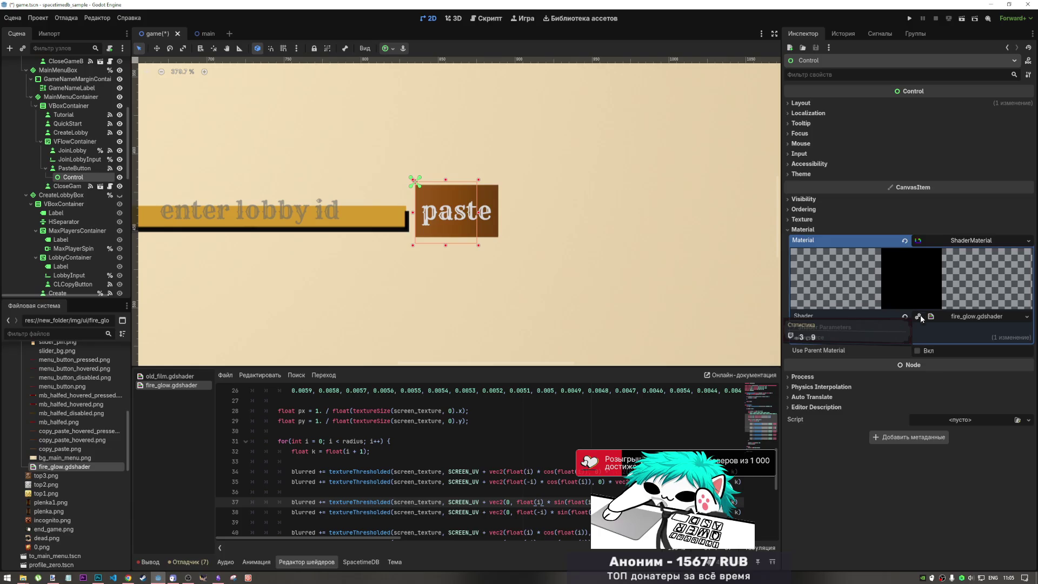
{"action": "left_click", "coordinate": [904, 240]}
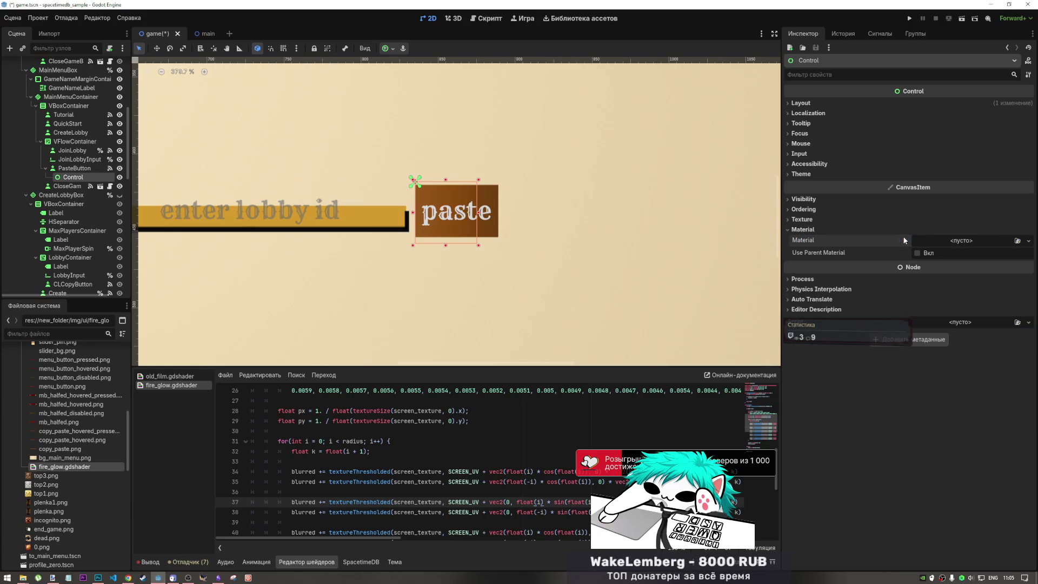
Switch to Chrome's Godot Shaders glow search results
{"action": "left_click", "coordinate": [378, 462]}
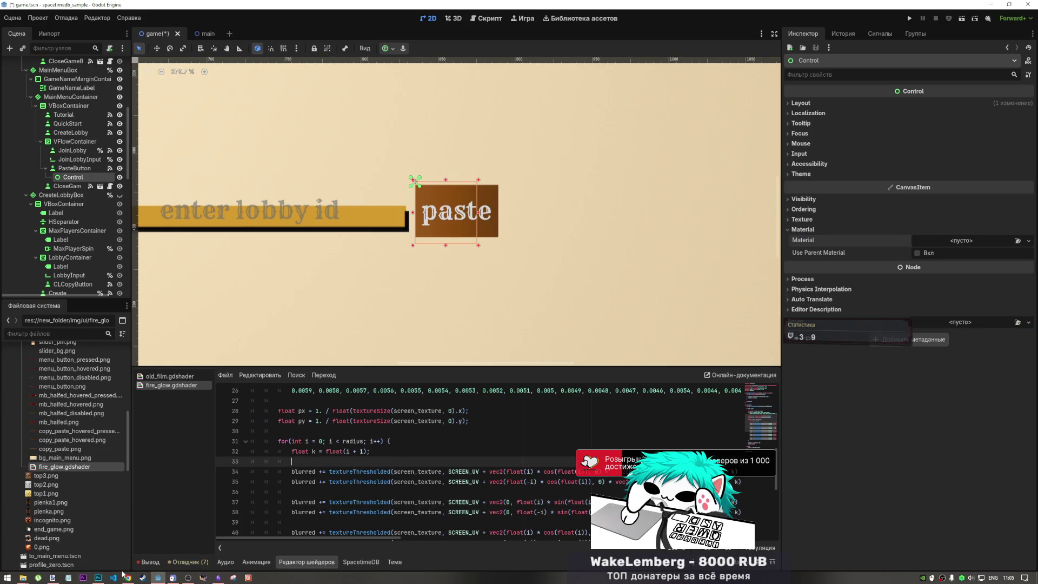
{"action": "left_click", "coordinate": [129, 577]}
{"action": "left_click", "coordinate": [926, 8]}
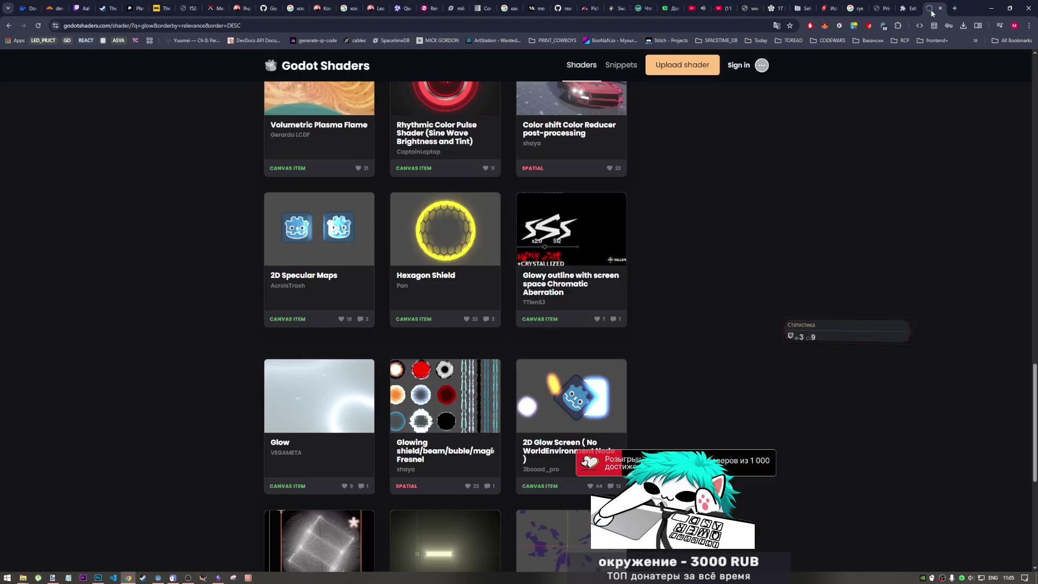
Browse the glow results and open Outline and Glow Shader Sprite 3D in a new tab
{"action": "scroll", "coordinate": [441, 317], "scroll_direction": "up", "scroll_amount": 5}
{"action": "scroll", "coordinate": [449, 303], "scroll_direction": "up", "scroll_amount": 7}
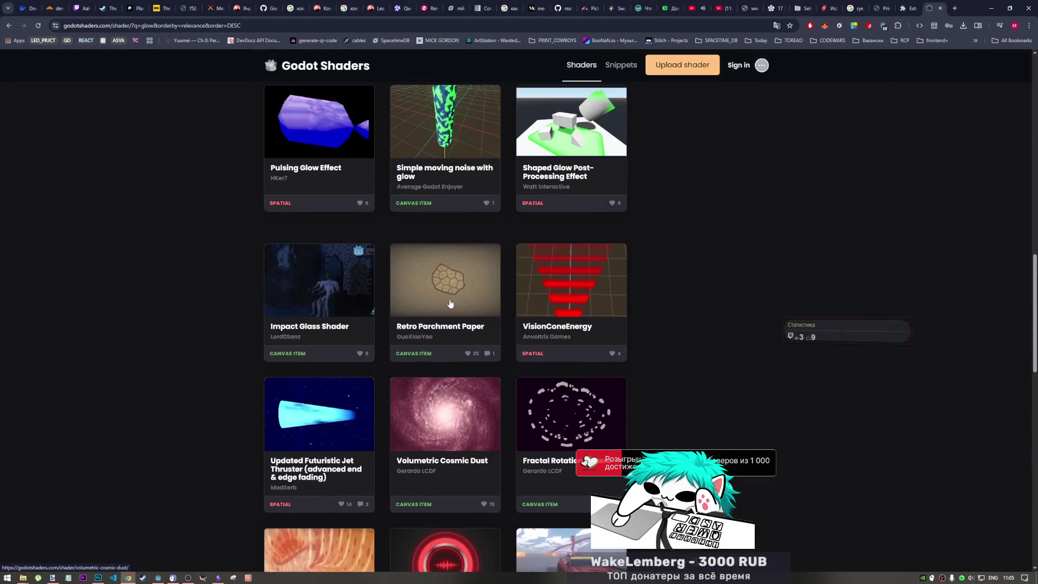
{"action": "scroll", "coordinate": [458, 317], "scroll_direction": "down", "scroll_amount": 4}
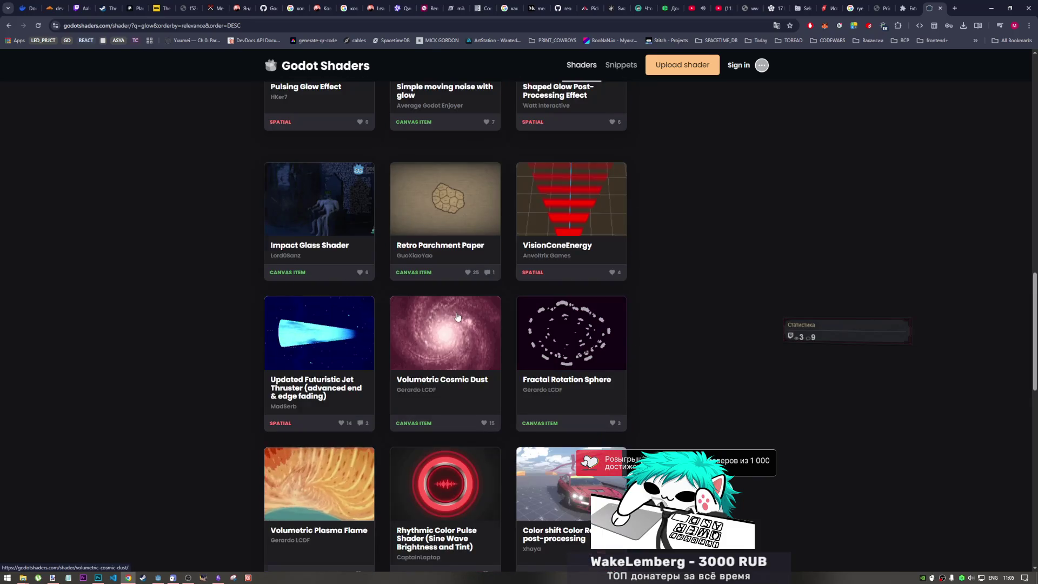
{"action": "scroll", "coordinate": [457, 318], "scroll_direction": "up", "scroll_amount": 6}
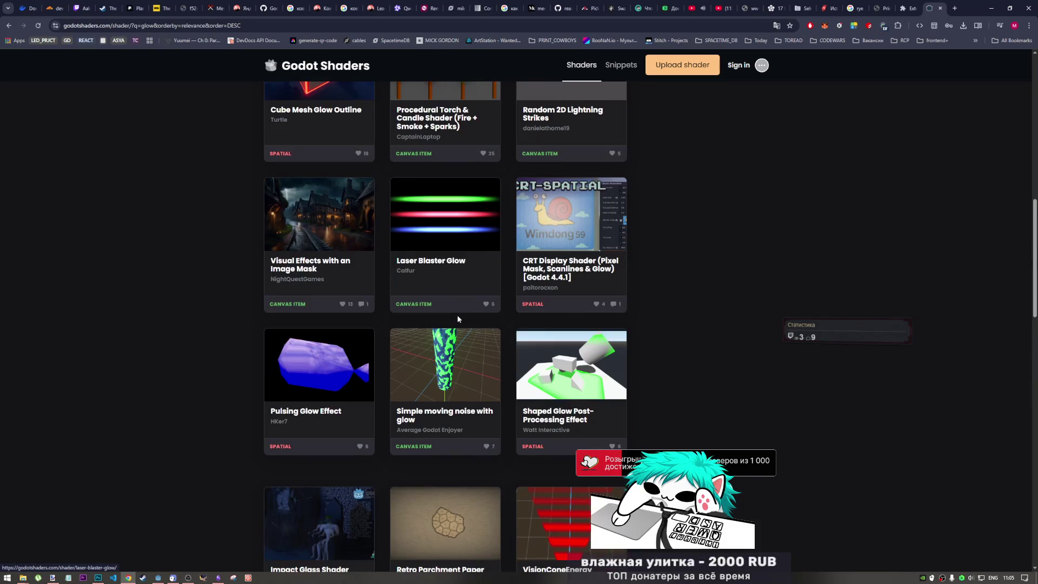
{"action": "scroll", "coordinate": [458, 317], "scroll_direction": "up", "scroll_amount": 1}
{"action": "scroll", "coordinate": [613, 402], "scroll_direction": "up", "scroll_amount": 6}
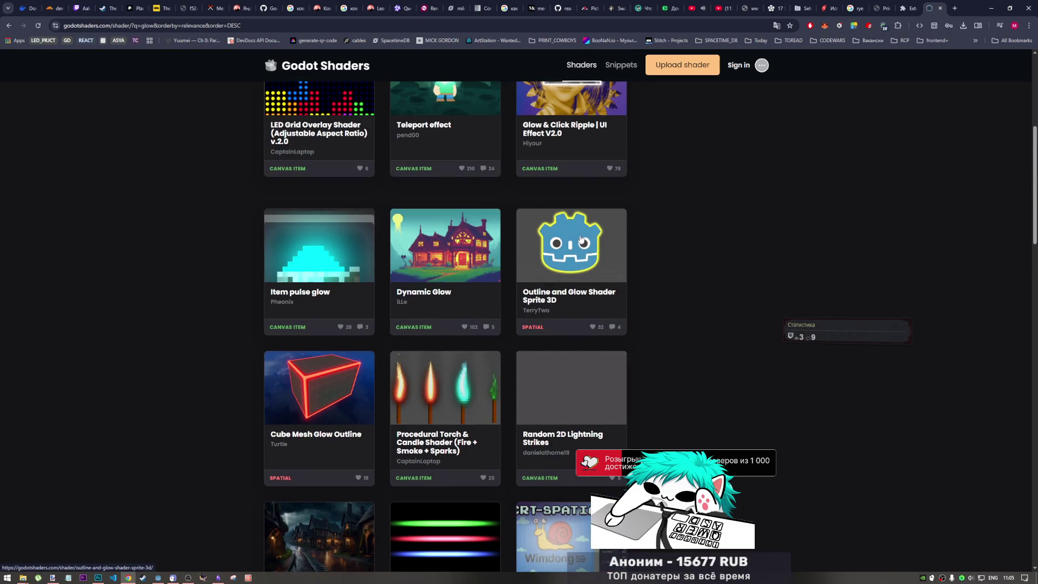
{"action": "scroll", "coordinate": [590, 265], "scroll_direction": "up", "scroll_amount": 3}
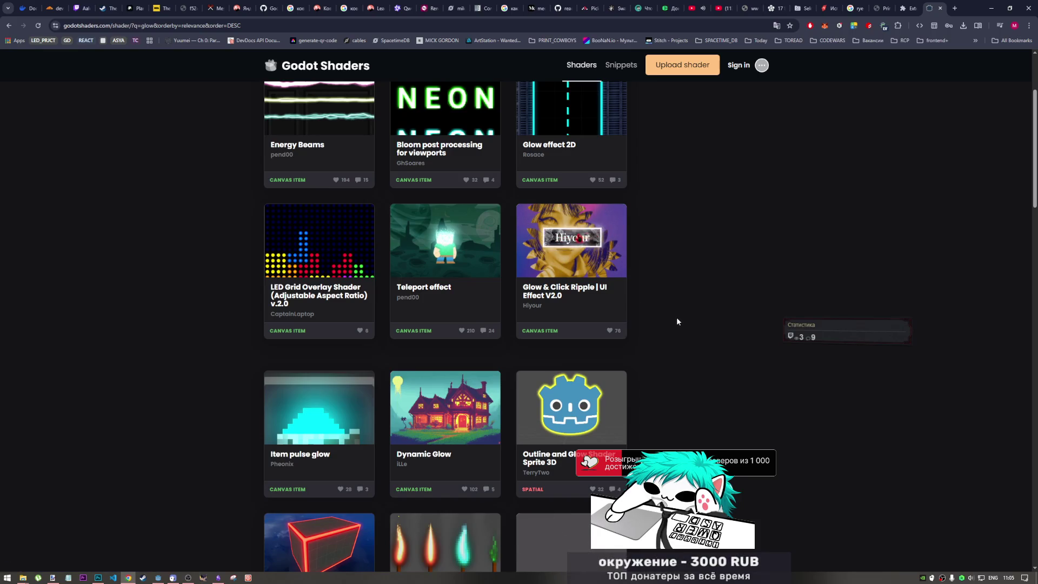
{"action": "scroll", "coordinate": [651, 312], "scroll_direction": "up", "scroll_amount": 3}
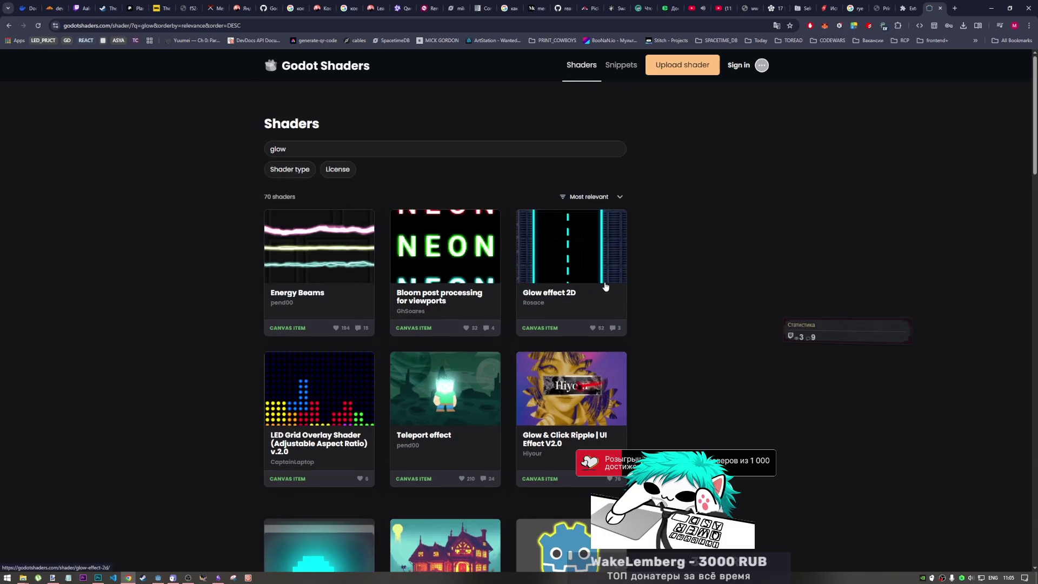
{"action": "scroll", "coordinate": [453, 263], "scroll_direction": "down", "scroll_amount": 1}
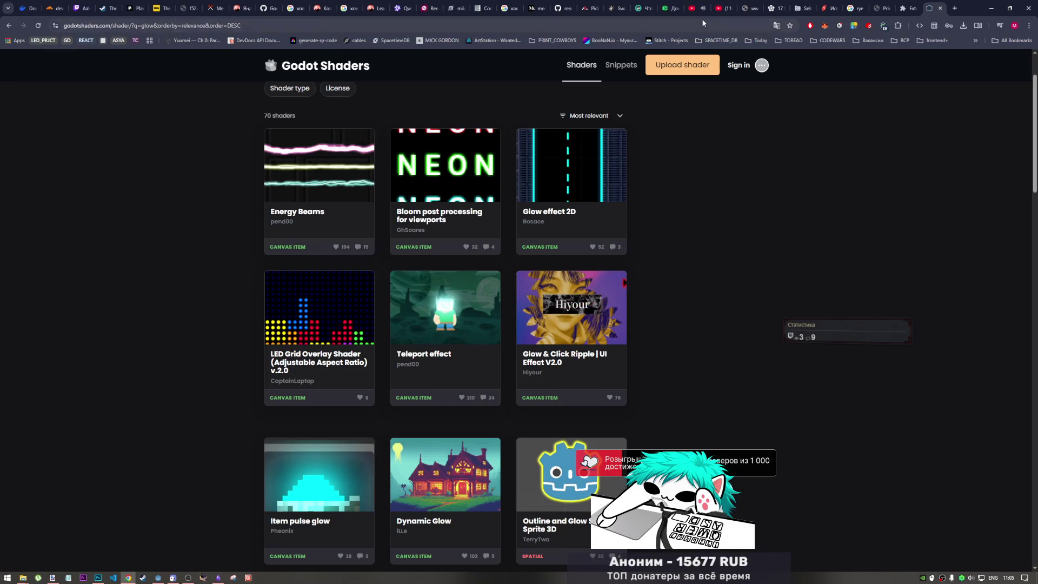
{"action": "scroll", "coordinate": [670, 324], "scroll_direction": "down", "scroll_amount": 4}
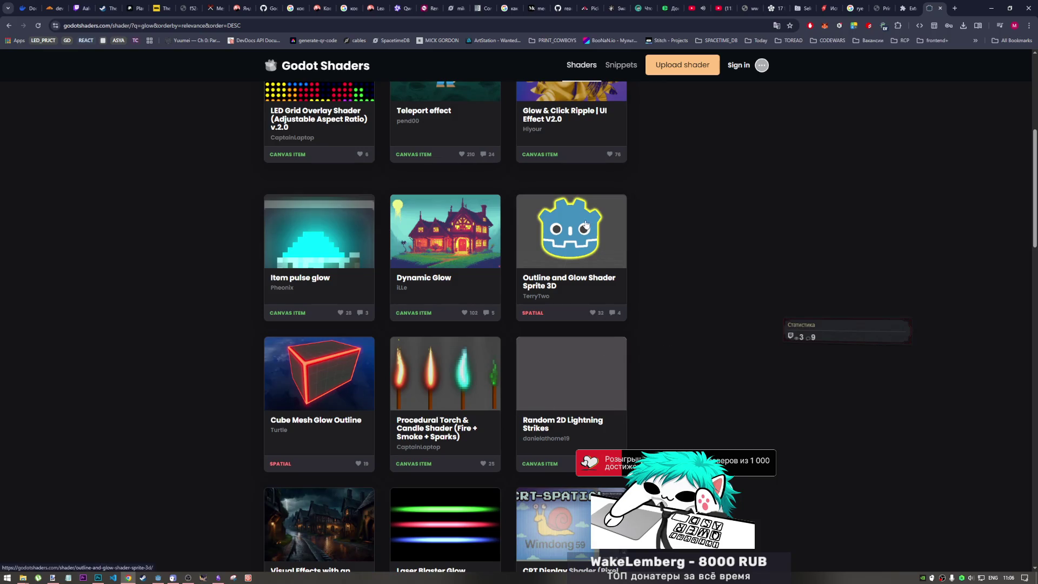
{"action": "middle_click", "coordinate": [584, 254]}
Read through the Outline and Glow Shader Sprite 3D code, close its tab, and return to Godot
{"action": "left_click", "coordinate": [937, 4]}
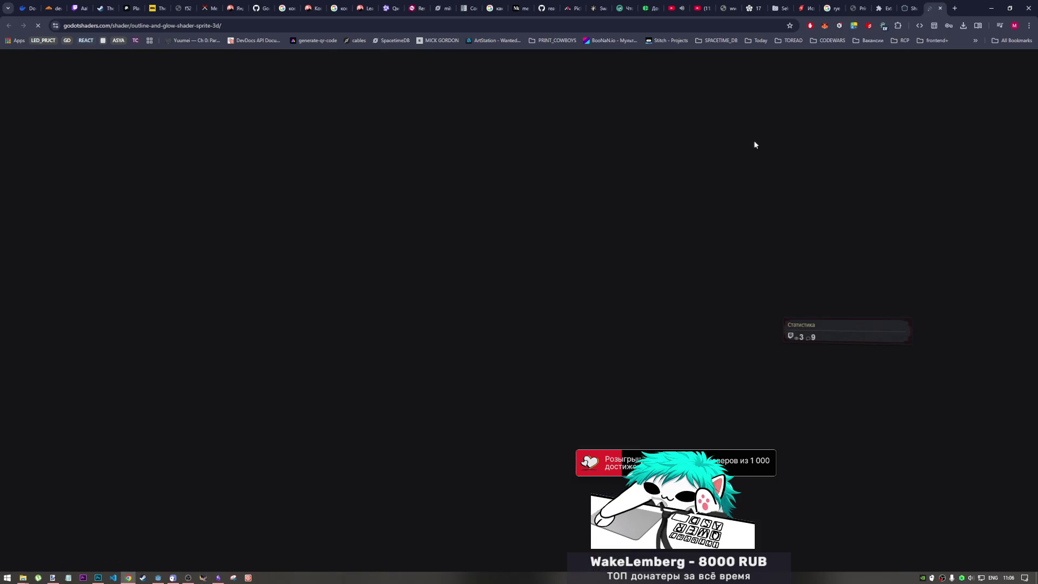
{"action": "scroll", "coordinate": [553, 206], "scroll_direction": "down", "scroll_amount": 2}
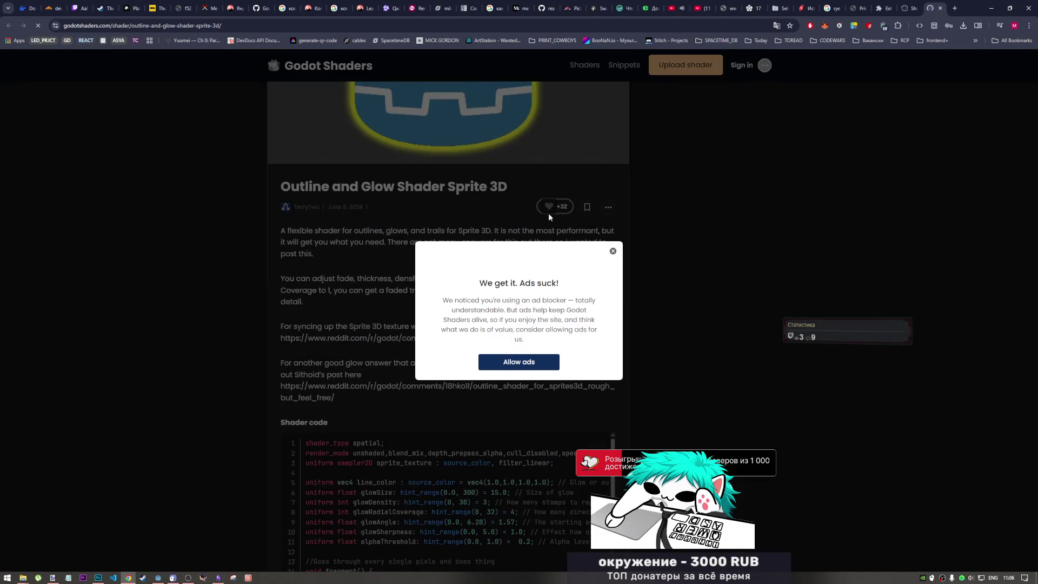
{"action": "left_click", "coordinate": [612, 251]}
{"action": "scroll", "coordinate": [518, 324], "scroll_direction": "down", "scroll_amount": 5}
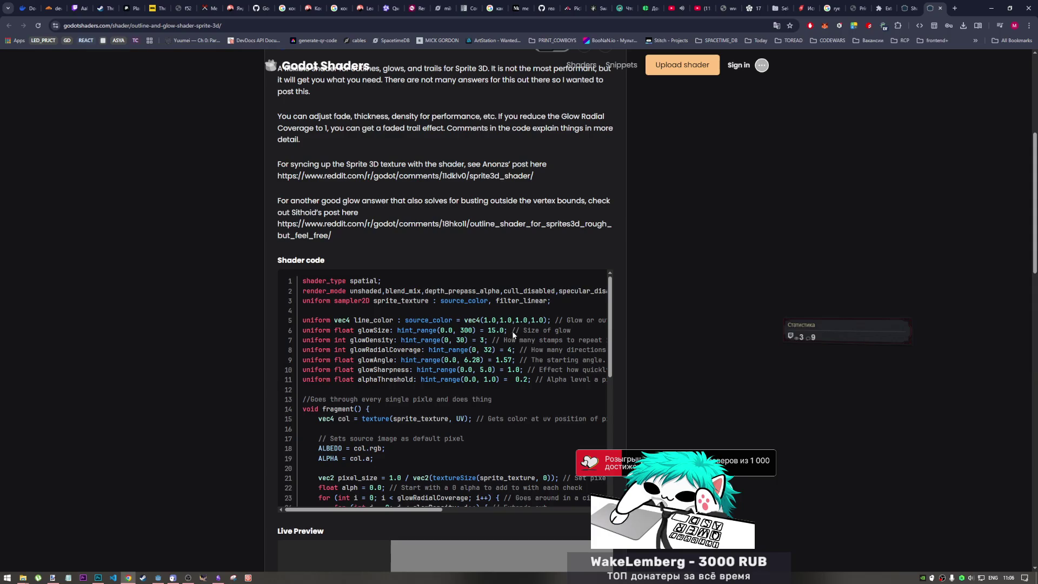
{"action": "scroll", "coordinate": [360, 282], "scroll_direction": "up", "scroll_amount": 3}
{"action": "left_click", "coordinate": [361, 281]}
{"action": "scroll", "coordinate": [360, 281], "scroll_direction": "down", "scroll_amount": 3}
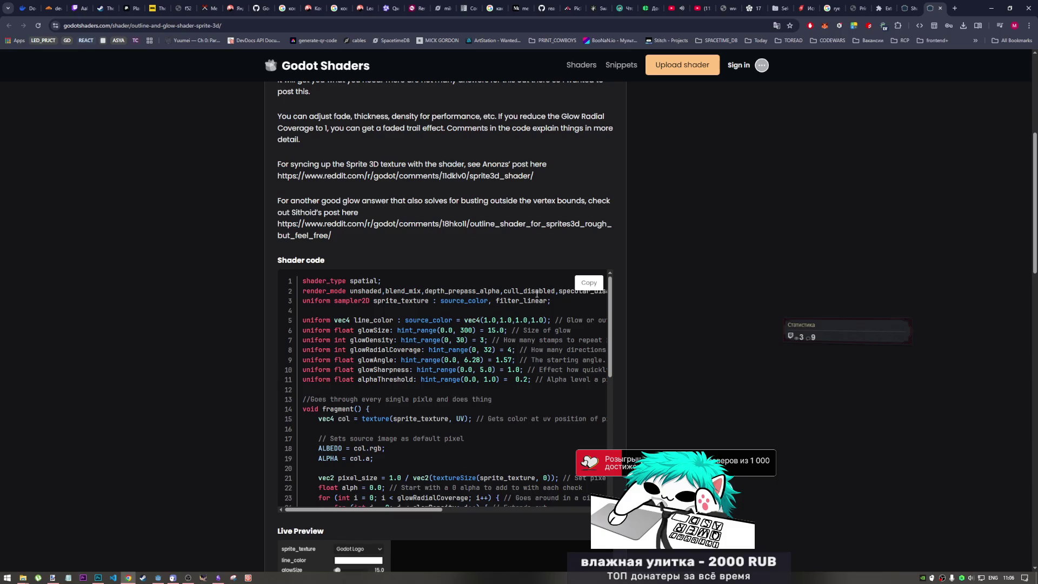
{"action": "scroll", "coordinate": [537, 294], "scroll_direction": "up", "scroll_amount": 5}
{"action": "scroll", "coordinate": [508, 216], "scroll_direction": "down", "scroll_amount": 5}
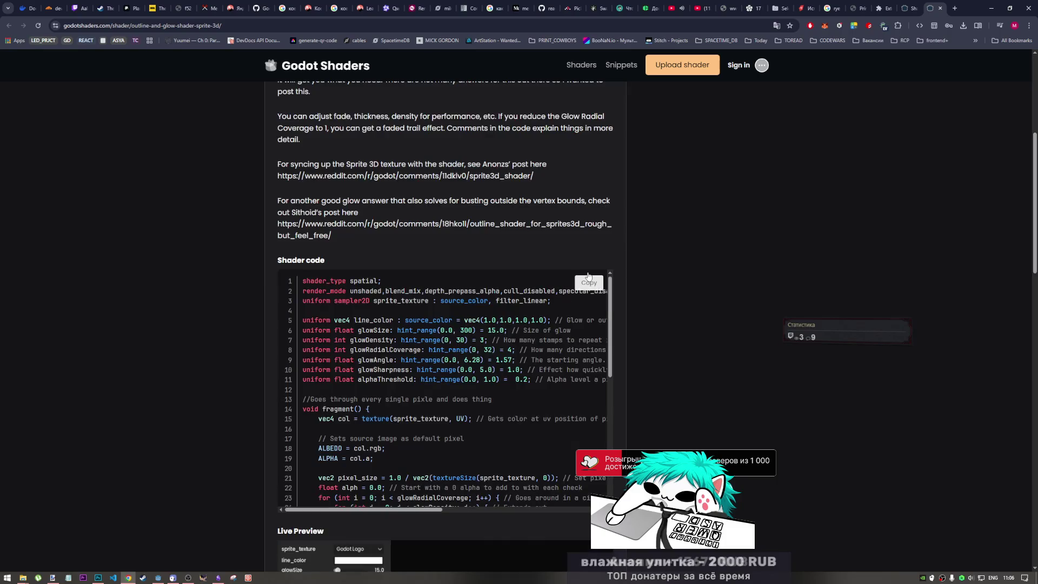
{"action": "left_click", "coordinate": [940, 9]}
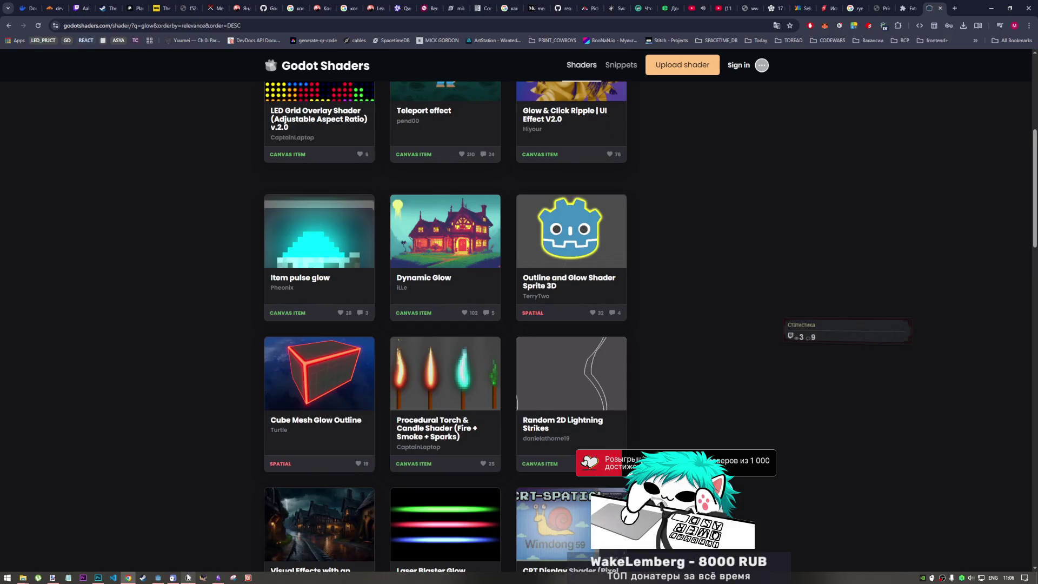
{"action": "left_click", "coordinate": [159, 579]}
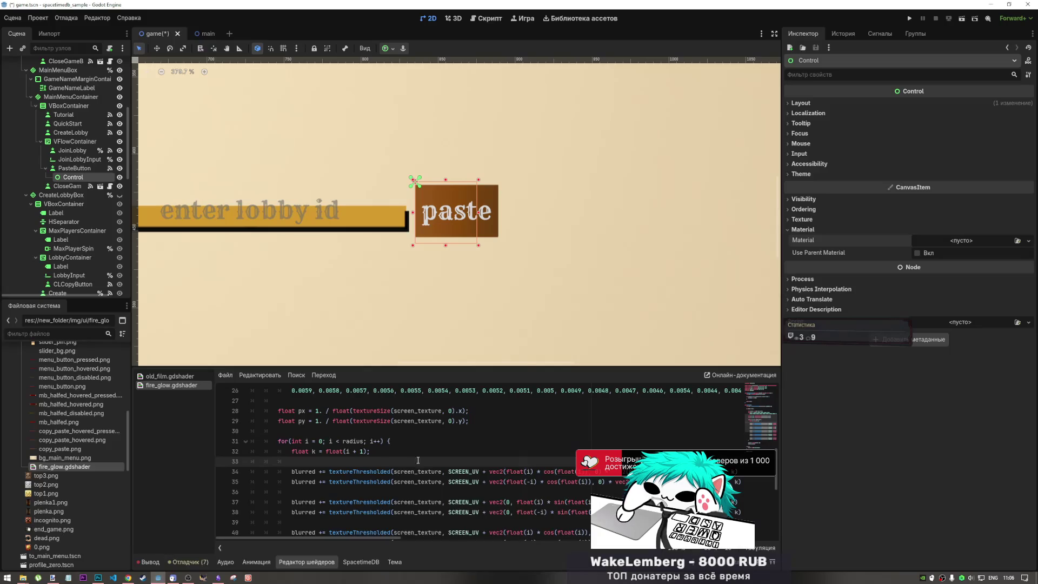
Replace fire_glow.gdshader's code with the copied outline-and-glow shader, save, and select the Control node
{"action": "left_click", "coordinate": [357, 432]}
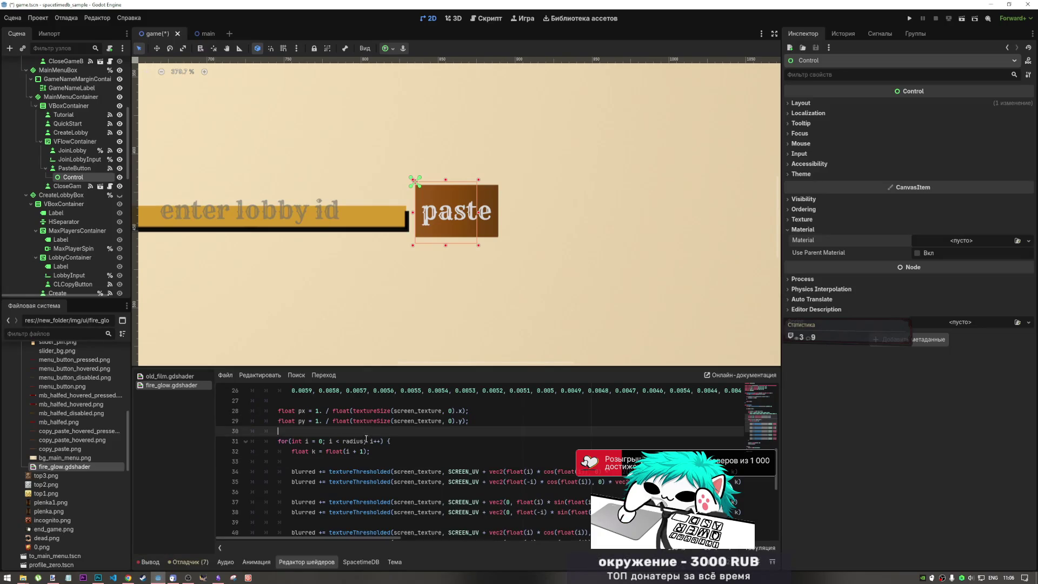
{"action": "key", "text": "ctrl+a"}
{"action": "key", "text": "ctrl+v"}
{"action": "key", "text": "ctrl+s"}
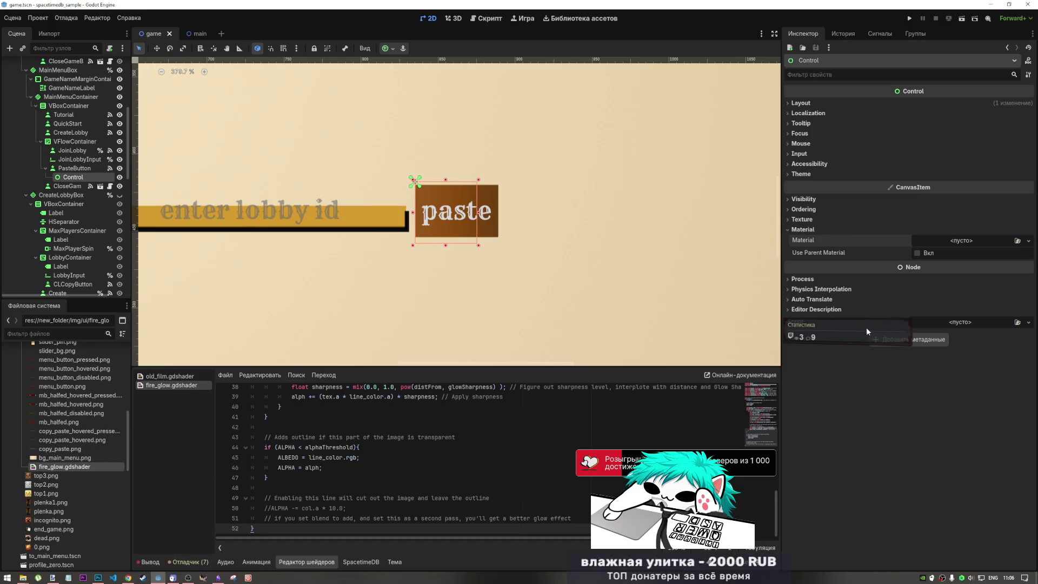
{"action": "left_click", "coordinate": [74, 168]}
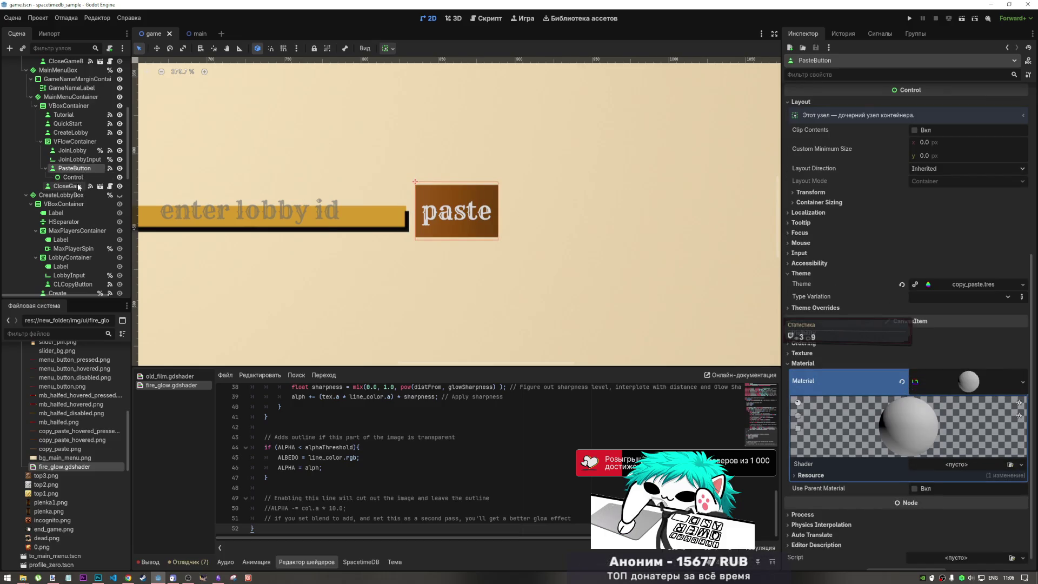
{"action": "left_click", "coordinate": [89, 180]}
Delete the Control child node and select PasteButton
{"action": "key", "text": "Delete"}
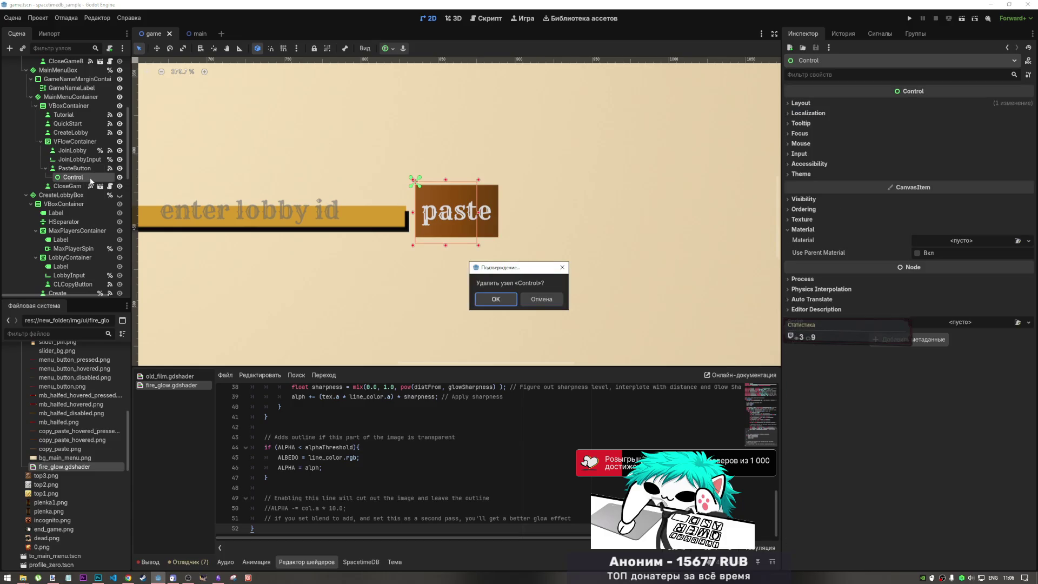
{"action": "left_click", "coordinate": [498, 299]}
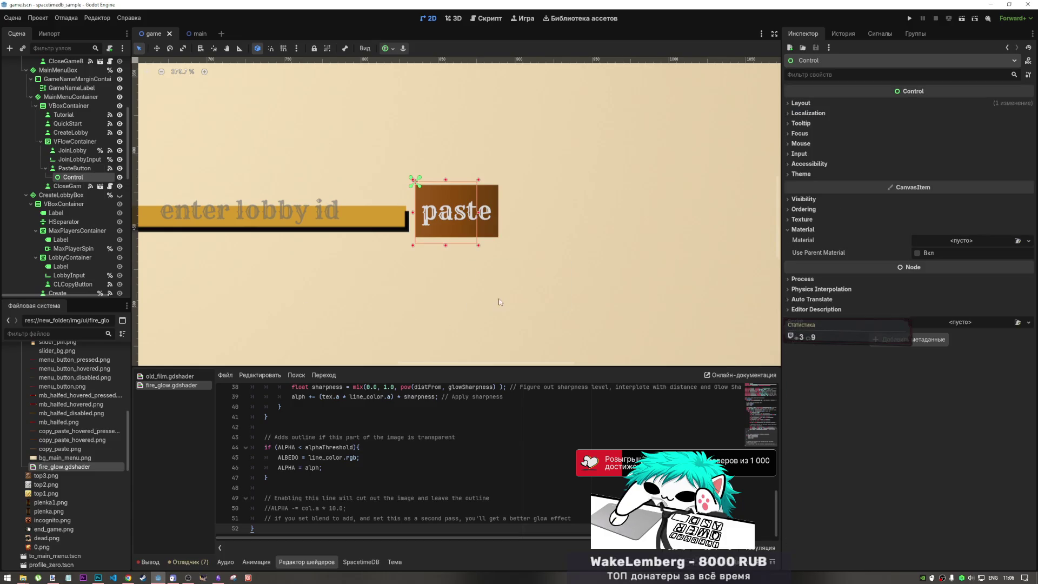
{"action": "left_click", "coordinate": [73, 168]}
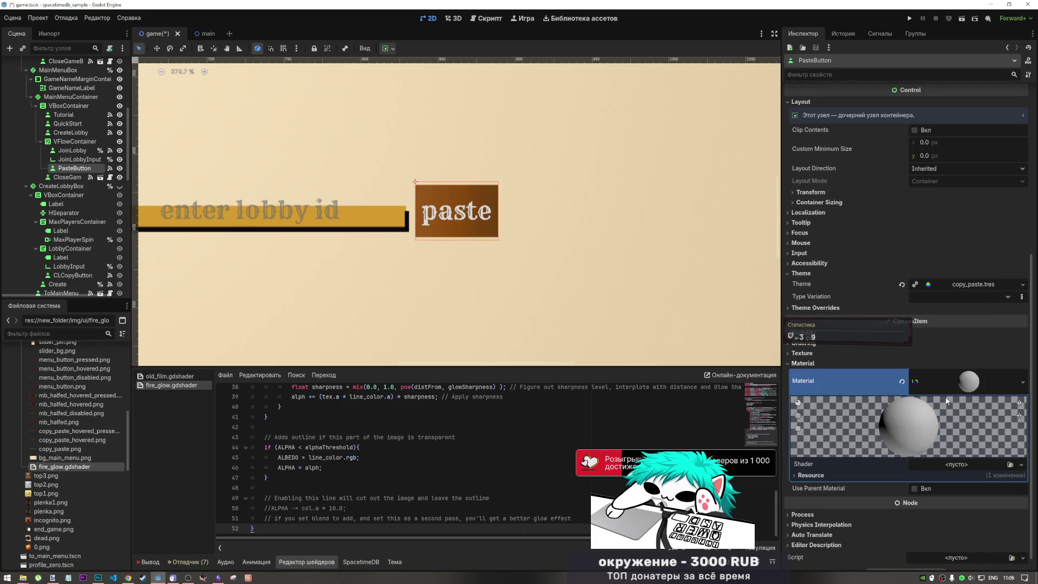
Reset PasteButton's material and assign fire_glow.gdshader as its shader
{"action": "left_click", "coordinate": [902, 382]}
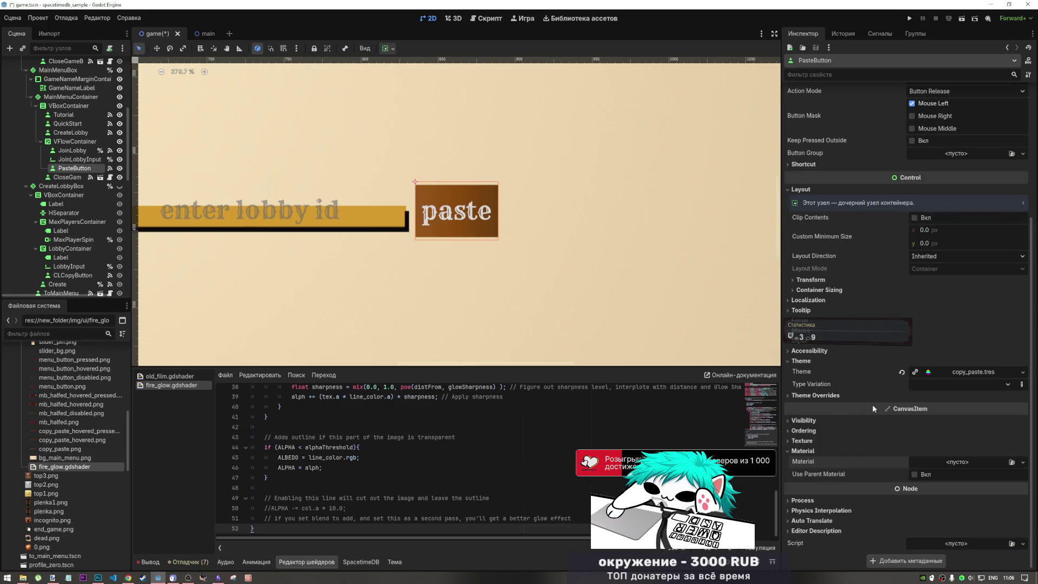
{"action": "left_click", "coordinate": [888, 394]}
{"action": "left_click", "coordinate": [888, 395]}
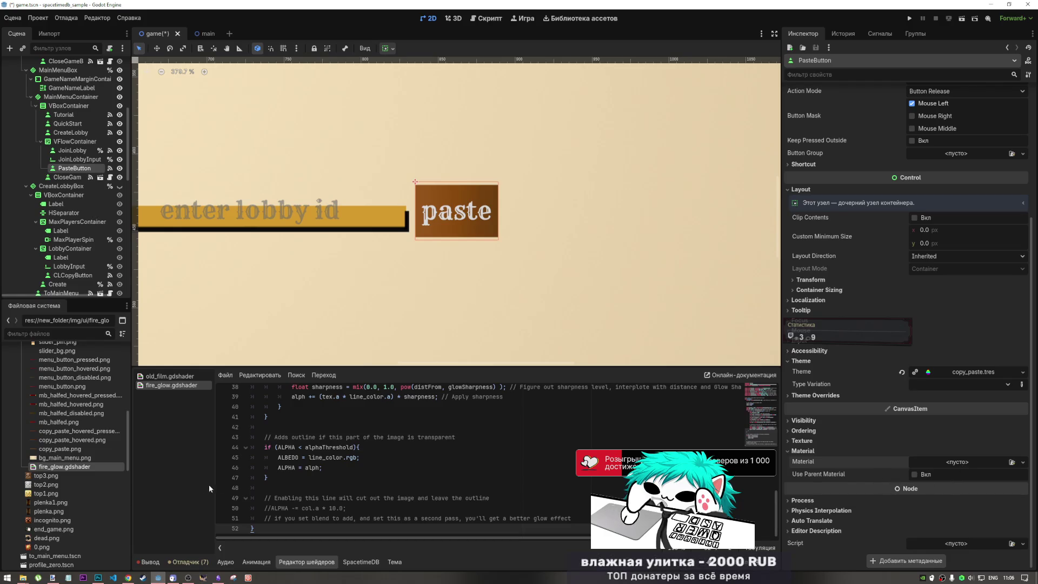
{"action": "left_click_drag", "start_coordinate": [82, 467], "coordinate": [938, 465]}
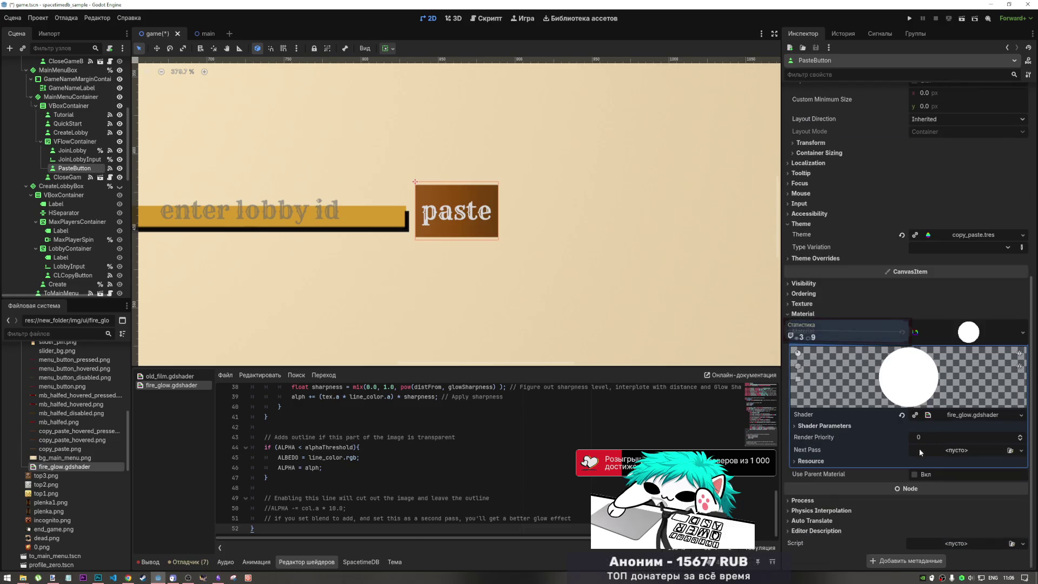
{"action": "scroll", "coordinate": [448, 494], "scroll_direction": "up", "scroll_amount": 10}
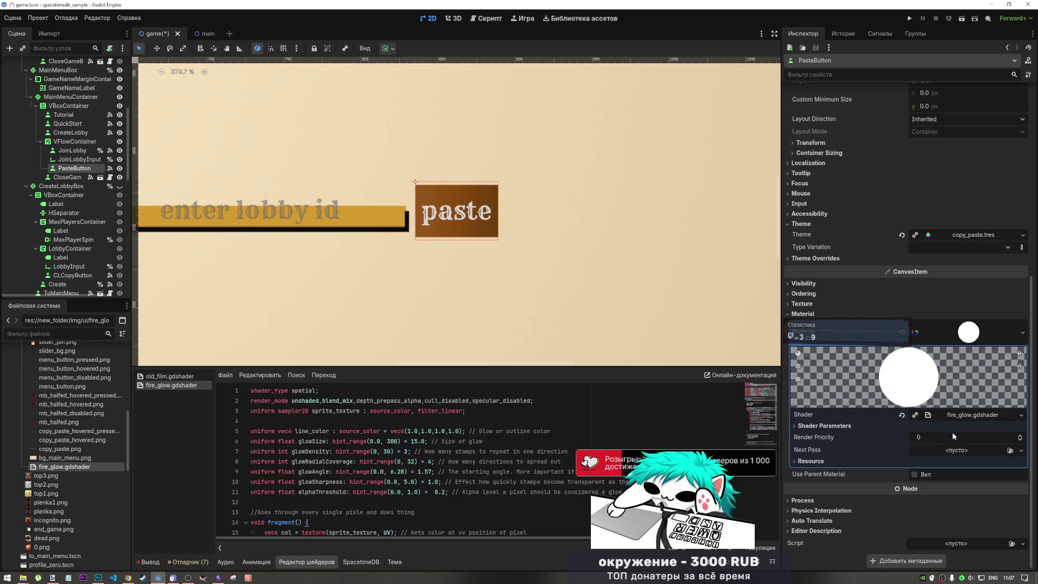
Try a new ImageTexture, then a GradientTexture1D, as the glow shader's Sprite Texture, reverting each
{"action": "left_click", "coordinate": [862, 425]}
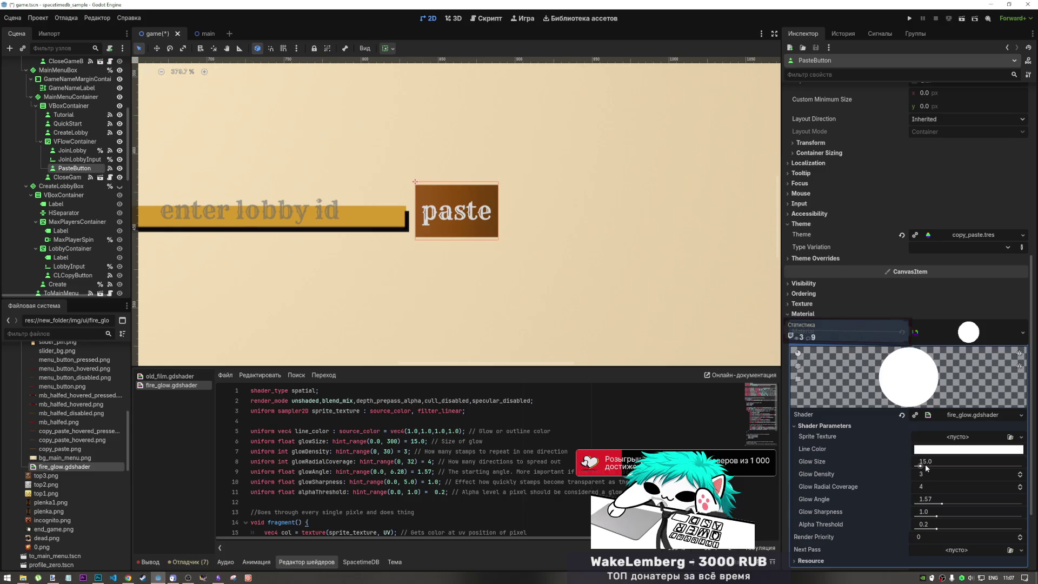
{"action": "left_click", "coordinate": [939, 439]}
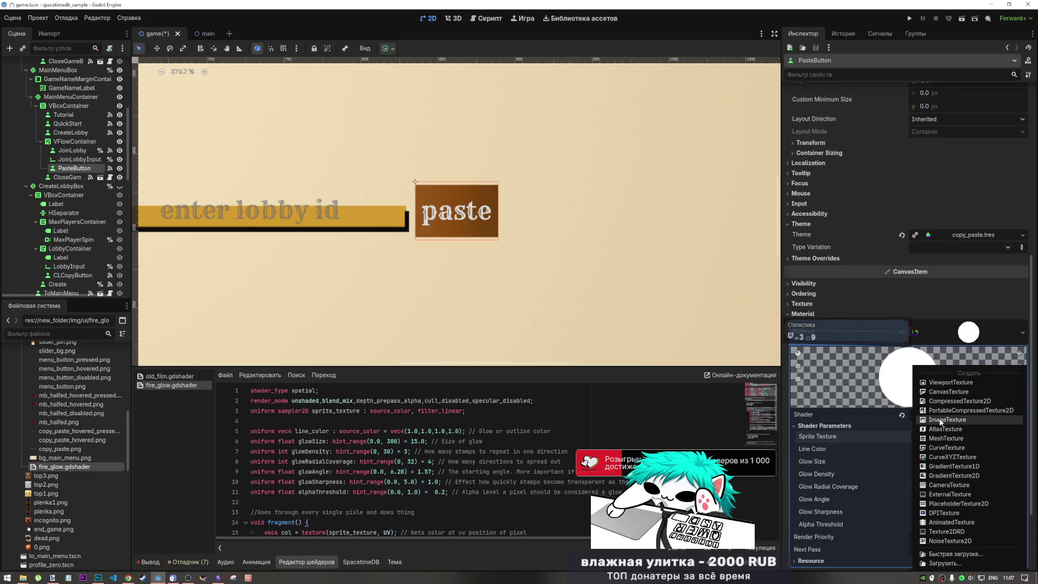
{"action": "left_click", "coordinate": [940, 420]}
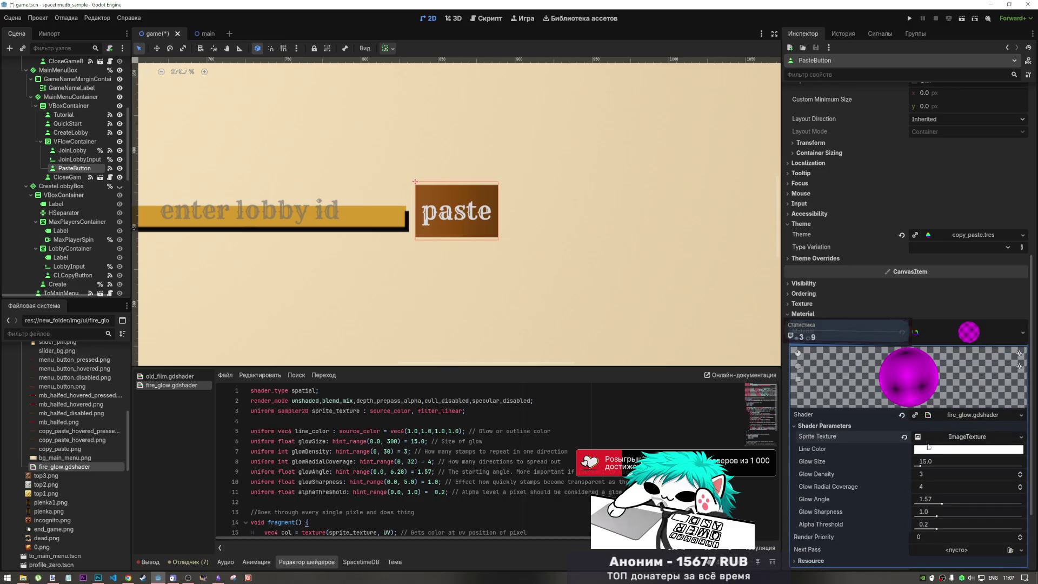
{"action": "left_click", "coordinate": [905, 438]}
{"action": "left_click", "coordinate": [939, 437]}
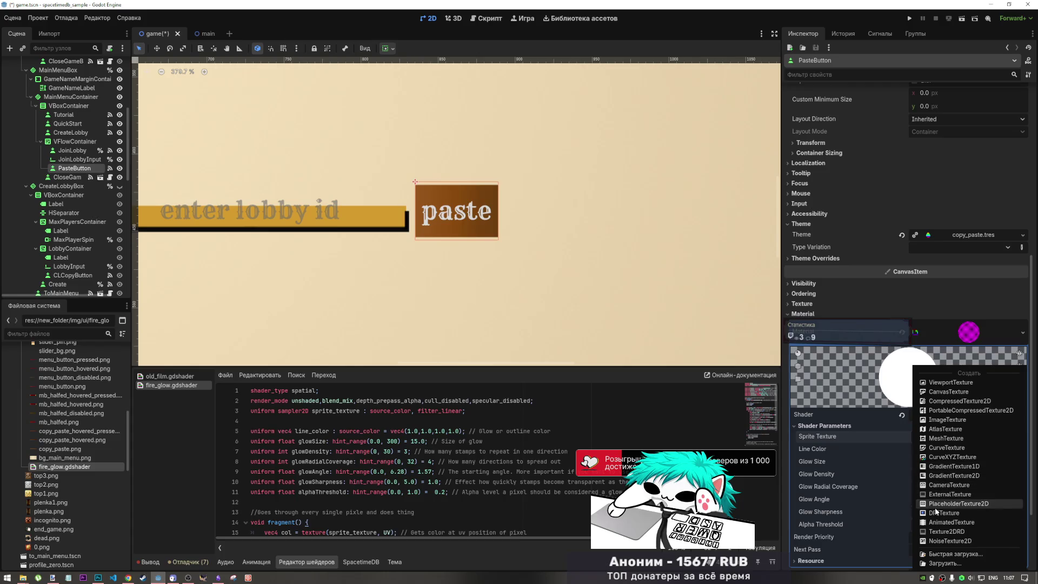
{"action": "left_click", "coordinate": [940, 466]}
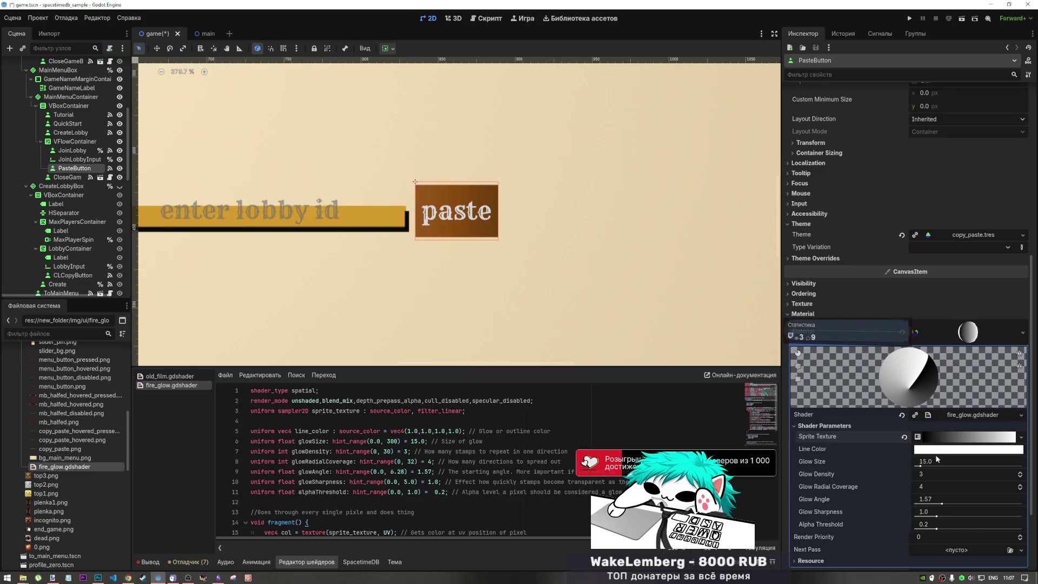
{"action": "left_click", "coordinate": [904, 437]}
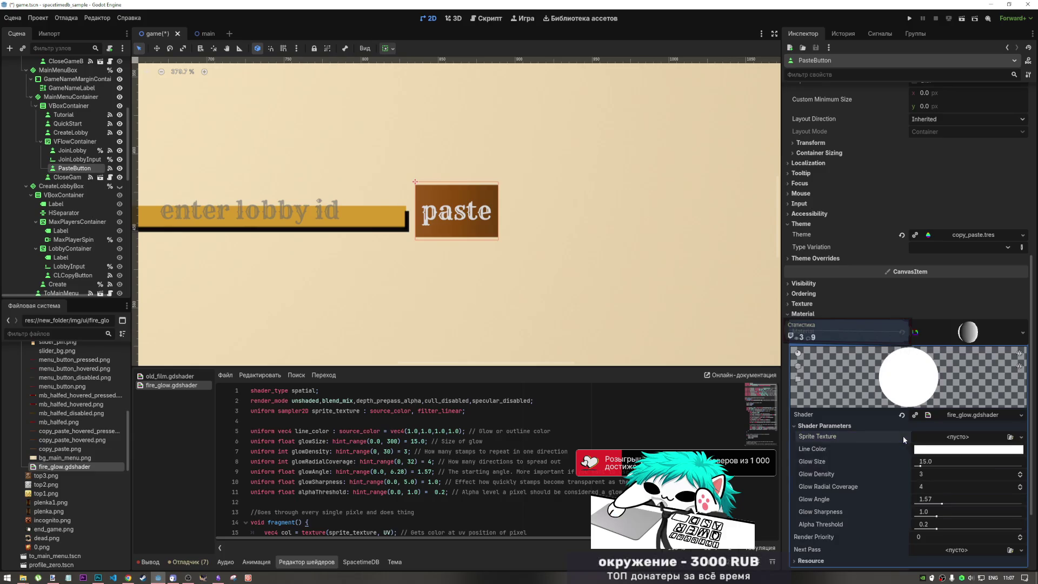
Collapse the material and revert PasteButton's Material to empty
{"action": "left_click", "coordinate": [958, 335]}
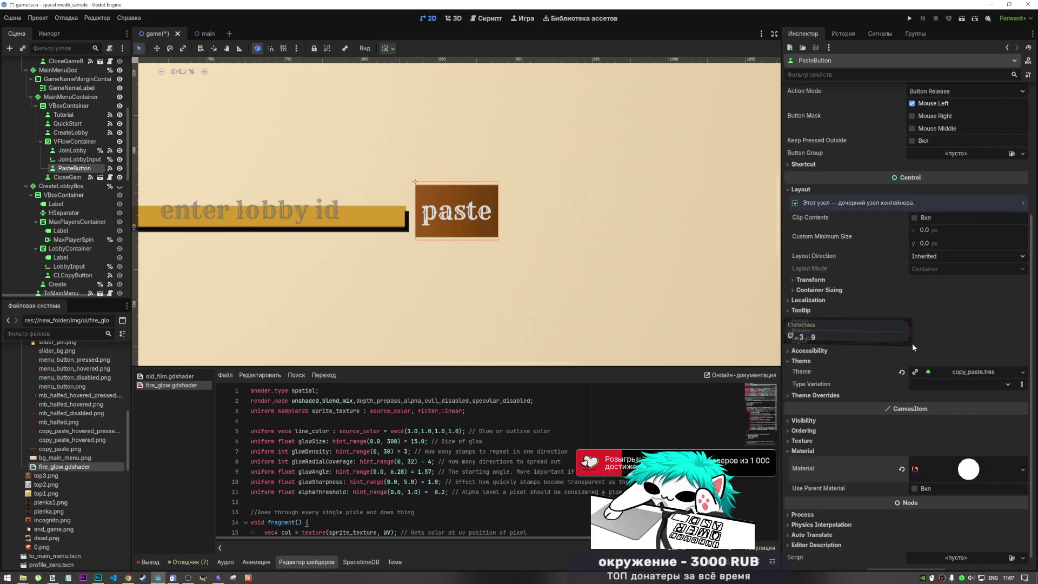
{"action": "left_click", "coordinate": [901, 469]}
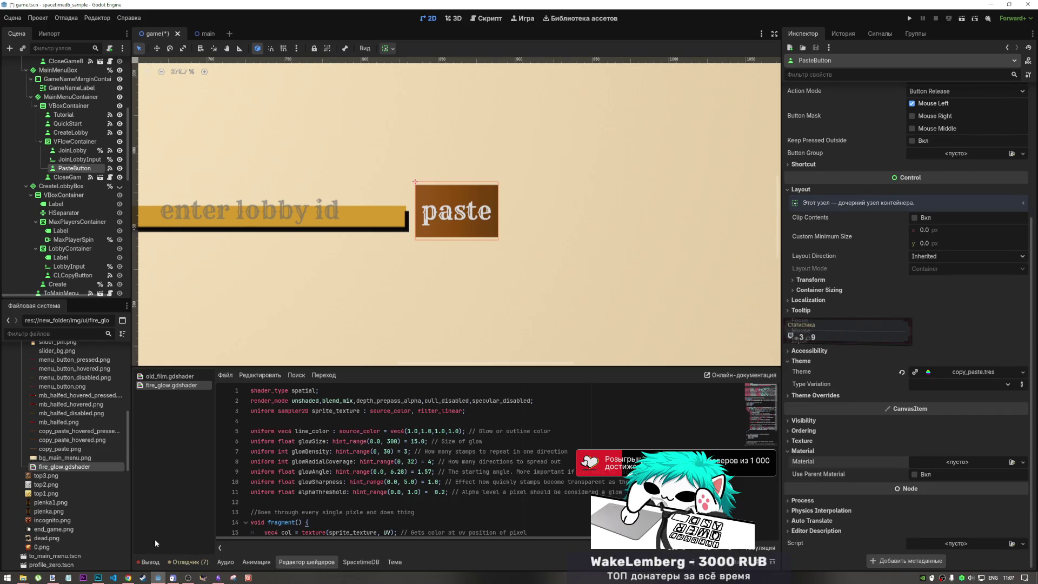
{"action": "left_click", "coordinate": [128, 577]}
Browse the godotshaders.com glow results, then close that tab
{"action": "scroll", "coordinate": [496, 361], "scroll_direction": "up", "scroll_amount": 2}
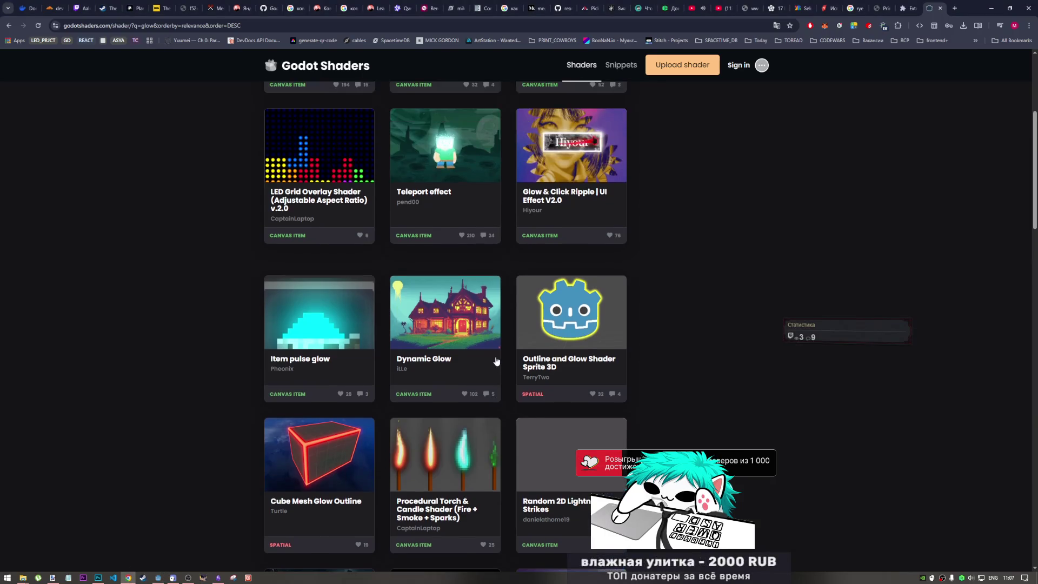
{"action": "scroll", "coordinate": [497, 361], "scroll_direction": "down", "scroll_amount": 13}
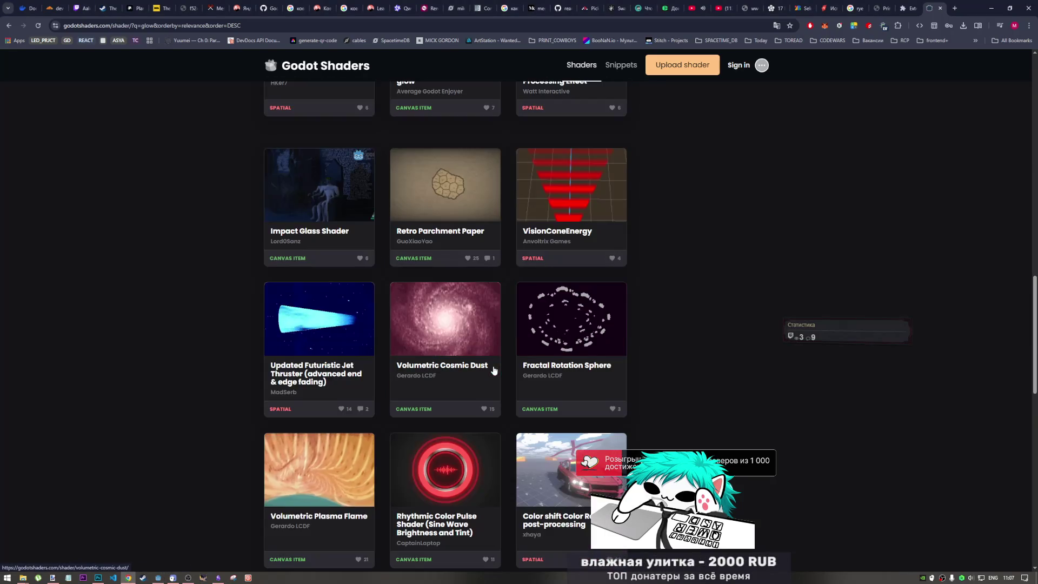
{"action": "scroll", "coordinate": [494, 370], "scroll_direction": "down", "scroll_amount": 5}
{"action": "scroll", "coordinate": [494, 372], "scroll_direction": "down", "scroll_amount": 2}
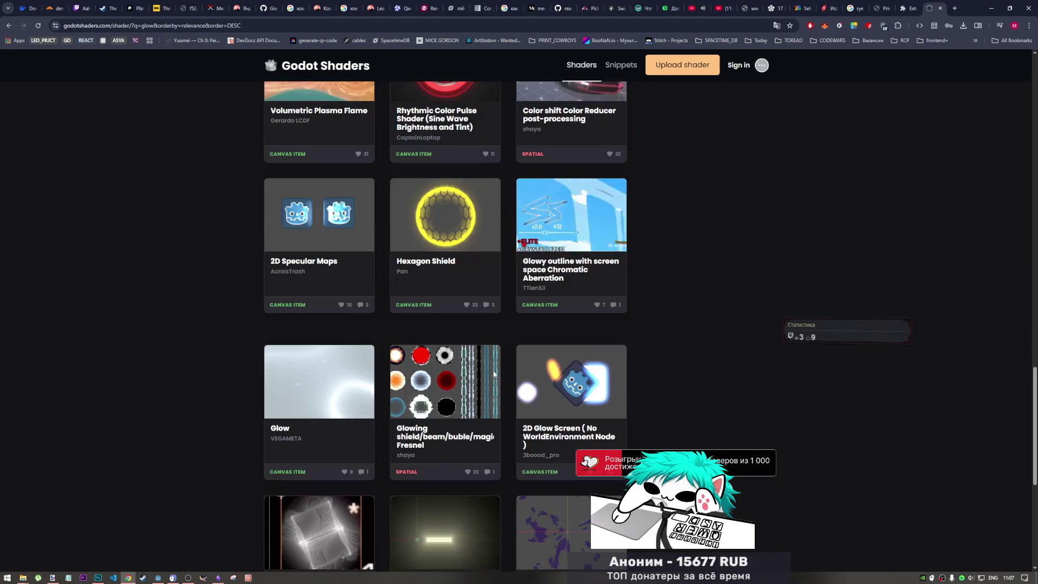
{"action": "scroll", "coordinate": [494, 373], "scroll_direction": "down", "scroll_amount": 4}
{"action": "scroll", "coordinate": [494, 379], "scroll_direction": "up", "scroll_amount": 3}
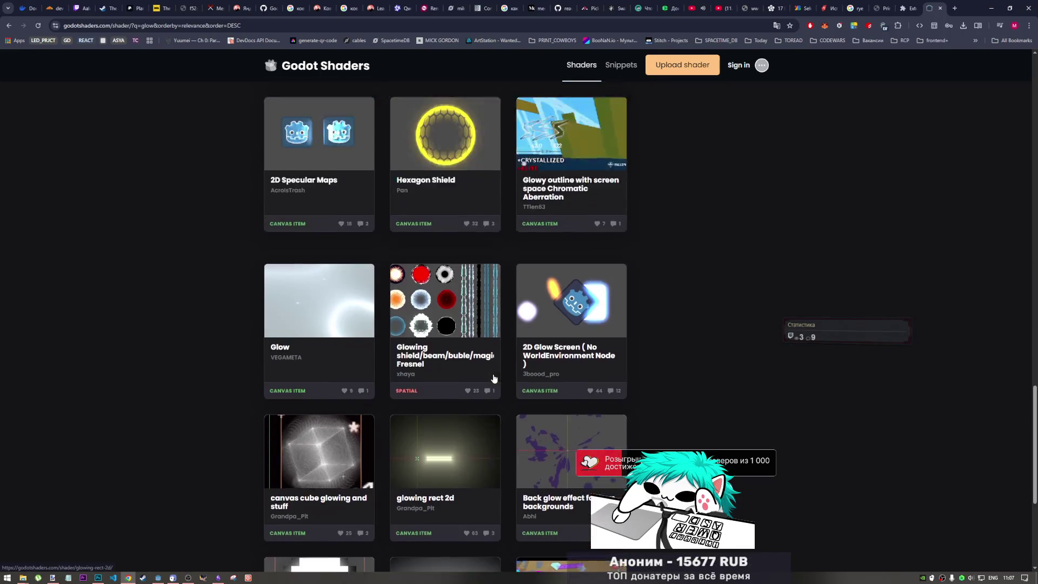
{"action": "scroll", "coordinate": [494, 379], "scroll_direction": "up", "scroll_amount": 10}
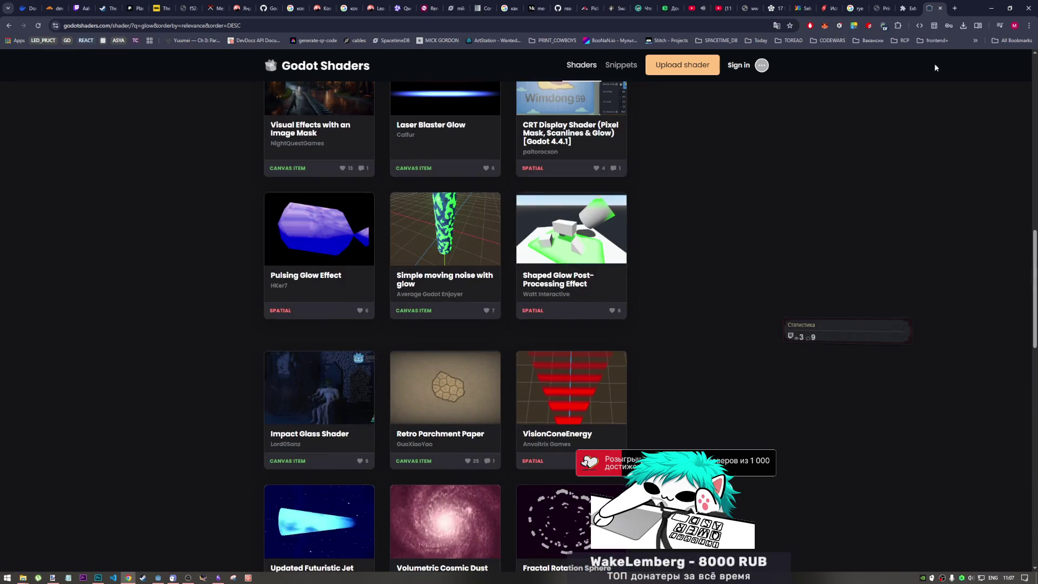
{"action": "left_click", "coordinate": [941, 9]}
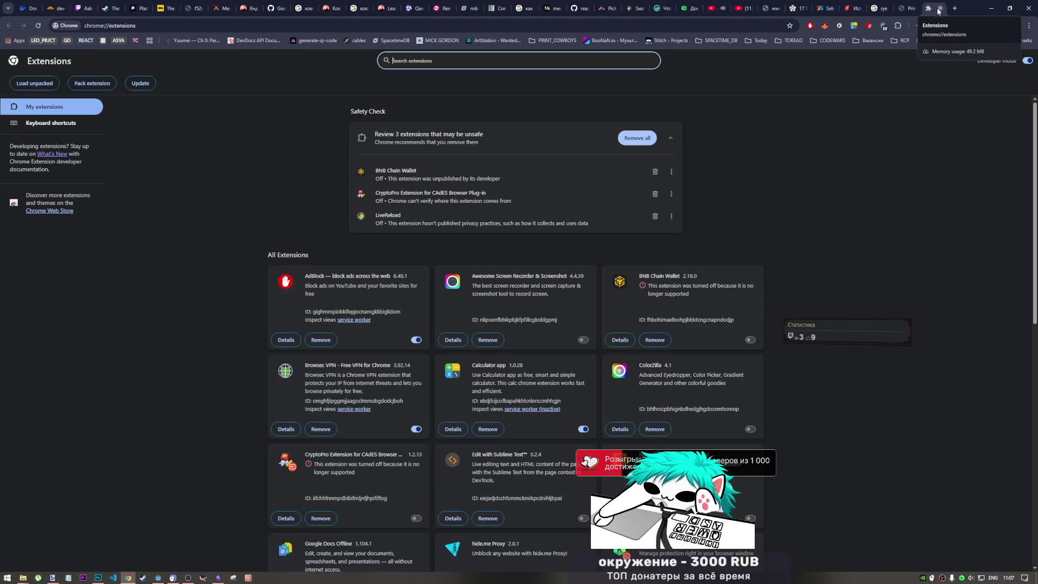
Switch off the Browsec VPN extension and close the Extensions tab
{"action": "left_click", "coordinate": [411, 431]}
{"action": "left_click", "coordinate": [415, 430]}
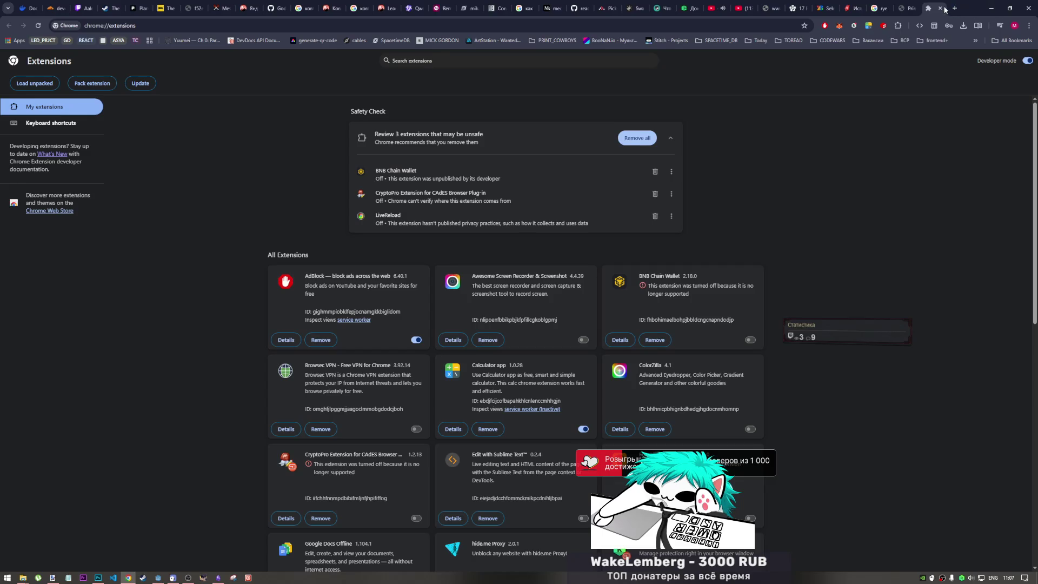
{"action": "left_click", "coordinate": [941, 8]}
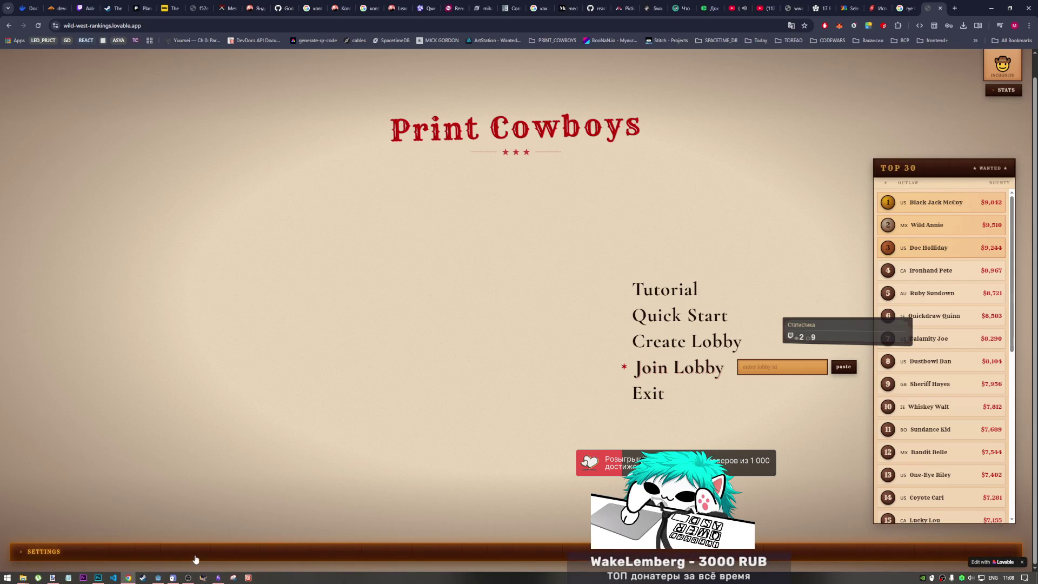
Bring up Chrome's context menu on the Print Cowboys page near the SETTINGS bar
{"action": "right_click", "coordinate": [43, 555]}
{"action": "left_click", "coordinate": [865, 130]}
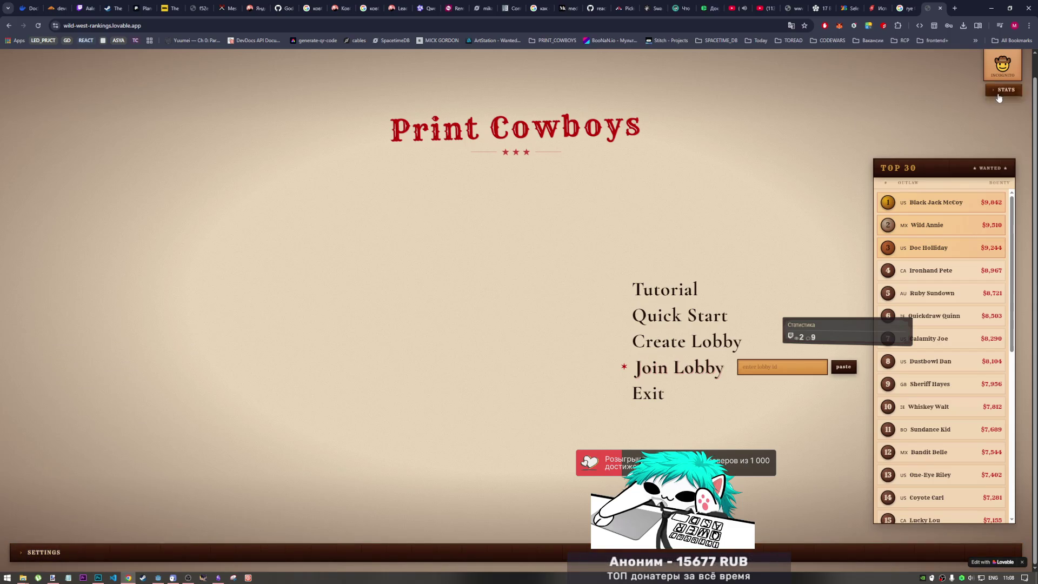
{"action": "right_click", "coordinate": [278, 551]}
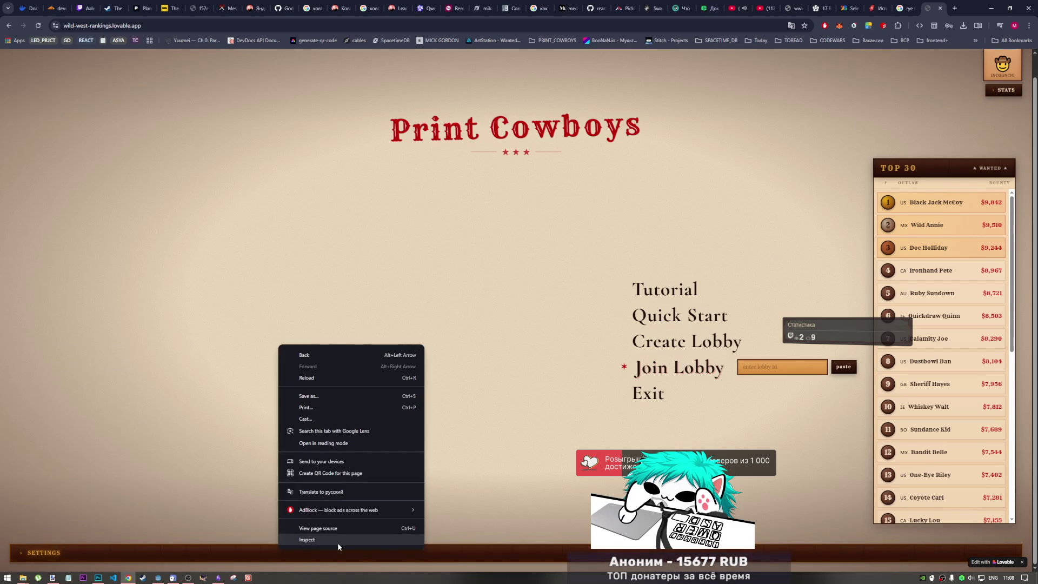
Open DevTools and stretch the responsive preview to 1296×1158 so the SETTINGS bar shows
{"action": "left_click", "coordinate": [340, 539]}
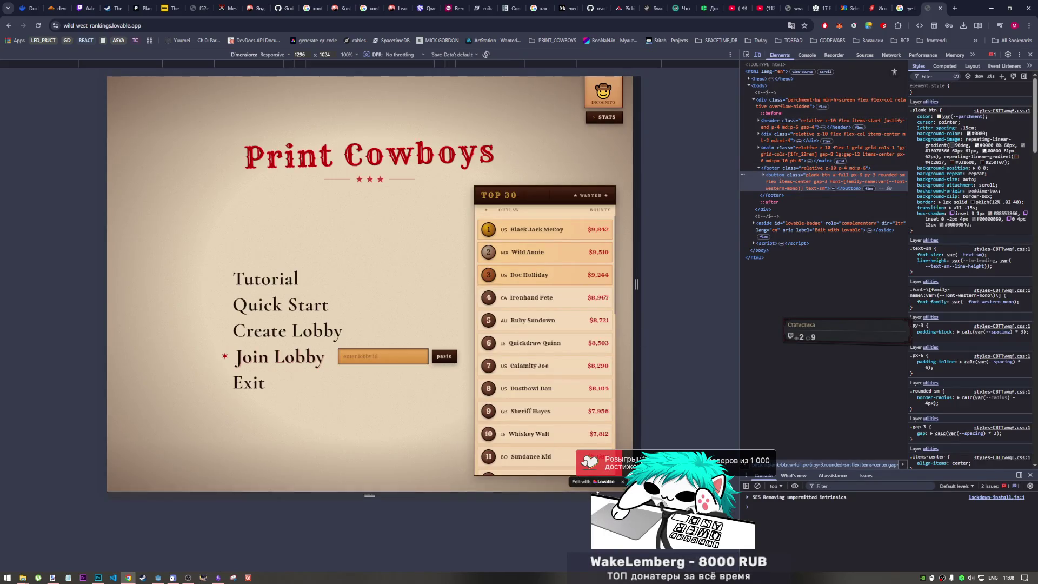
{"action": "left_click_drag", "start_coordinate": [370, 496], "coordinate": [370, 550]}
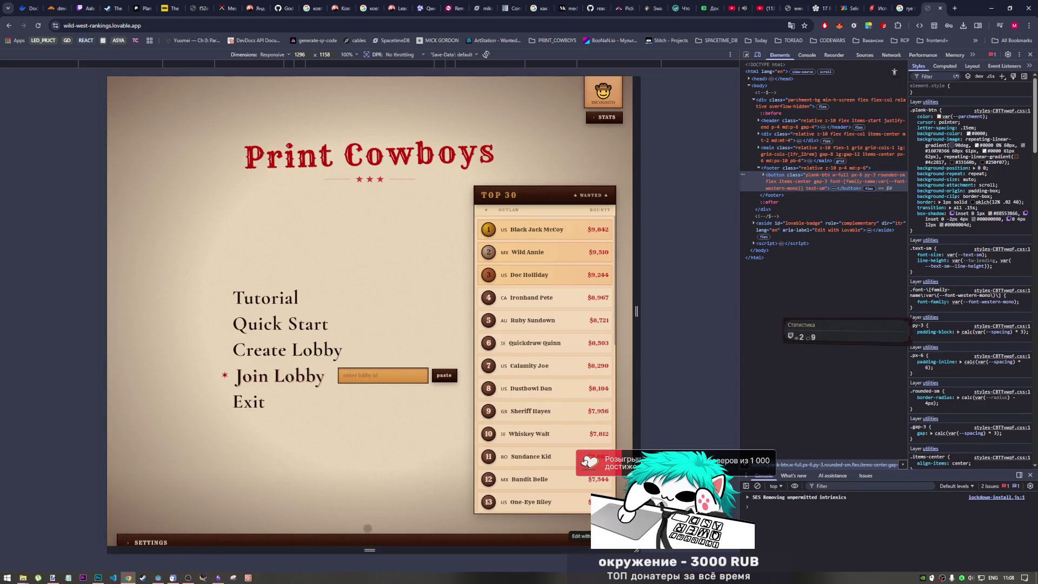
{"action": "scroll", "coordinate": [346, 457], "scroll_direction": "down", "scroll_amount": 1}
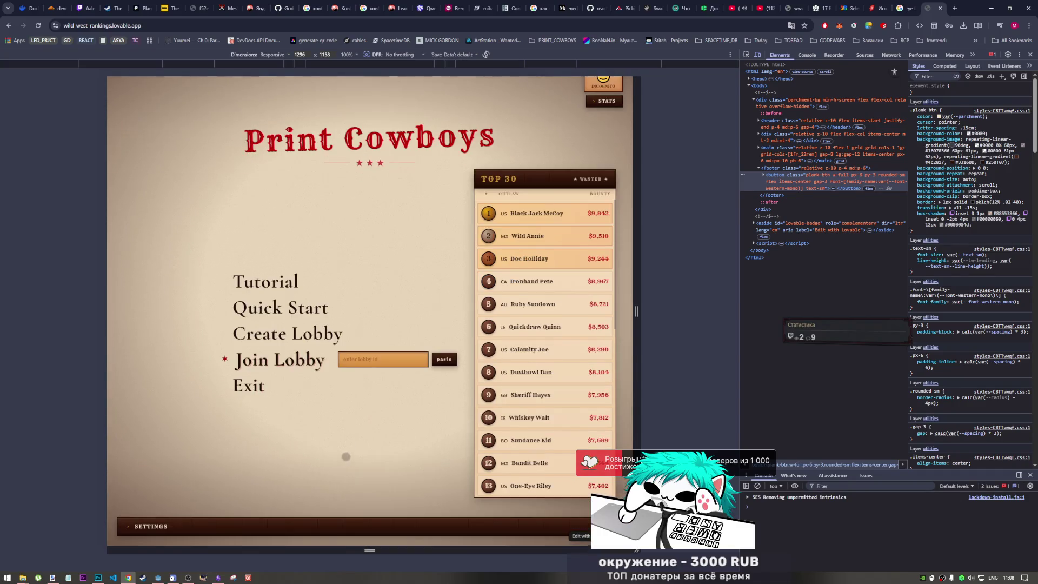
Inspect the SETTINGS button's spans and uncheck text-shadow in .plank-btn:hover
{"action": "left_click", "coordinate": [162, 529]}
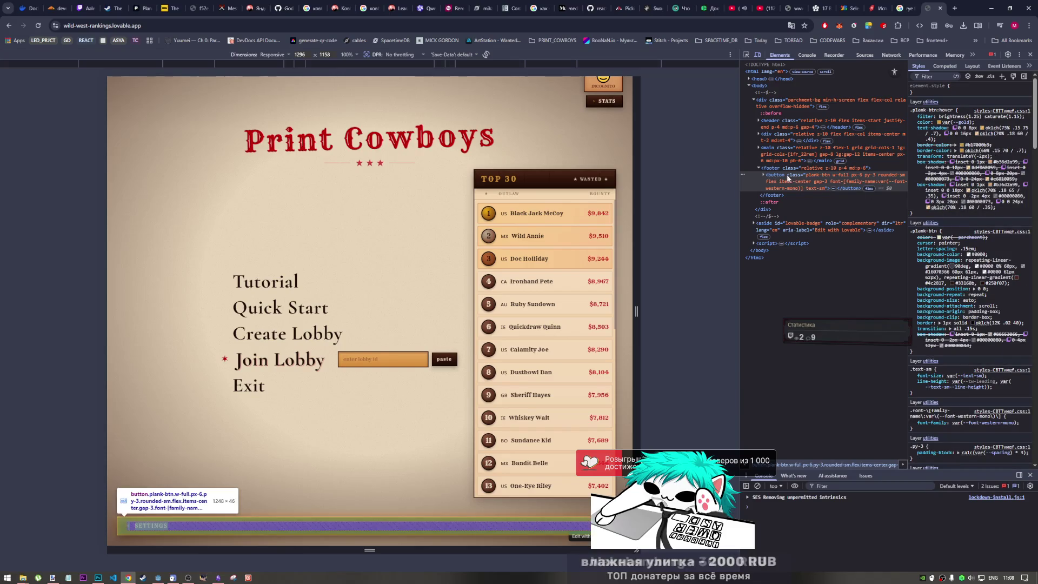
{"action": "left_click", "coordinate": [763, 174]}
{"action": "left_click", "coordinate": [795, 198]}
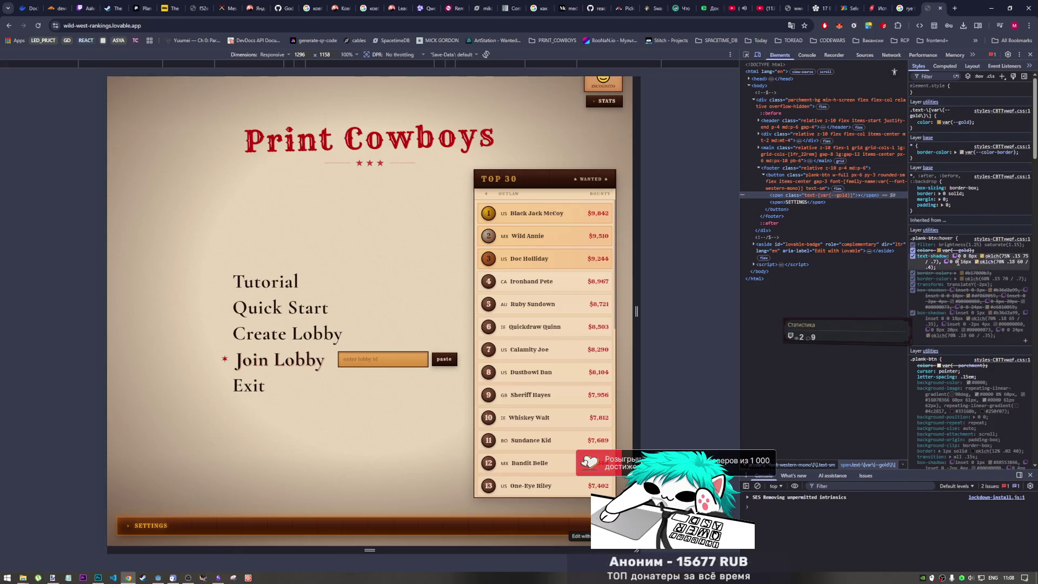
{"action": "left_click", "coordinate": [913, 254]}
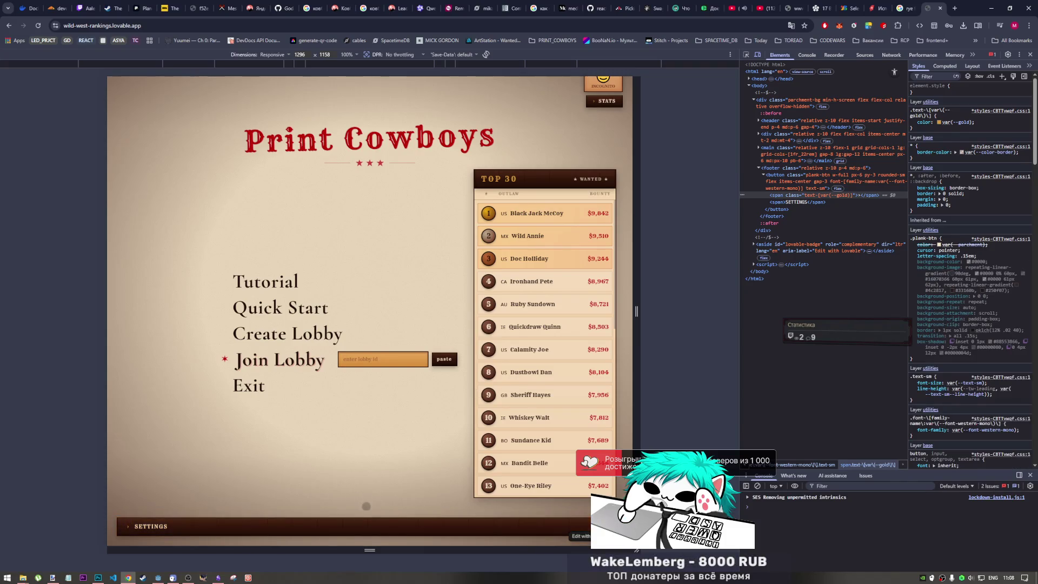
{"action": "left_click", "coordinate": [795, 202]}
{"action": "left_click", "coordinate": [805, 203]}
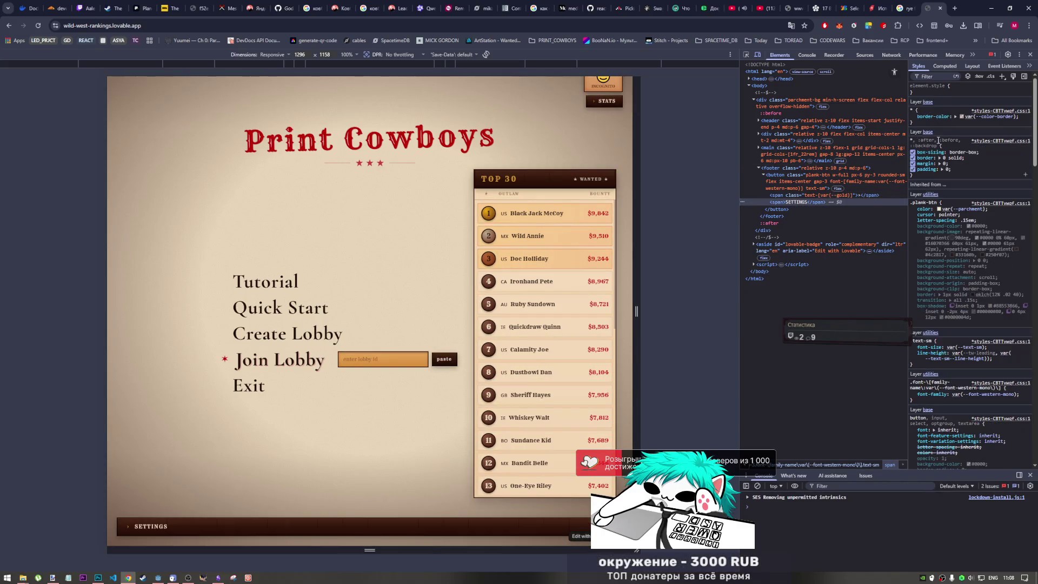
{"action": "left_click", "coordinate": [823, 195]}
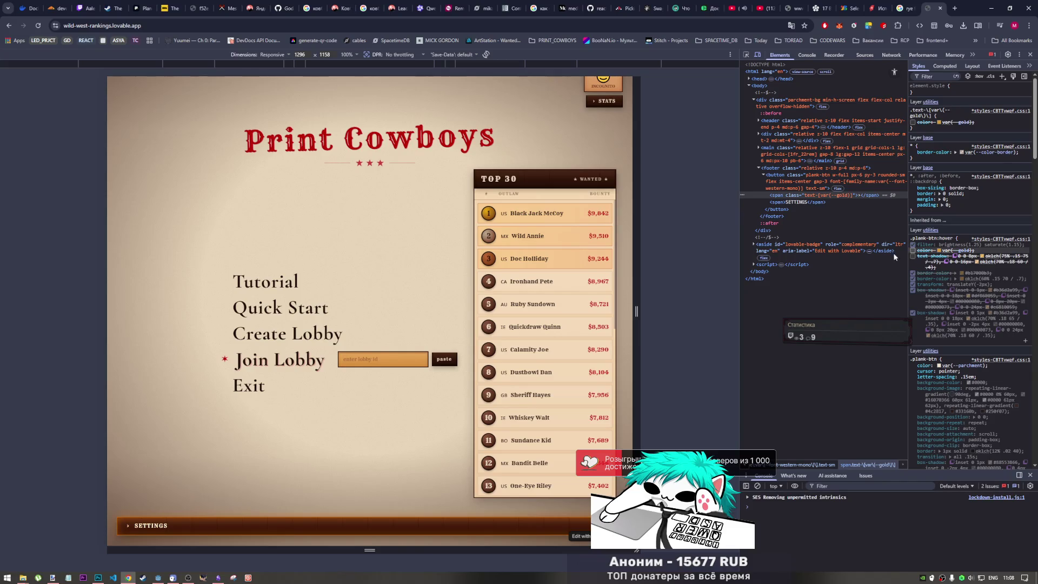
Tap the SETTINGS bar repeatedly to check its hover and pressed looks
{"action": "left_click", "coordinate": [277, 530]}
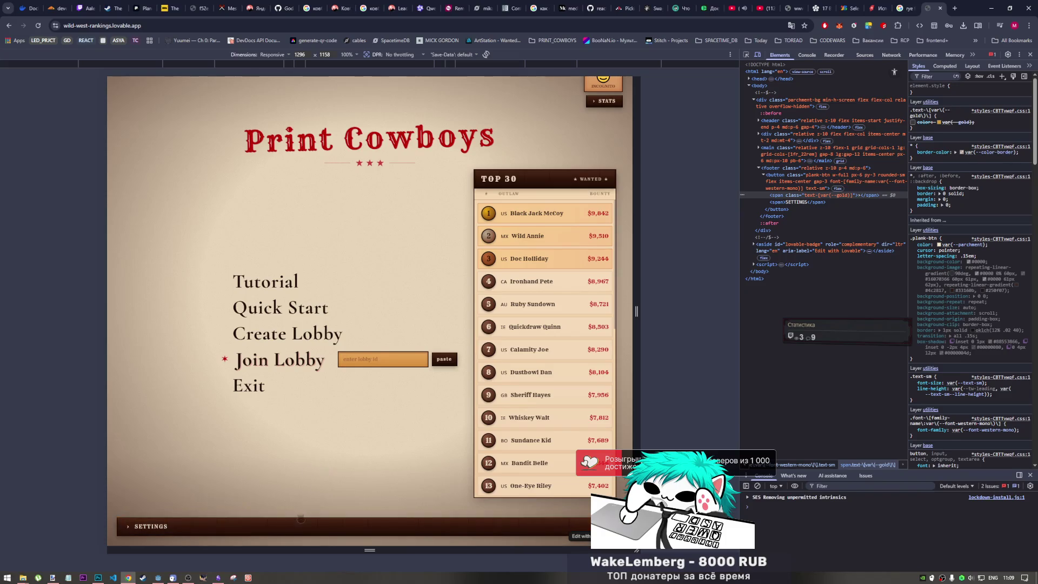
{"action": "left_click", "coordinate": [301, 527]}
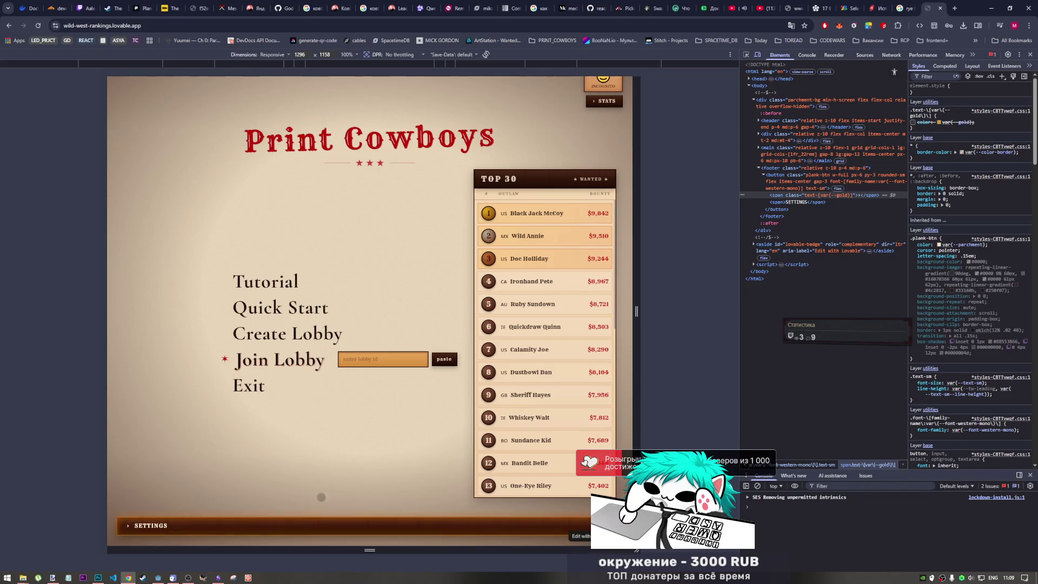
{"action": "left_click", "coordinate": [316, 525]}
{"action": "left_click", "coordinate": [314, 526]}
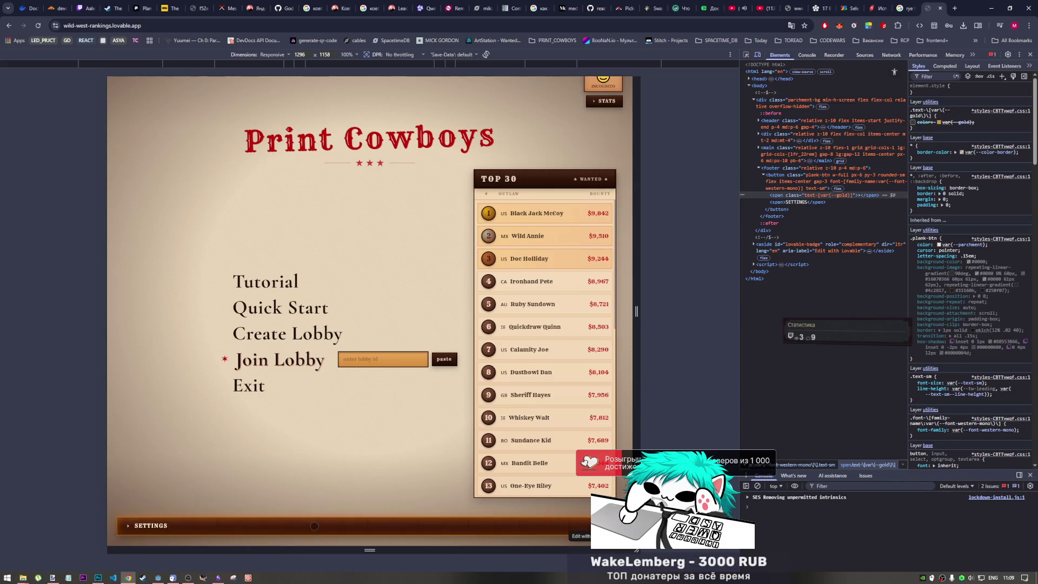
{"action": "left_click", "coordinate": [321, 523]}
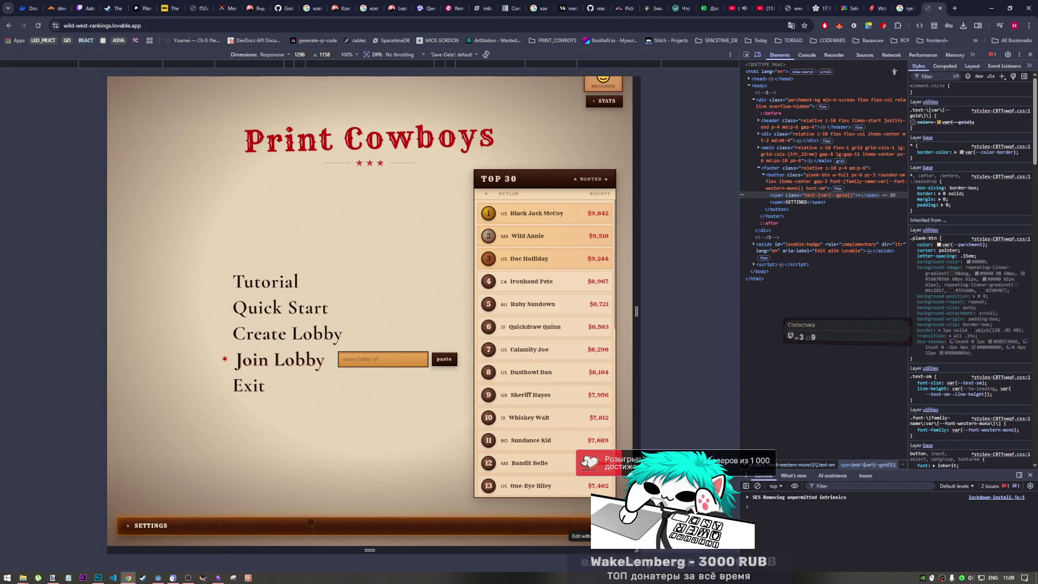
{"action": "left_click", "coordinate": [320, 523]}
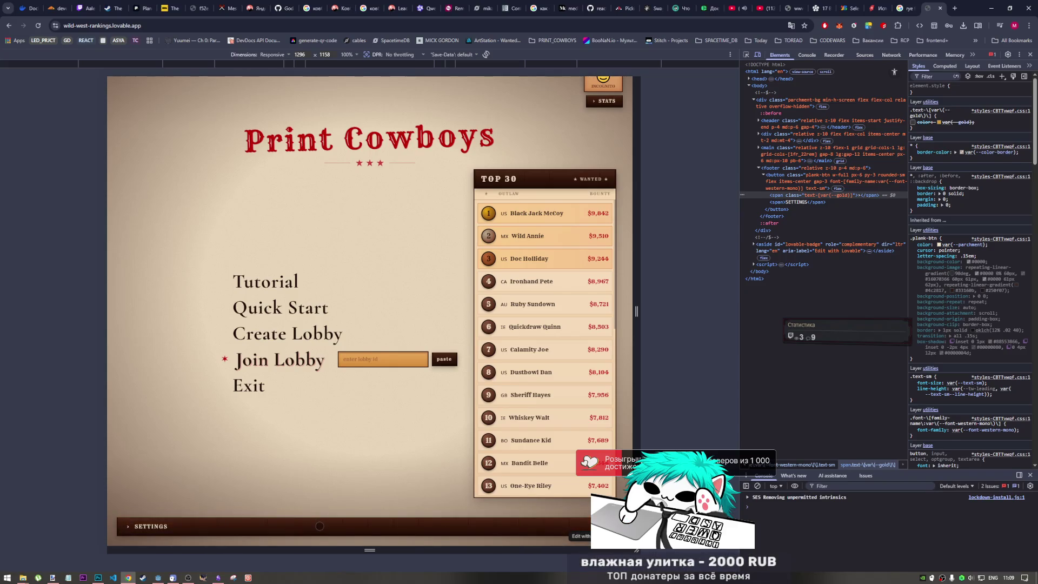
{"action": "left_click", "coordinate": [319, 526]}
{"action": "left_click", "coordinate": [319, 528]}
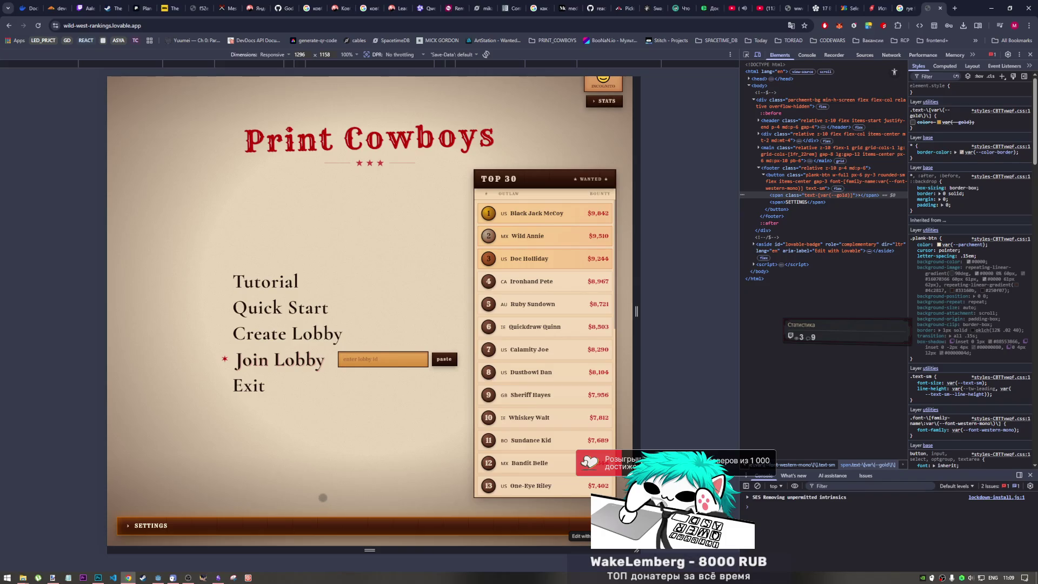
{"action": "scroll", "coordinate": [412, 206], "scroll_direction": "up", "scroll_amount": 1}
{"action": "scroll", "coordinate": [410, 219], "scroll_direction": "down", "scroll_amount": 1}
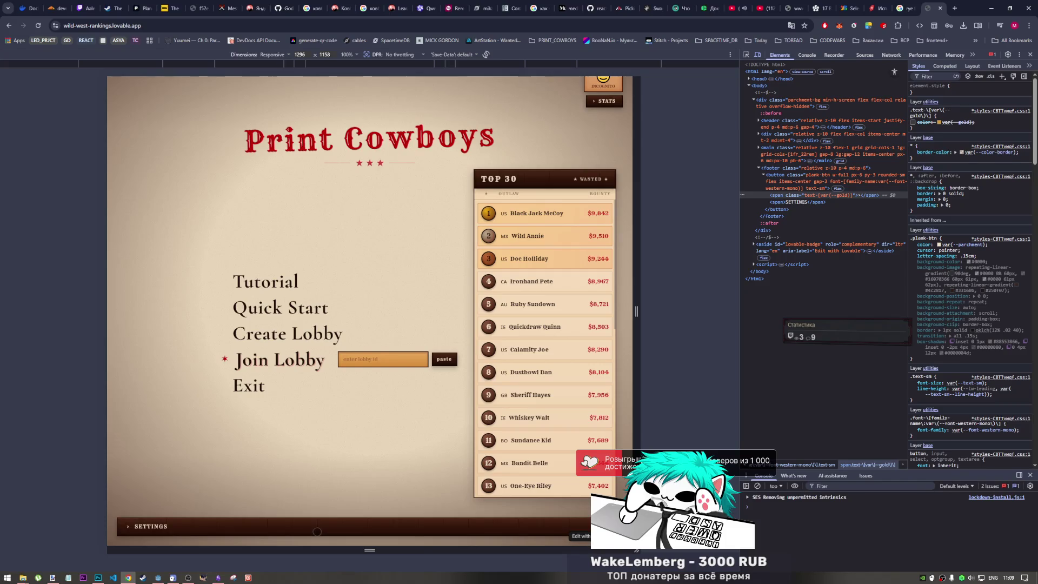
Recheck the SETTINGS bar's pressed state and try the paste button beside the lobby ID field
{"action": "left_click", "coordinate": [319, 524]}
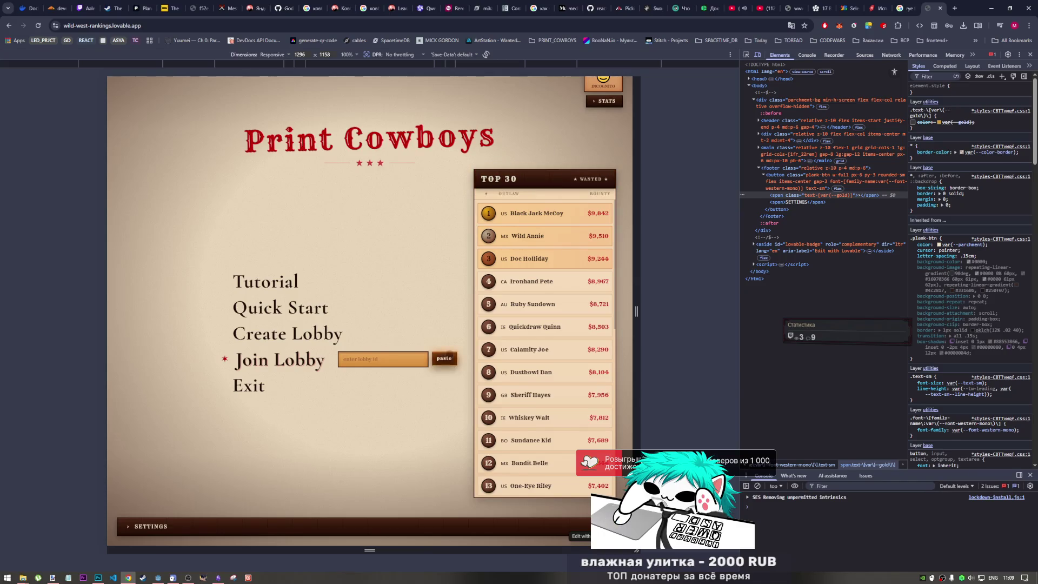
{"action": "left_click", "coordinate": [451, 354]}
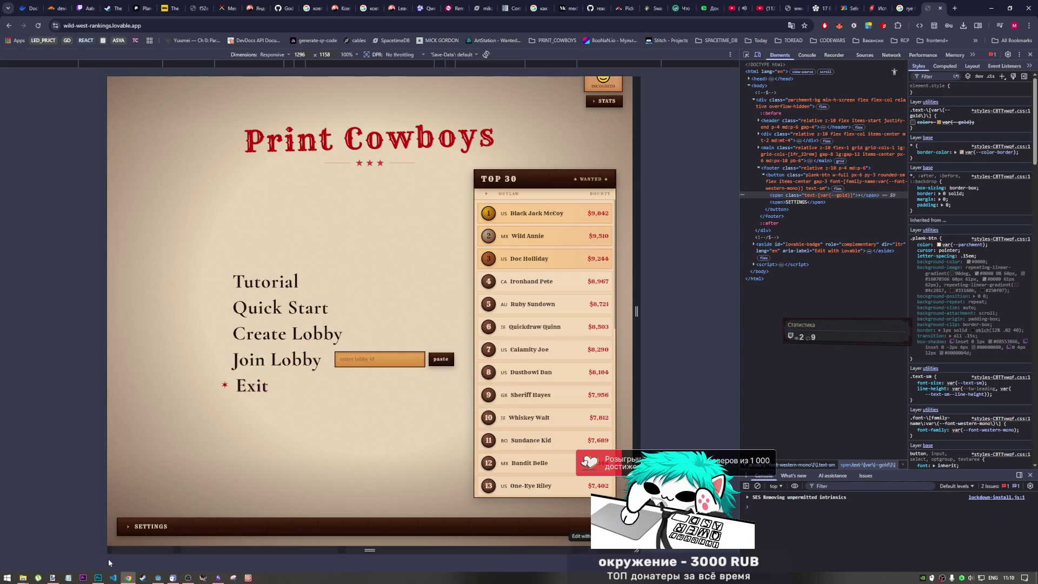
{"action": "left_click", "coordinate": [98, 577]}
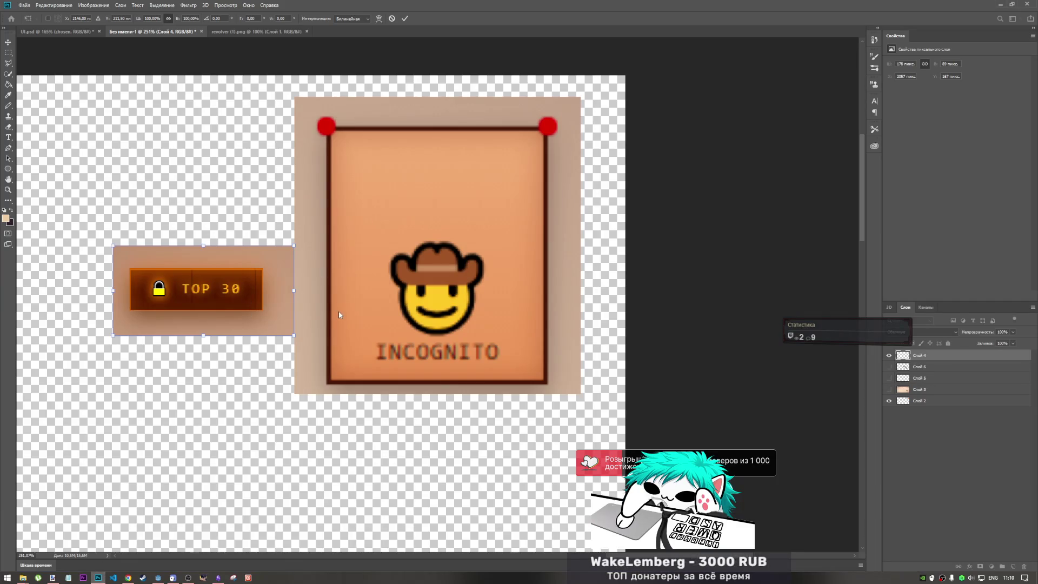
Zoom the Photoshop canvas out and bring up the Ewert fonts folder window
{"action": "scroll", "coordinate": [292, 303], "scroll_direction": "down", "scroll_amount": 2}
{"action": "scroll", "coordinate": [243, 304], "scroll_direction": "up", "scroll_amount": 4}
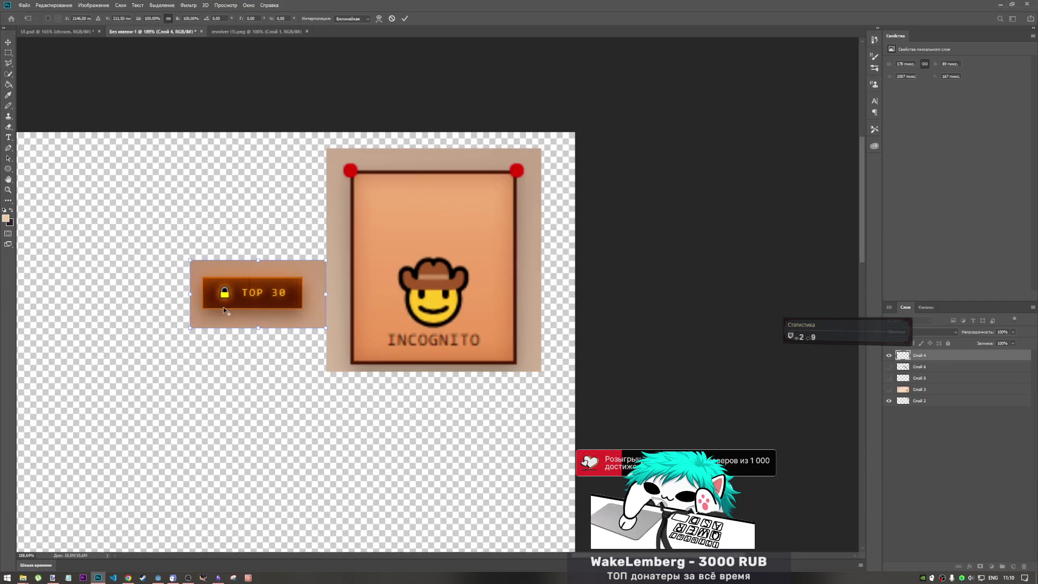
{"action": "scroll", "coordinate": [231, 307], "scroll_direction": "down", "scroll_amount": 5}
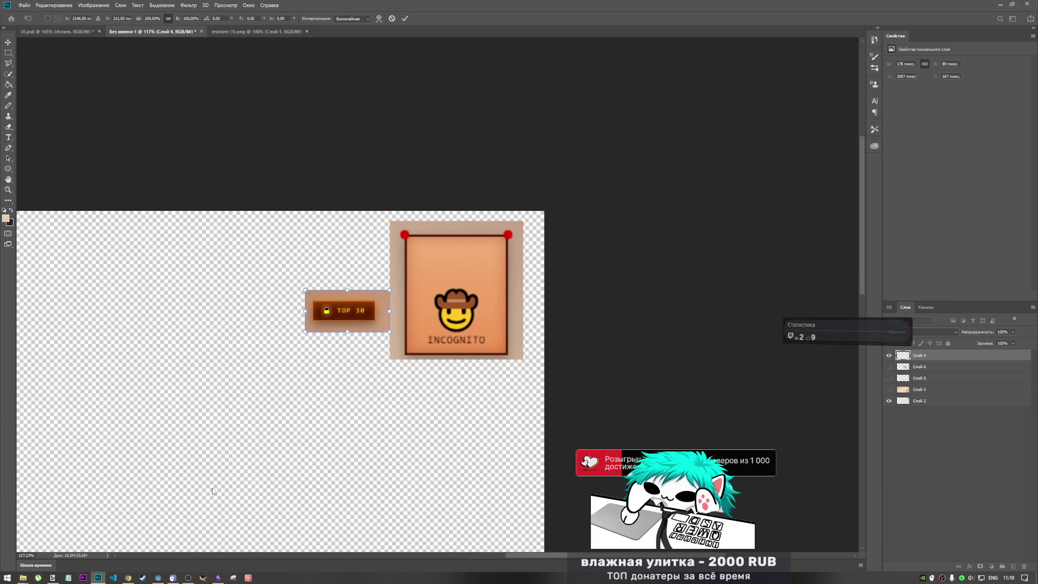
{"action": "mouse_move", "coordinate": [23, 577]}
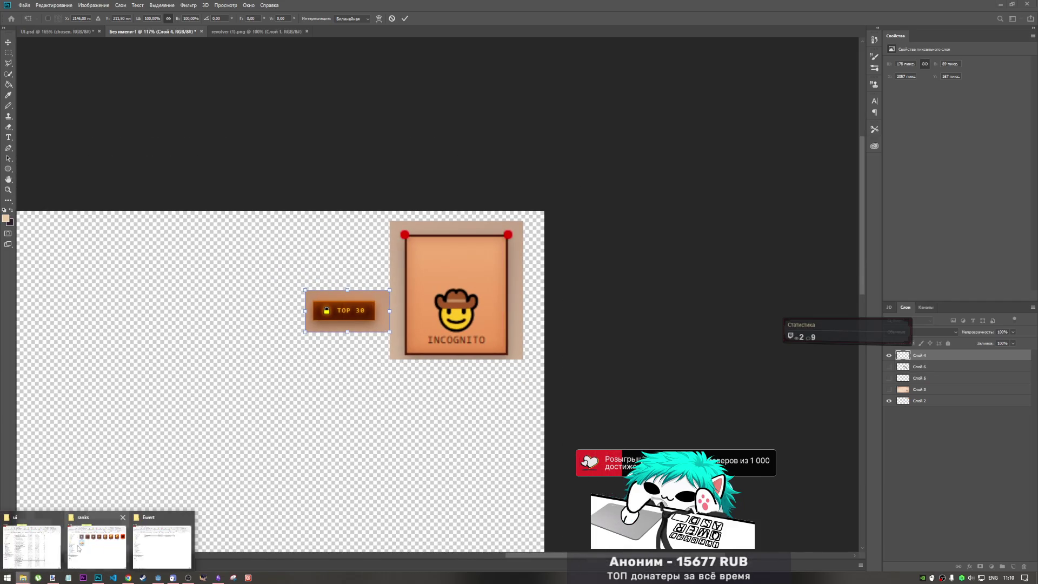
{"action": "left_click", "coordinate": [153, 544]}
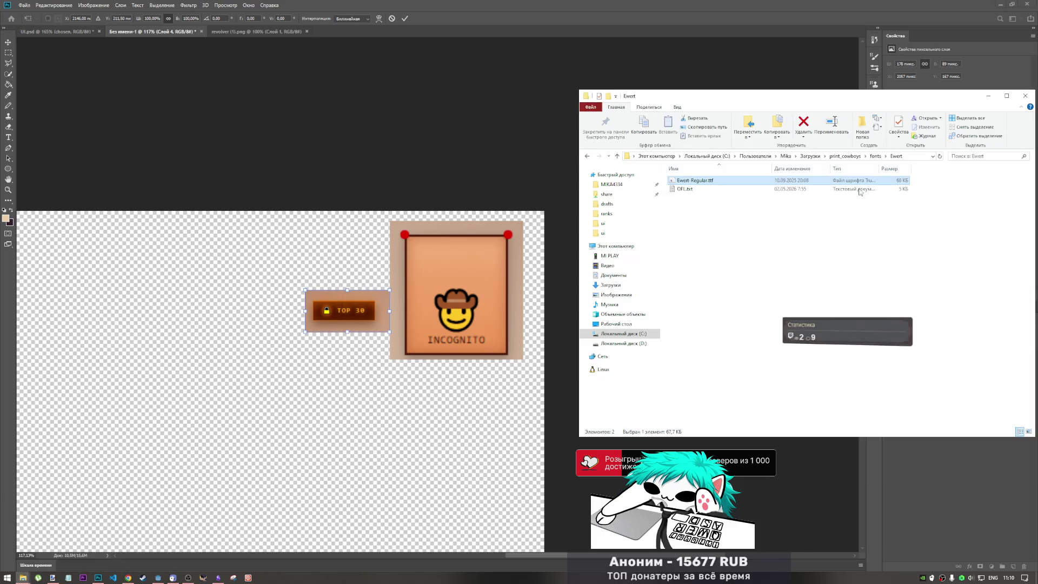
Install the Ewert-Regular.ttf font from Font Viewer, then close the viewer
{"action": "double_click", "coordinate": [701, 182]}
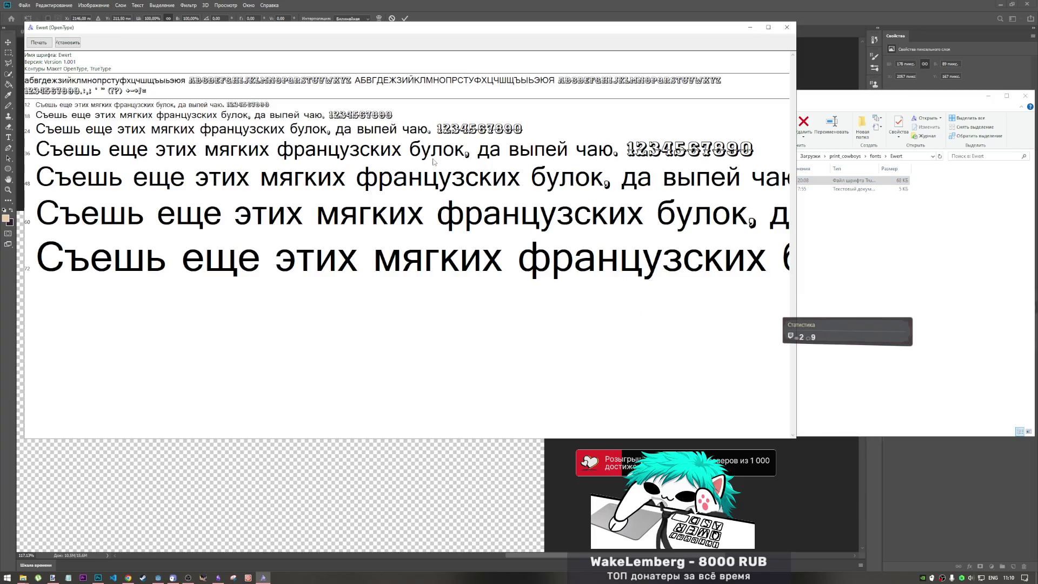
{"action": "left_click", "coordinate": [68, 43]}
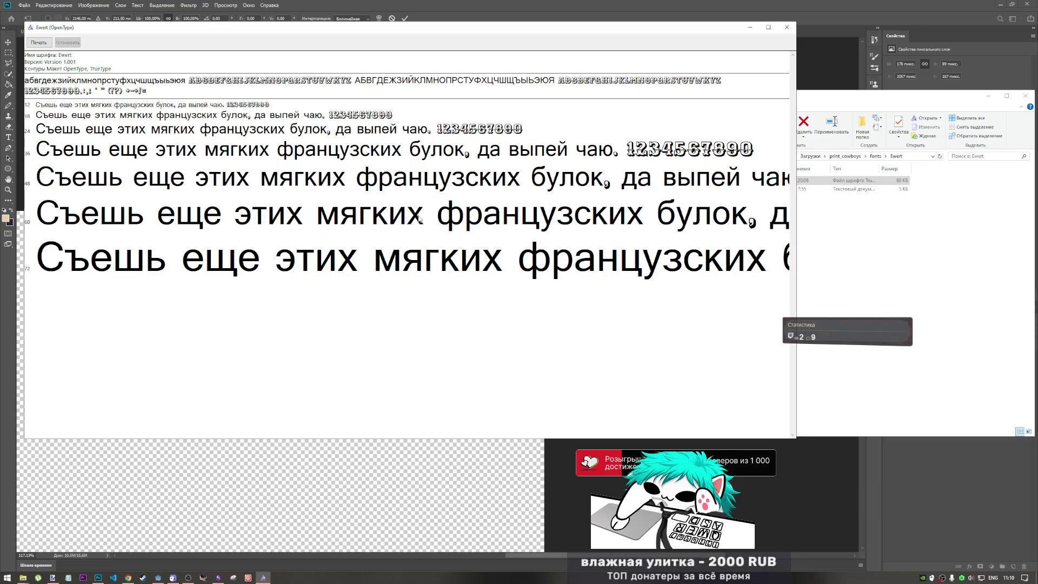
{"action": "left_click", "coordinate": [787, 27]}
{"action": "left_click", "coordinate": [662, 11]}
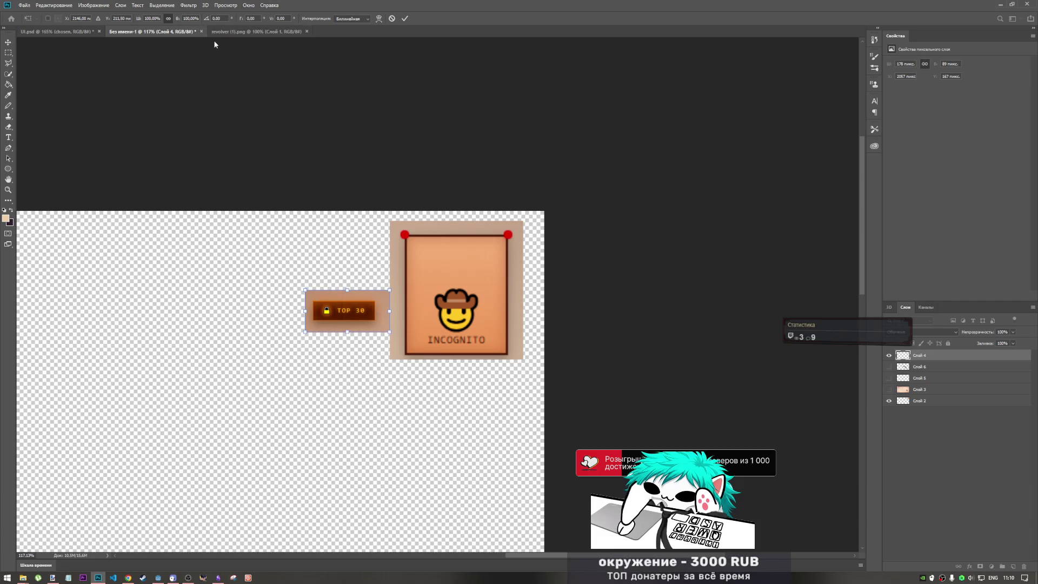
Commit the TOP 30 transform and close the untitled document unsaved and the revolver image
{"action": "key", "text": "Return"}
{"action": "left_click", "coordinate": [201, 31]}
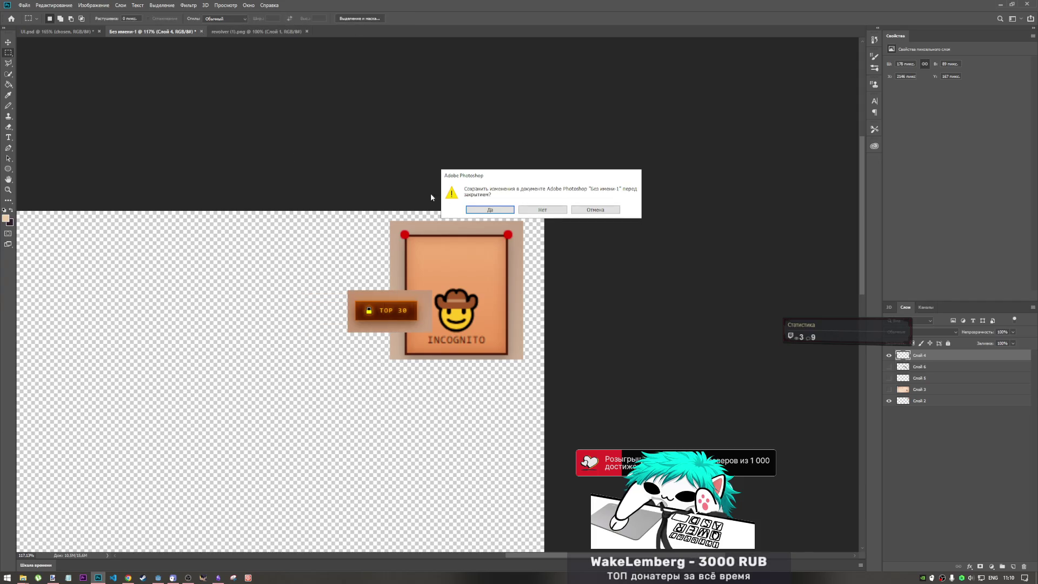
{"action": "left_click", "coordinate": [542, 209]}
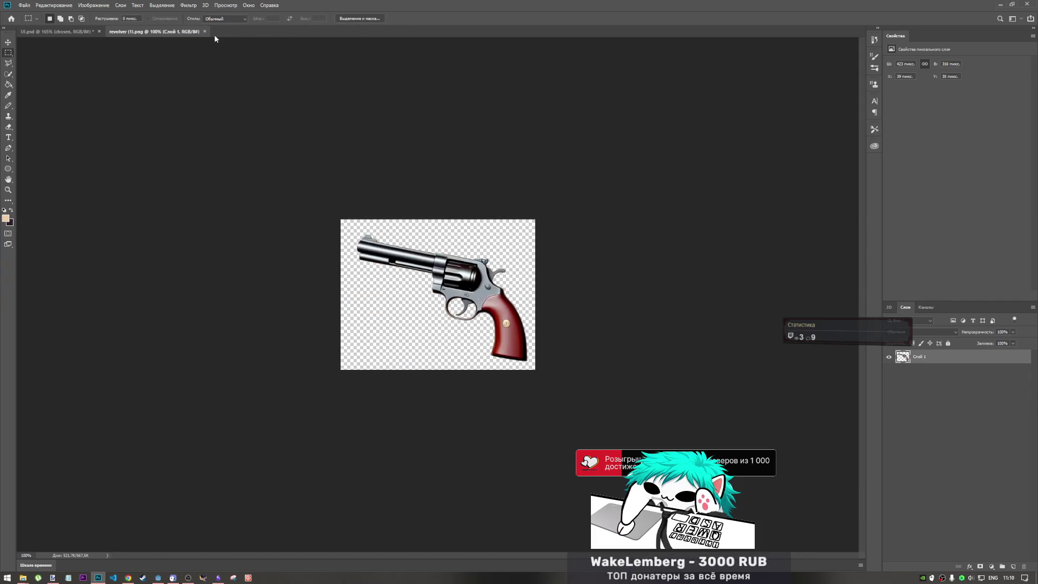
{"action": "left_click", "coordinate": [205, 31]}
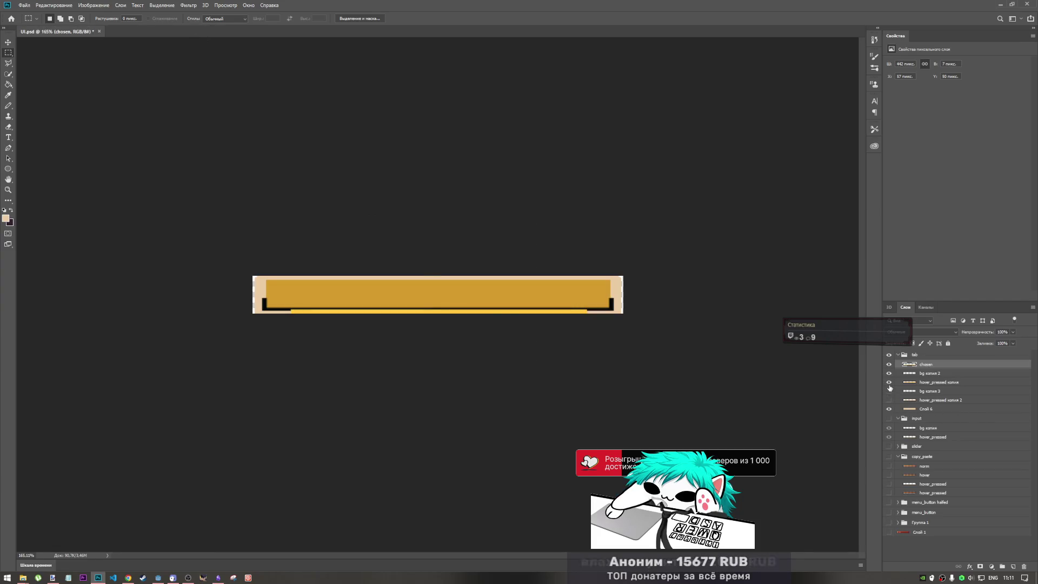
Hide the tab group and toggle the norm and hover bar layers to compare them
{"action": "left_click", "coordinate": [889, 355]}
{"action": "left_click", "coordinate": [890, 466]}
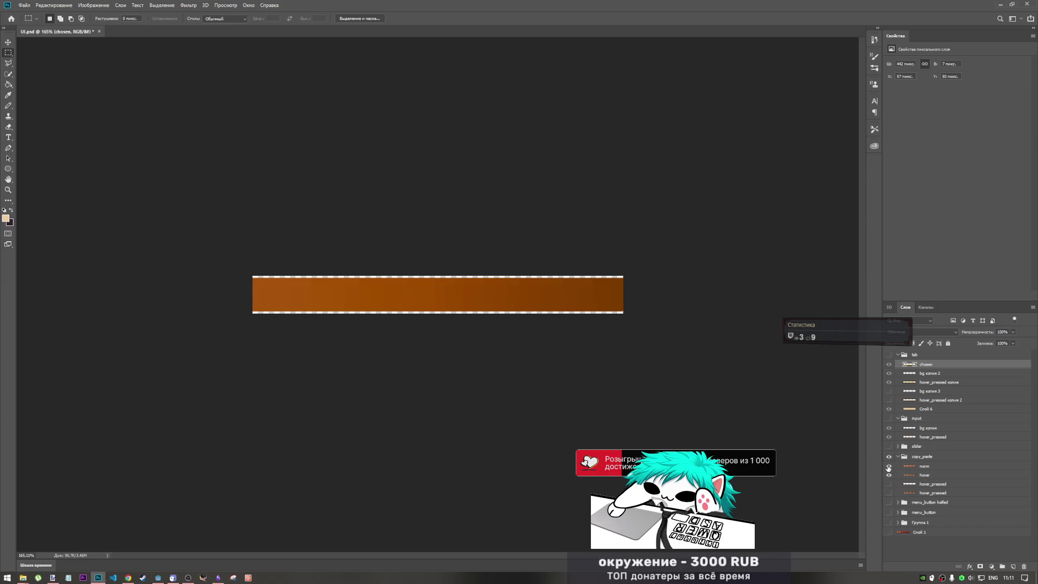
{"action": "left_click", "coordinate": [890, 467]}
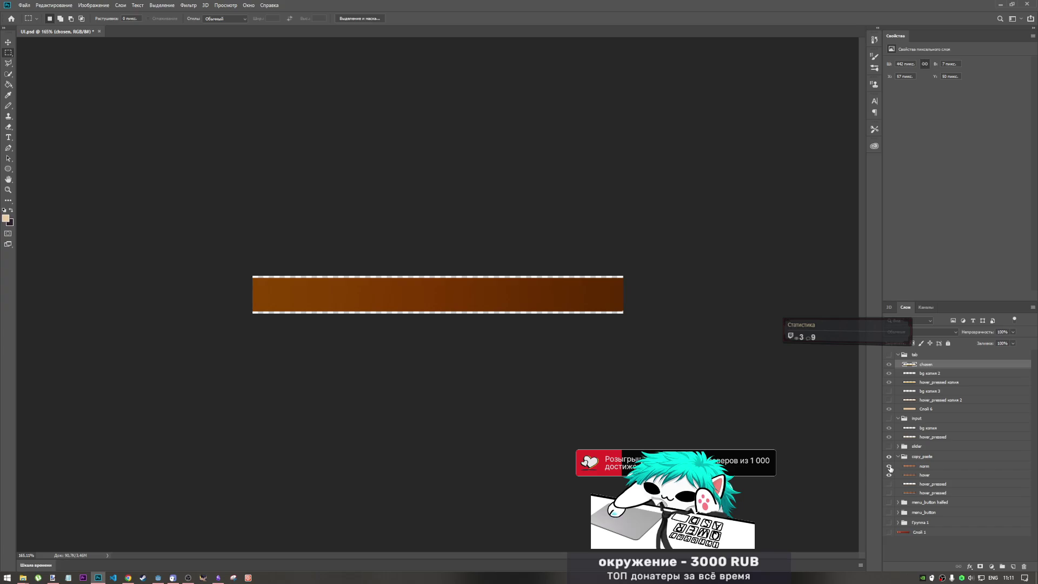
{"action": "left_click", "coordinate": [890, 474]}
{"action": "left_click", "coordinate": [889, 467]}
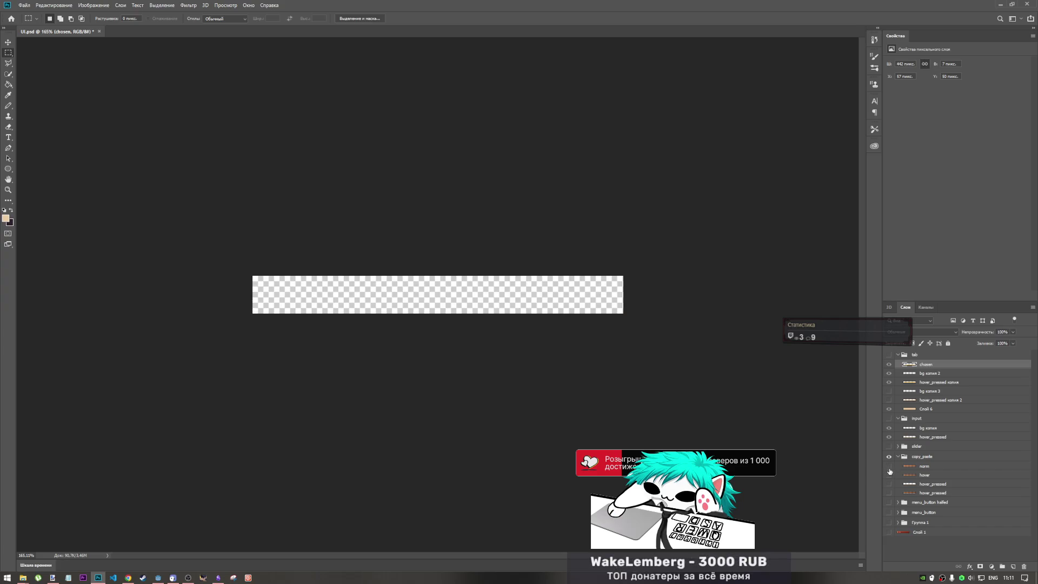
{"action": "left_click", "coordinate": [890, 467]}
{"action": "left_click", "coordinate": [890, 467]}
{"action": "left_click", "coordinate": [890, 474]}
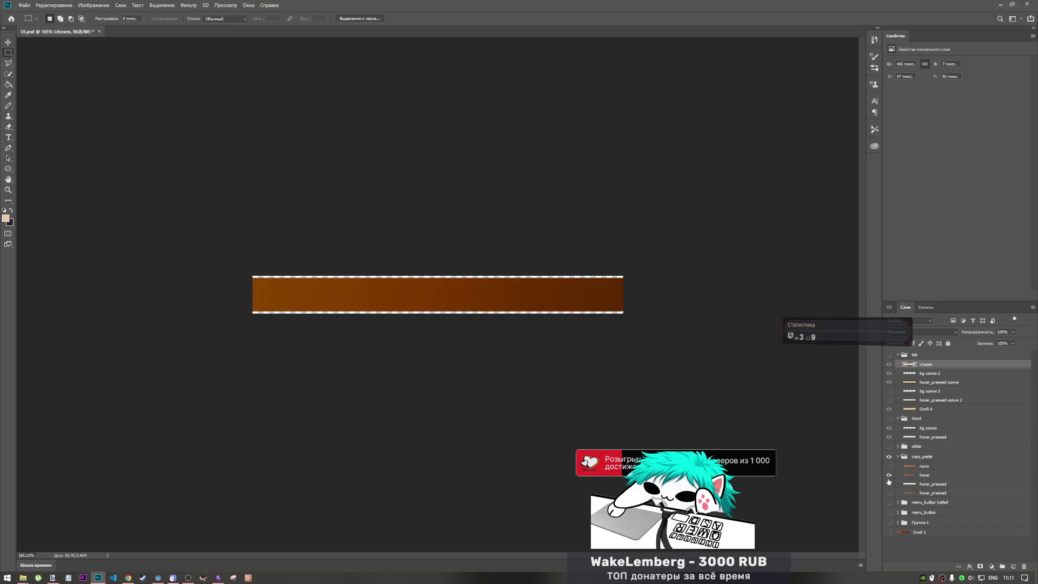
{"action": "left_click", "coordinate": [890, 475]}
Preview the hover_pressed state, hide all bar states, and select the norm and hover layers
{"action": "left_click", "coordinate": [889, 484]}
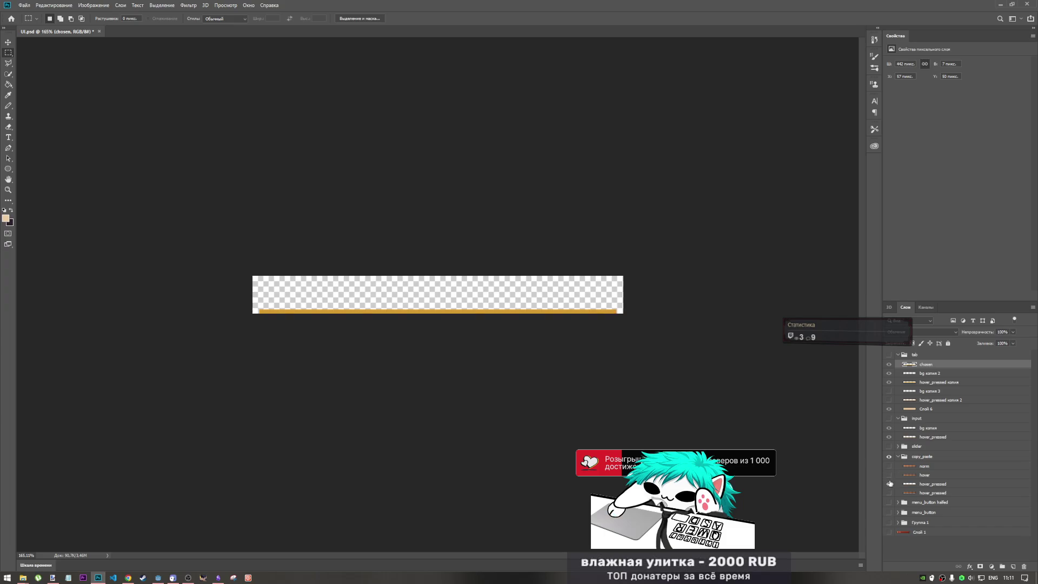
{"action": "left_click", "coordinate": [890, 485]}
{"action": "left_click", "coordinate": [890, 487]}
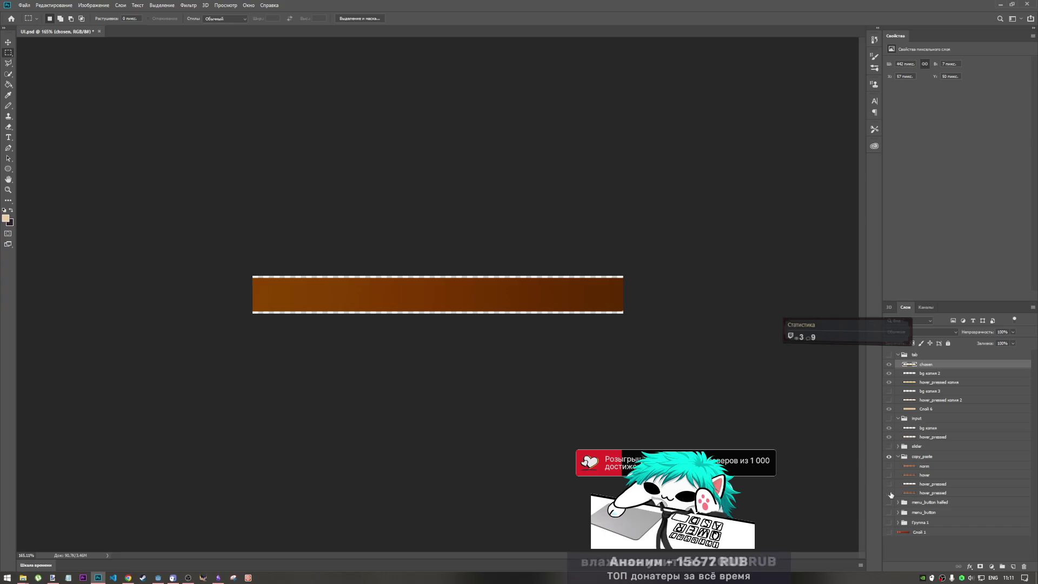
{"action": "left_click", "coordinate": [890, 484]}
{"action": "left_click", "coordinate": [890, 484]}
{"action": "left_click", "coordinate": [890, 466]}
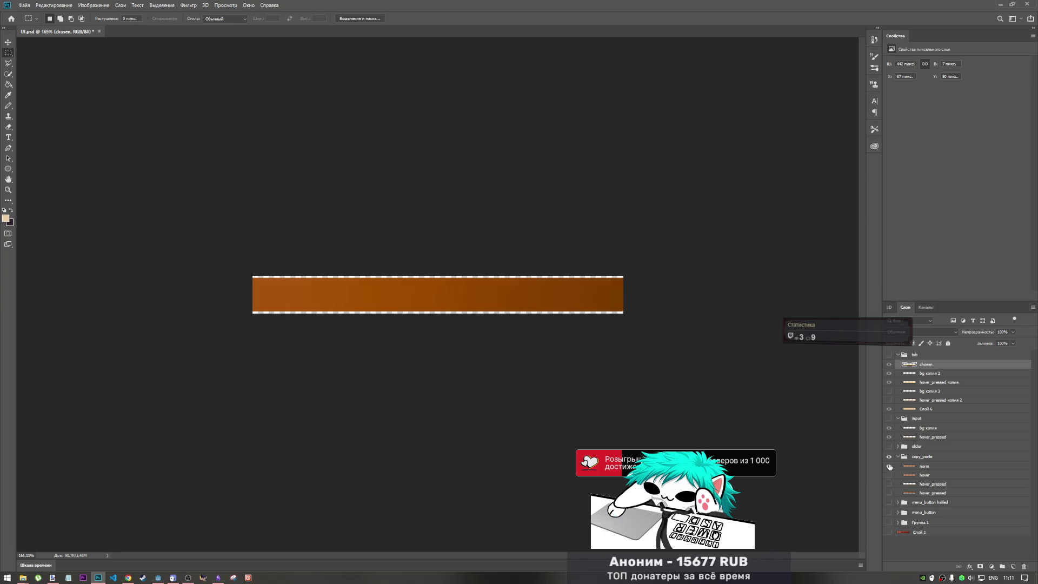
{"action": "left_click", "coordinate": [890, 466]}
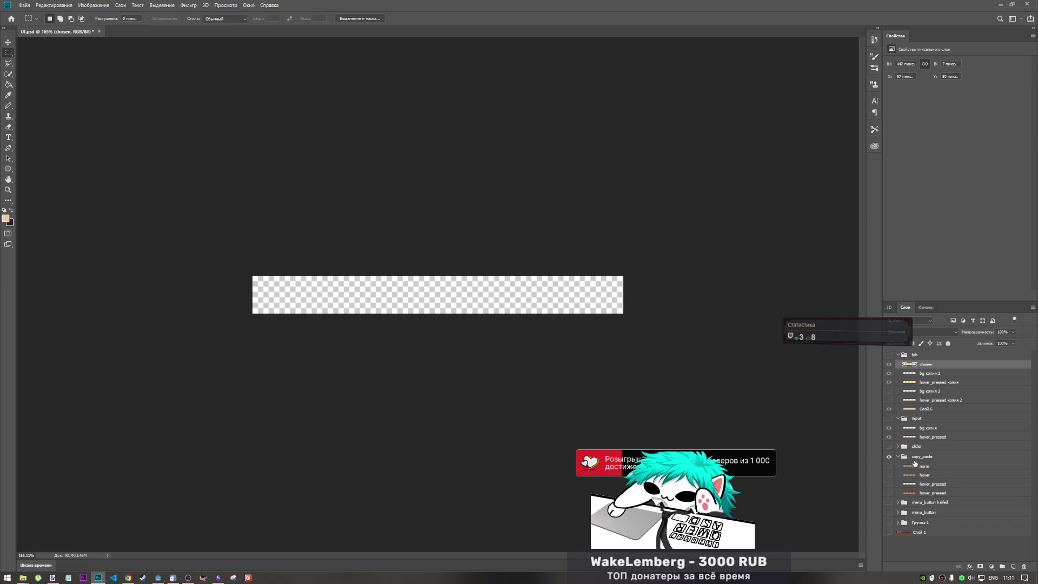
{"action": "left_click", "coordinate": [916, 466]}
{"action": "left_click", "coordinate": [925, 476], "text": "shift"}
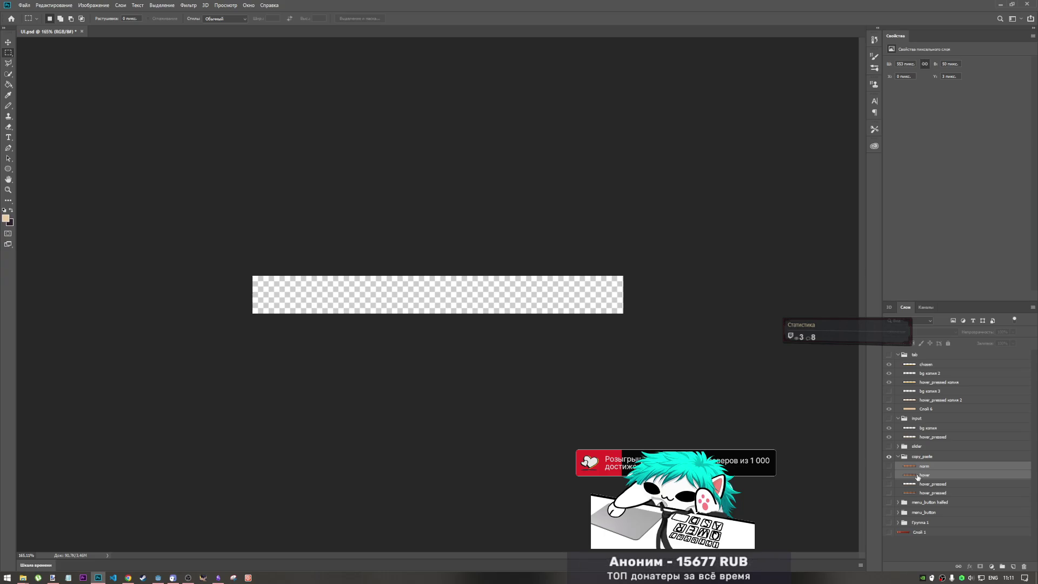
Duplicate norm and hover above copy_paste into a new group and name it 'stats settings'
{"action": "left_click_drag", "start_coordinate": [928, 468], "coordinate": [931, 461], "text": "alt"}
{"action": "key", "text": "ctrl+g"}
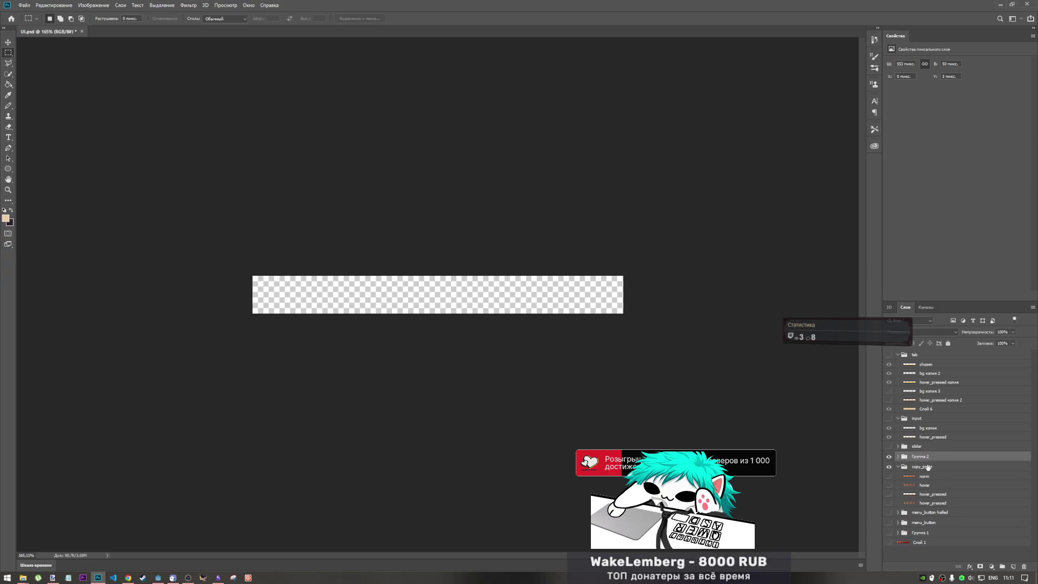
{"action": "double_click", "coordinate": [925, 457]}
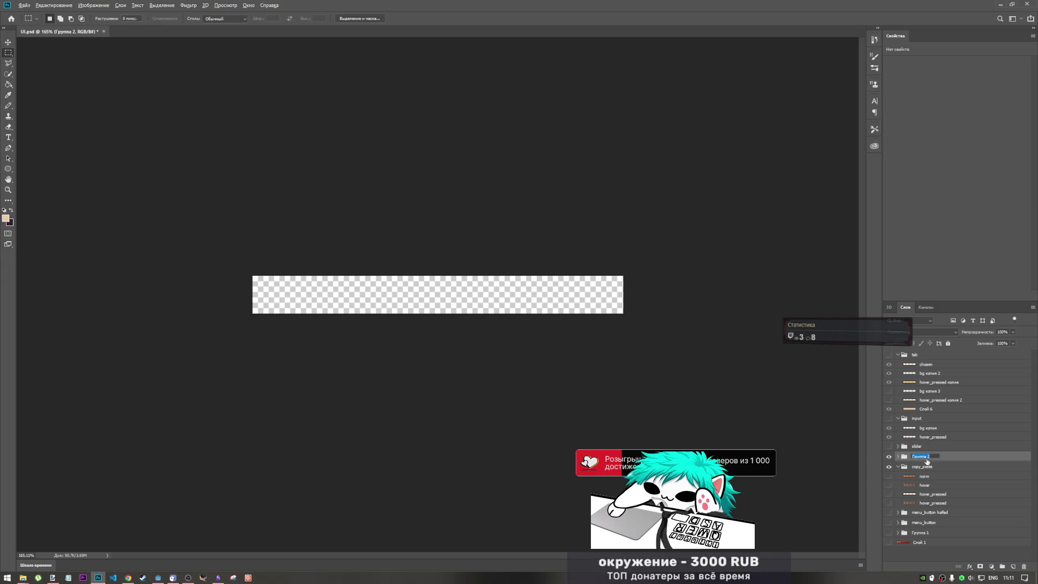
{"action": "type", "text": "b"}
{"action": "key", "text": "alt+shift"}
{"action": "type", "text": "s"}
{"action": "type", "text": "tats sett"}
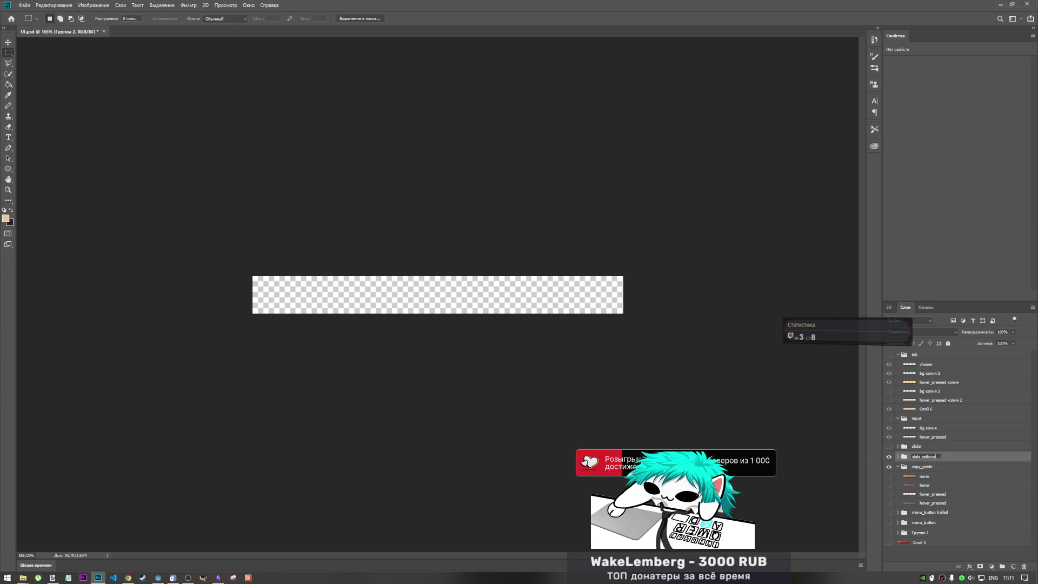
{"action": "type", "text": "ings"}
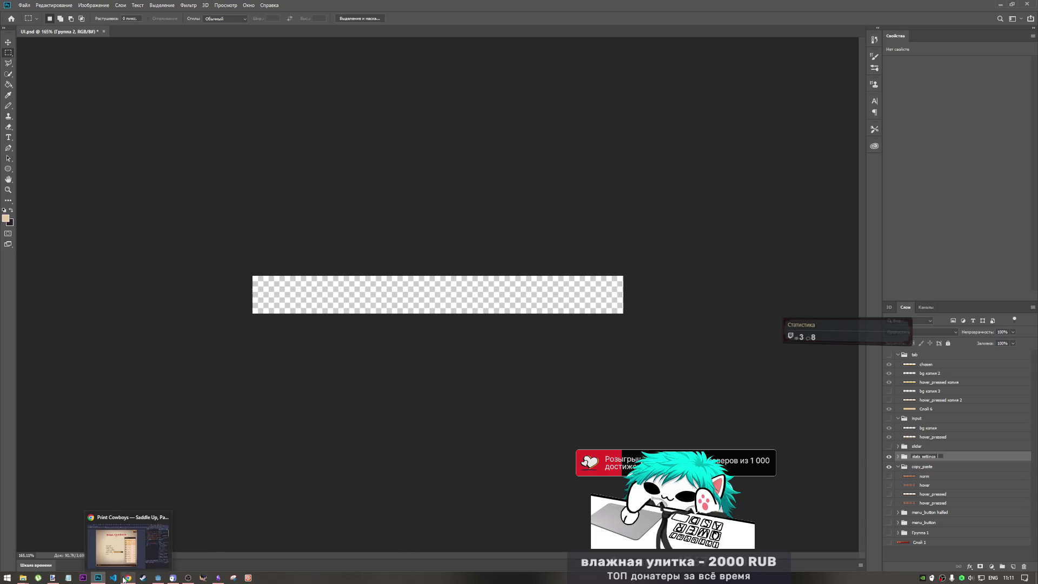
Glance at the Godot paste button, then finish renaming the group stats_settings_top
{"action": "left_click", "coordinate": [156, 579]}
{"action": "scroll", "coordinate": [552, 393], "scroll_direction": "down", "scroll_amount": 1}
{"action": "scroll", "coordinate": [531, 298], "scroll_direction": "down", "scroll_amount": 8}
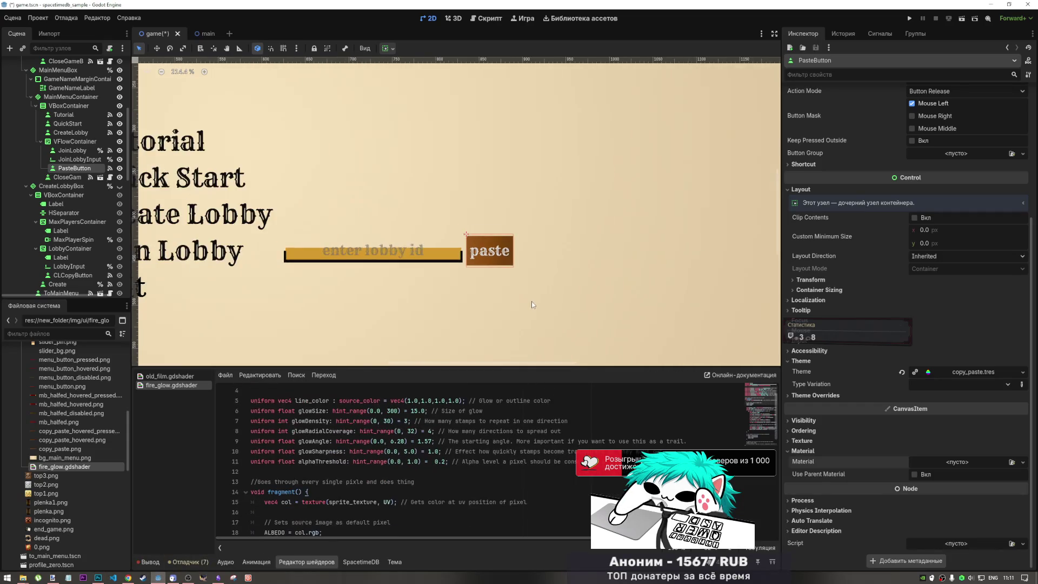
{"action": "key", "text": "alt+Tab"}
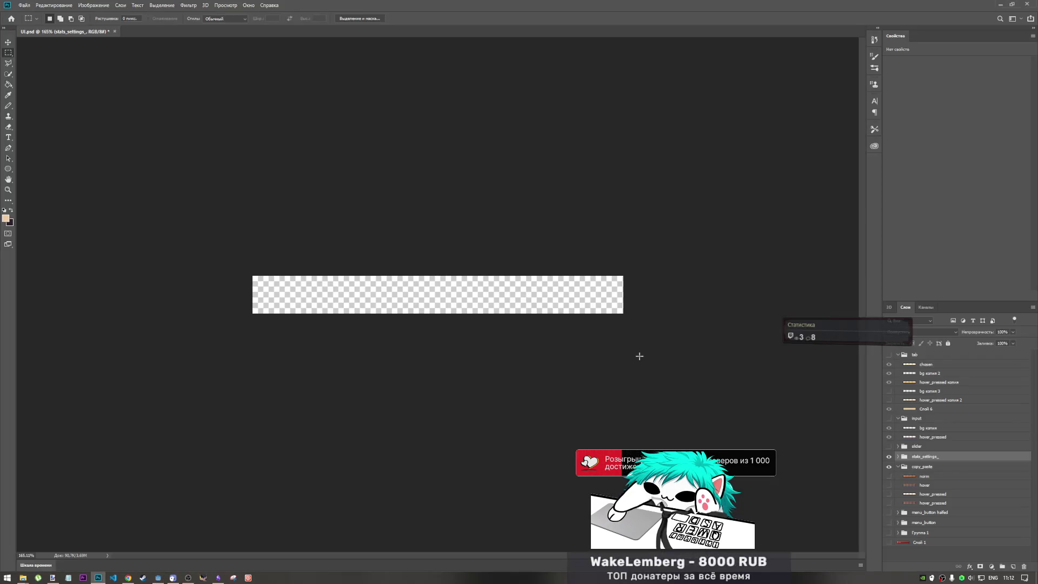
{"action": "double_click", "coordinate": [921, 458]}
{"action": "left_click", "coordinate": [943, 455]}
{"action": "type", "text": "to"}
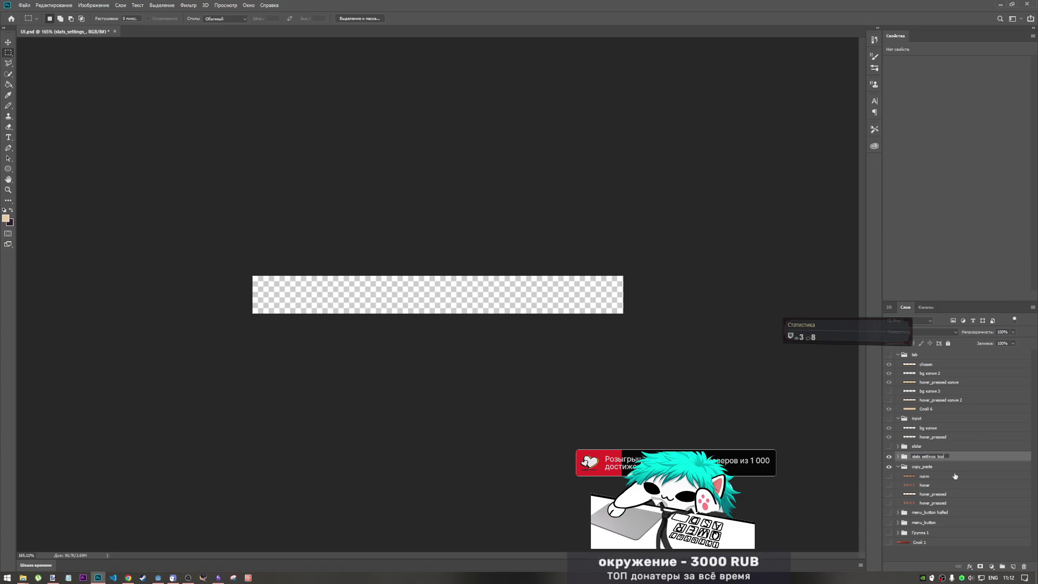
{"action": "type", "text": "p"}
{"action": "key", "text": "Return"}
Expand stats_settings_top and toggle its copied bar layers to compare them
{"action": "left_click", "coordinate": [898, 457]}
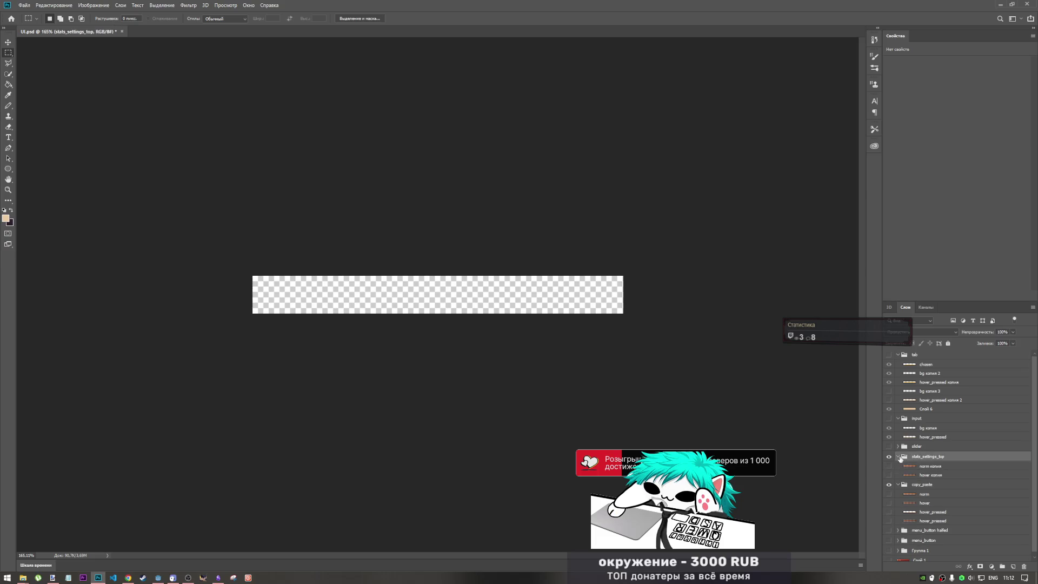
{"action": "left_click", "coordinate": [930, 466]}
{"action": "left_click", "coordinate": [889, 466]}
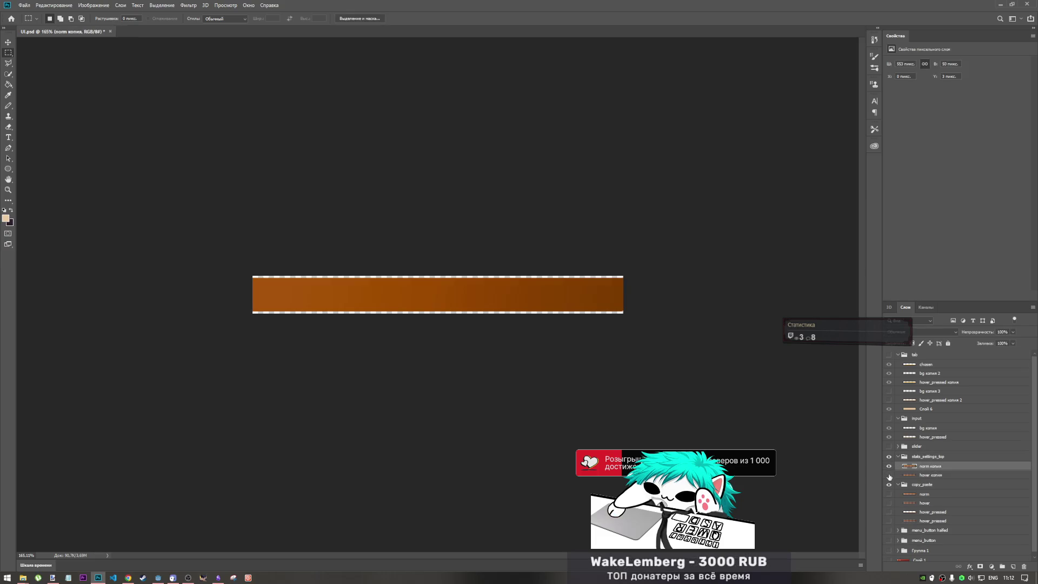
{"action": "left_click", "coordinate": [889, 476]}
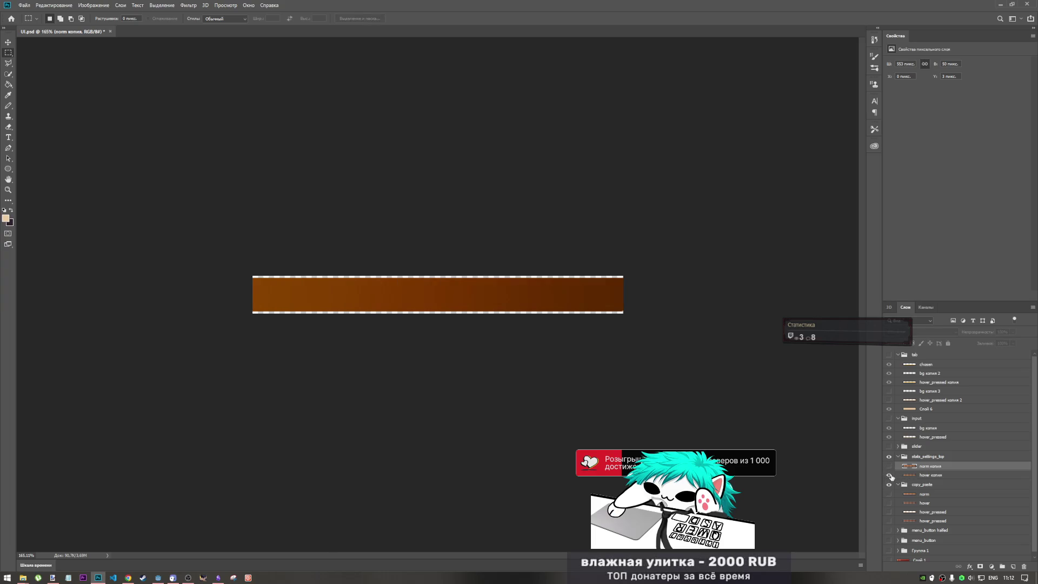
{"action": "left_click", "coordinate": [889, 467]}
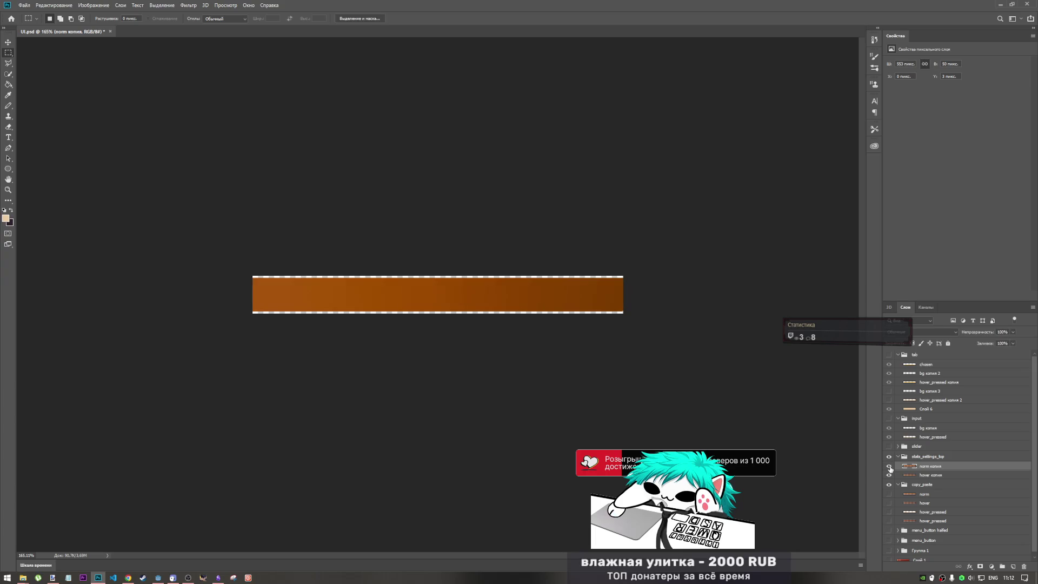
{"action": "left_click", "coordinate": [890, 475]}
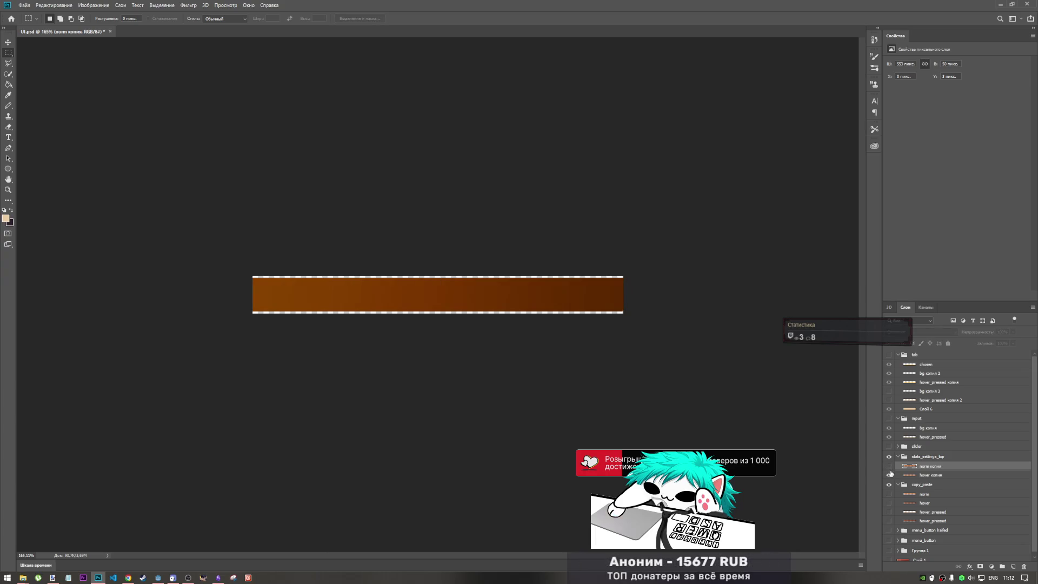
Rename the copied layers norm and hover, then toggle their visibility to compare
{"action": "double_click", "coordinate": [931, 467]}
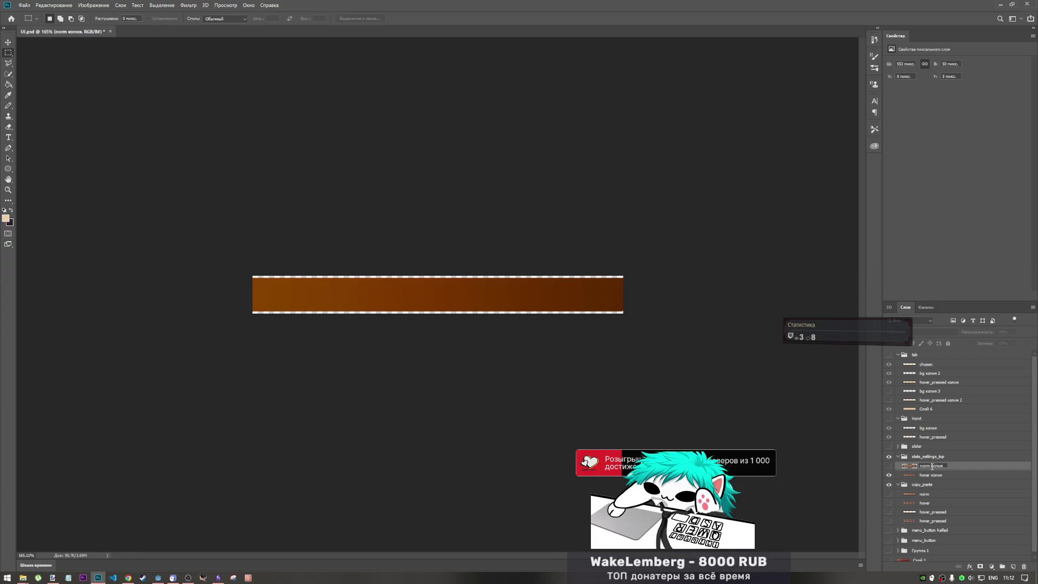
{"action": "type", "text": "norm"}
{"action": "double_click", "coordinate": [934, 475]}
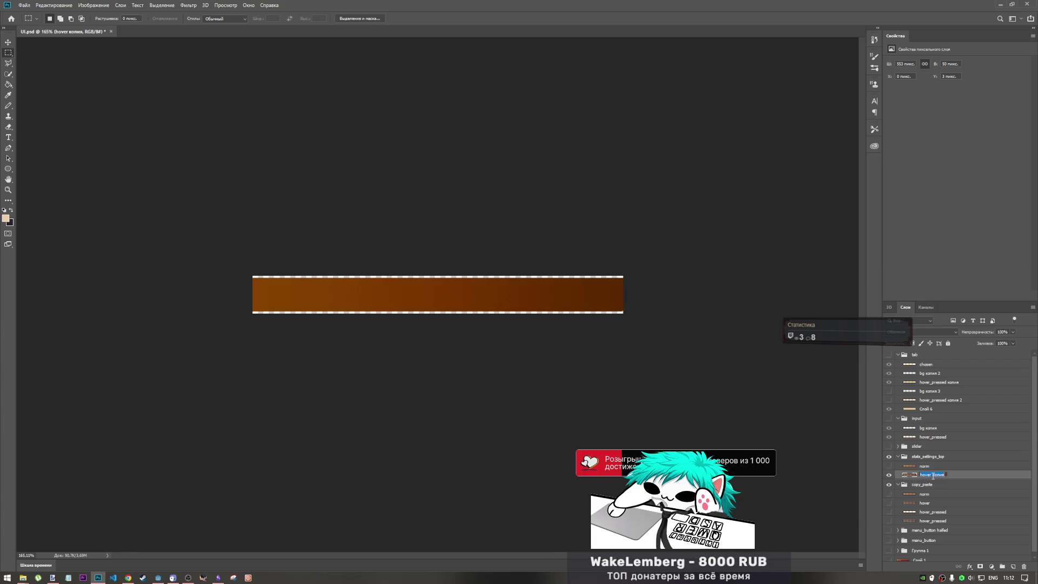
{"action": "key", "text": "BackSpace"}
{"action": "key", "text": "BackSpace"}
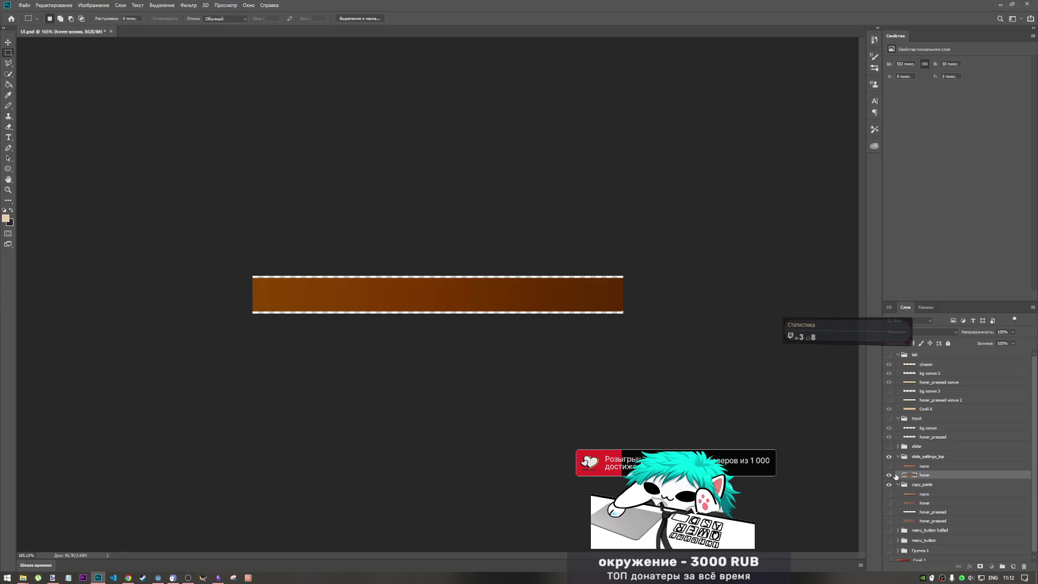
{"action": "key", "text": "Return"}
{"action": "left_click", "coordinate": [889, 474]}
{"action": "left_click", "coordinate": [889, 466]}
{"action": "left_click", "coordinate": [890, 467]}
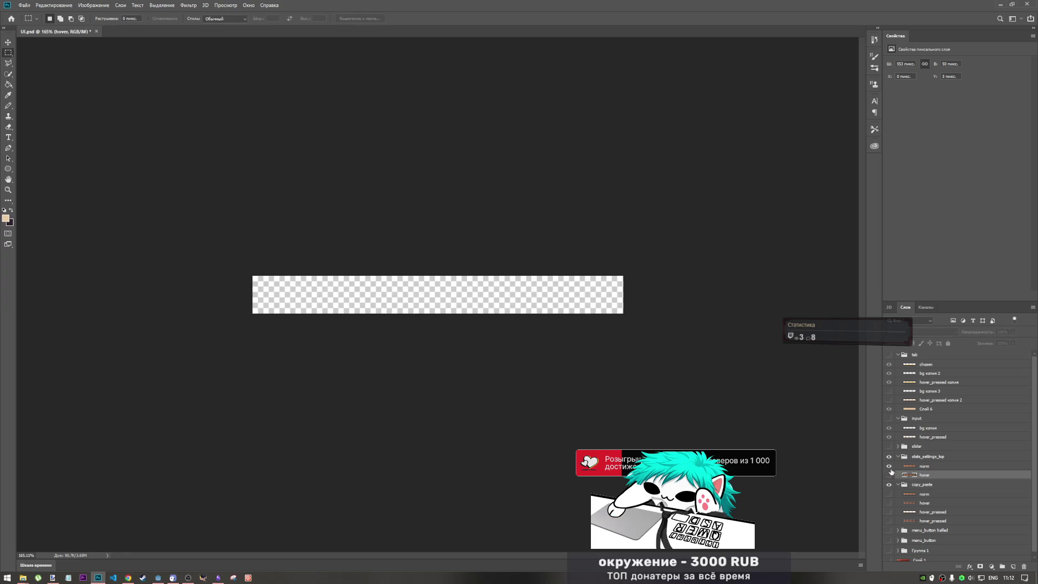
{"action": "left_click", "coordinate": [890, 466]}
{"action": "left_click", "coordinate": [890, 475]}
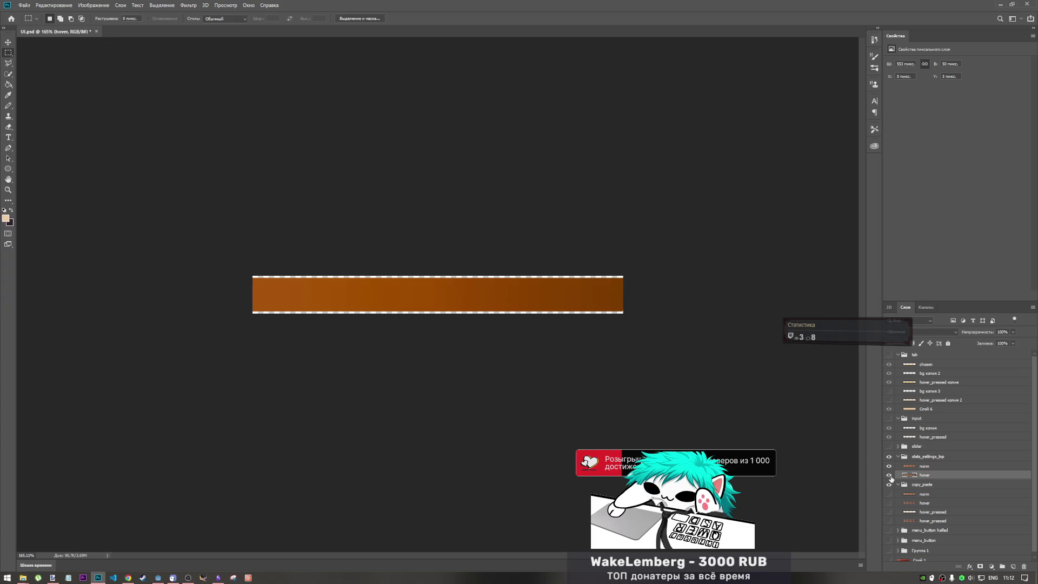
{"action": "left_click", "coordinate": [889, 468]}
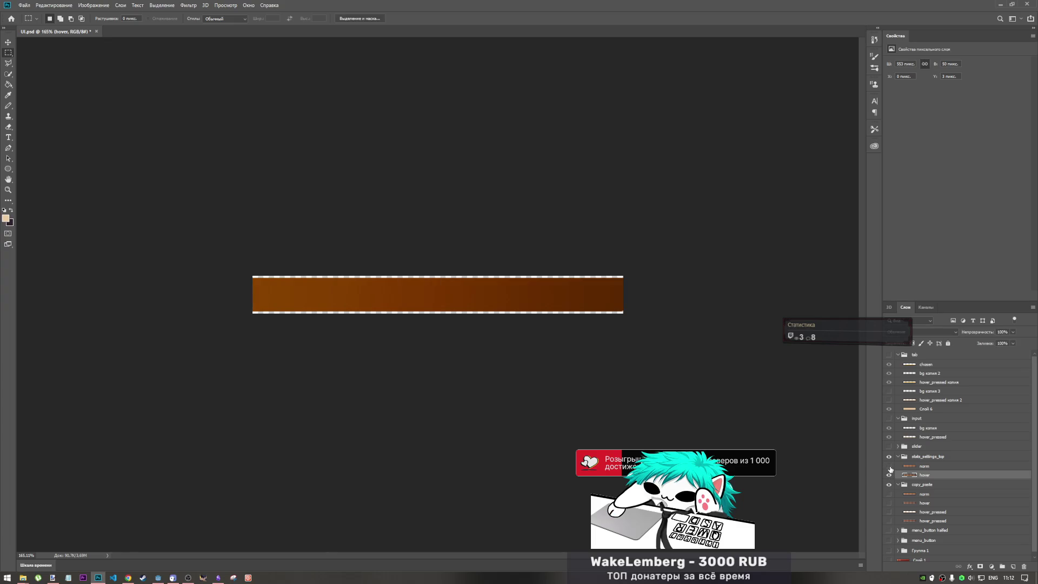
{"action": "left_click", "coordinate": [890, 467]}
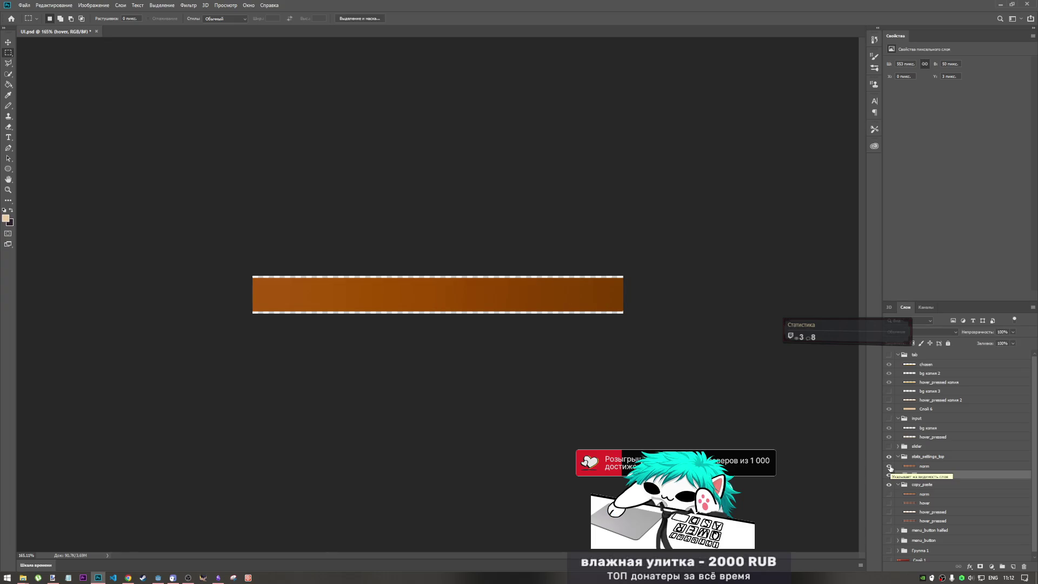
{"action": "left_click", "coordinate": [890, 467]}
{"action": "left_click", "coordinate": [891, 468]}
{"action": "left_click", "coordinate": [890, 467]}
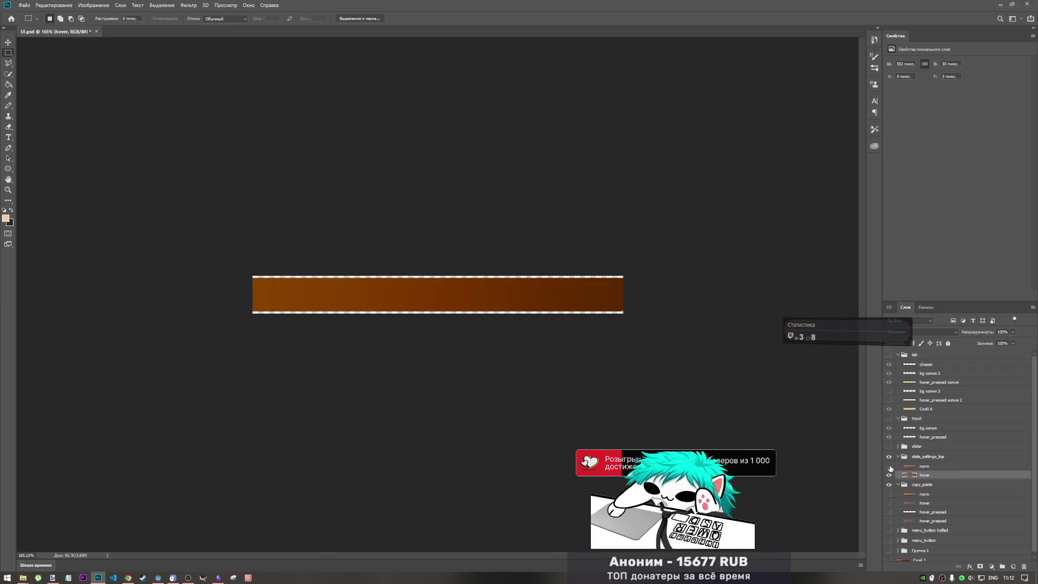
{"action": "left_click", "coordinate": [128, 577]}
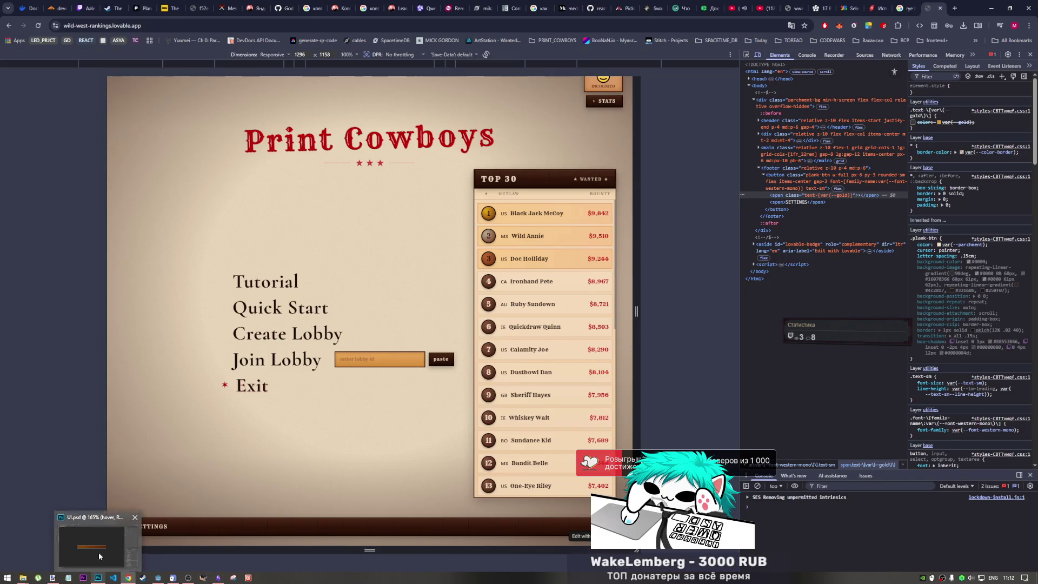
{"action": "left_click", "coordinate": [98, 578]}
{"action": "left_click_drag", "start_coordinate": [913, 475], "coordinate": [914, 463]}
{"action": "double_click", "coordinate": [926, 466]}
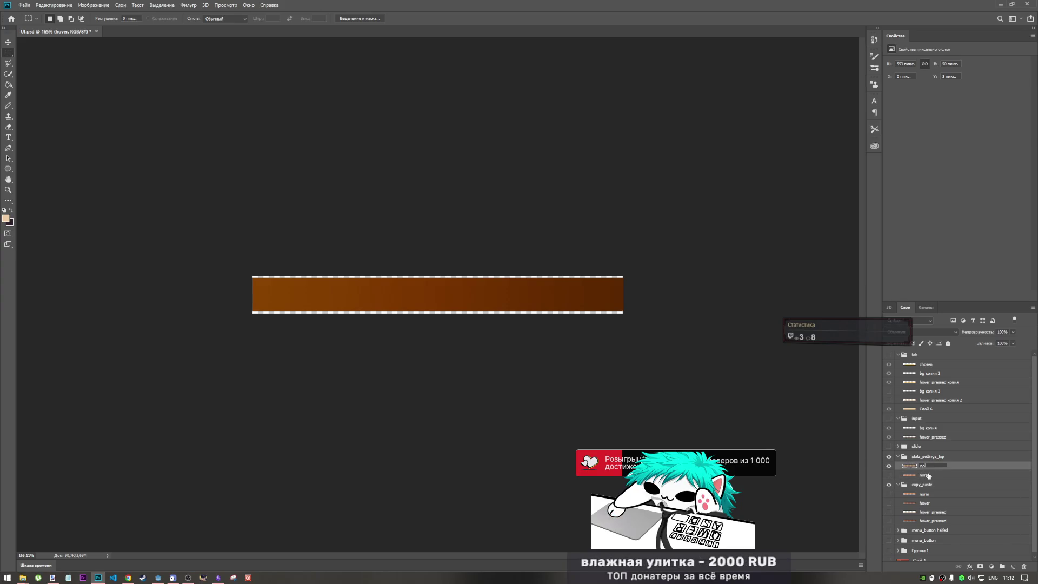
{"action": "type", "text": "rma"}
{"action": "double_click", "coordinate": [926, 474]}
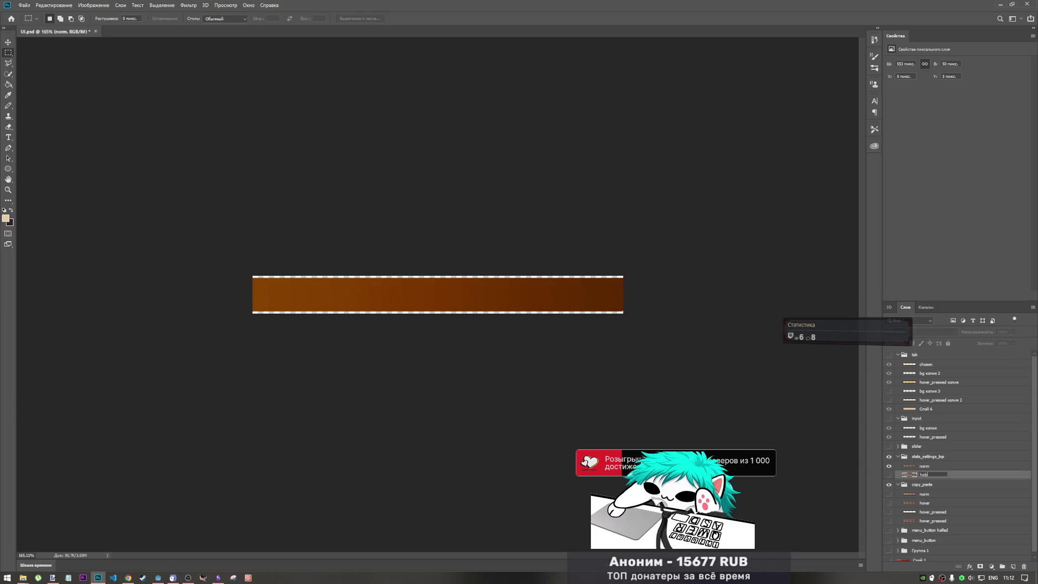
{"action": "type", "text": "ver"}
{"action": "key", "text": "Return"}
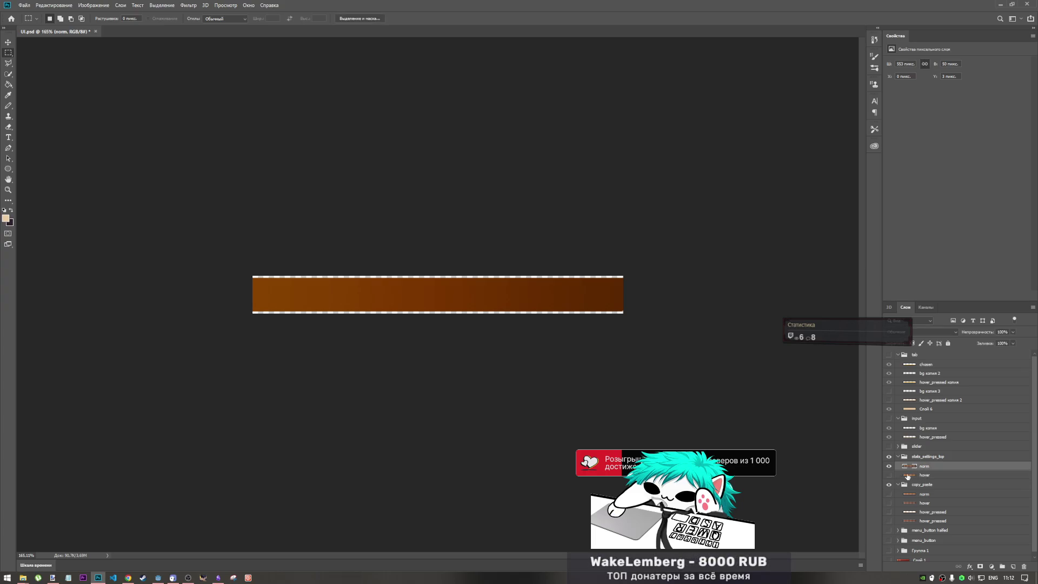
{"action": "left_click", "coordinate": [889, 466]}
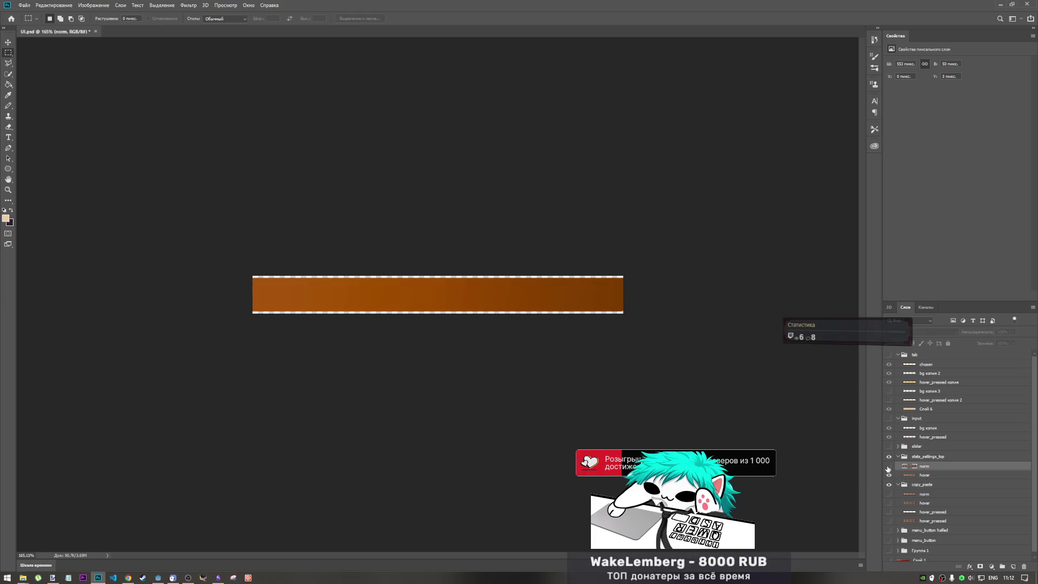
{"action": "left_click", "coordinate": [889, 466]}
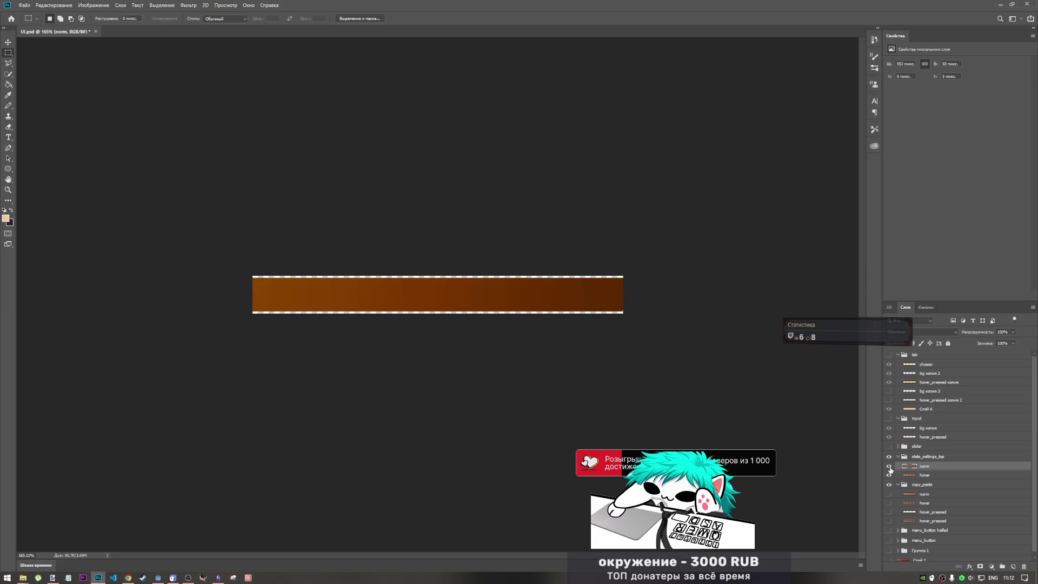
{"action": "left_click", "coordinate": [889, 466]}
{"action": "left_click", "coordinate": [889, 467]}
{"action": "left_click", "coordinate": [926, 475]}
{"action": "left_click", "coordinate": [889, 476]}
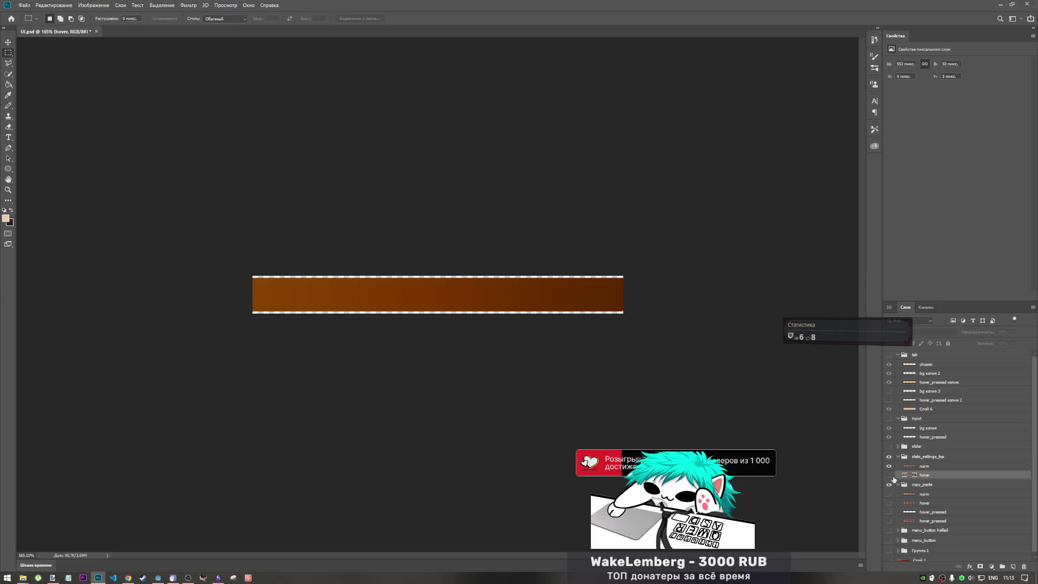
{"action": "left_click", "coordinate": [888, 475]}
{"action": "left_click", "coordinate": [909, 467]}
{"action": "left_click", "coordinate": [910, 475]}
{"action": "left_click", "coordinate": [910, 468]}
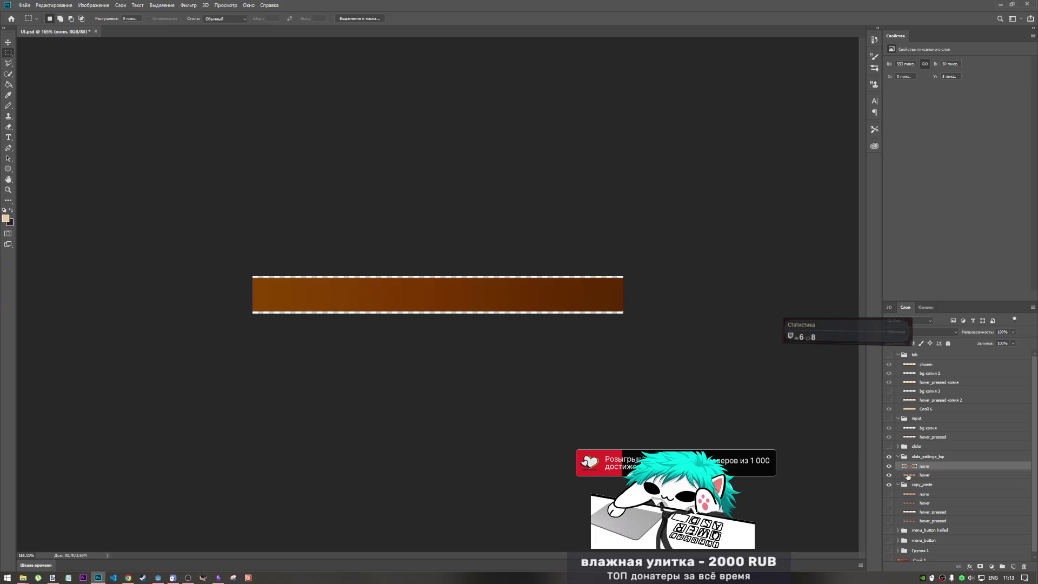
{"action": "left_click", "coordinate": [910, 476], "text": "shift"}
Narrow both the norm and hover bars to about 540 px wide
{"action": "key", "text": "ctrl+t"}
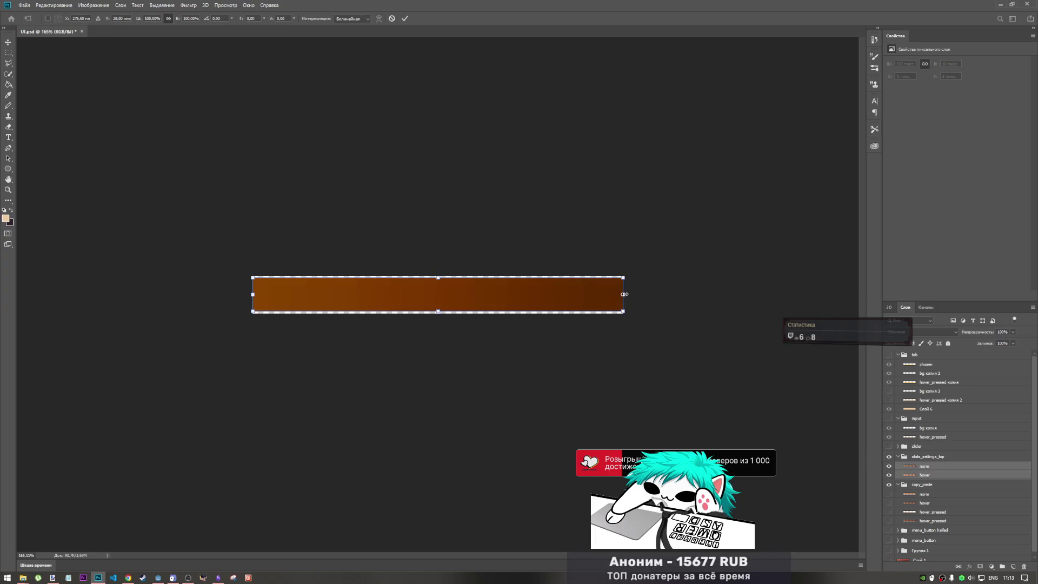
{"action": "left_click_drag", "start_coordinate": [624, 294], "coordinate": [620, 294]}
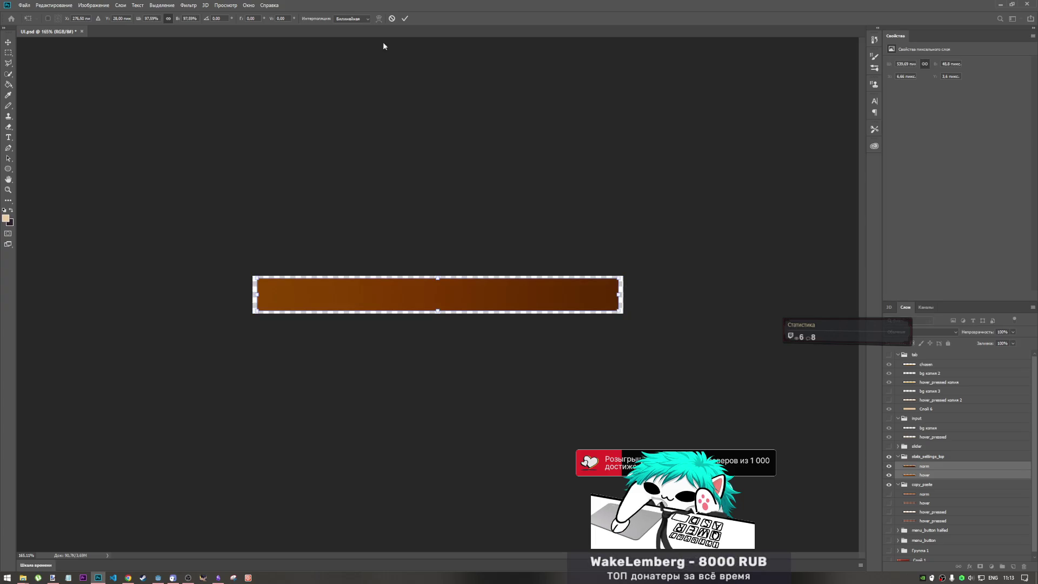
{"action": "left_click", "coordinate": [406, 19]}
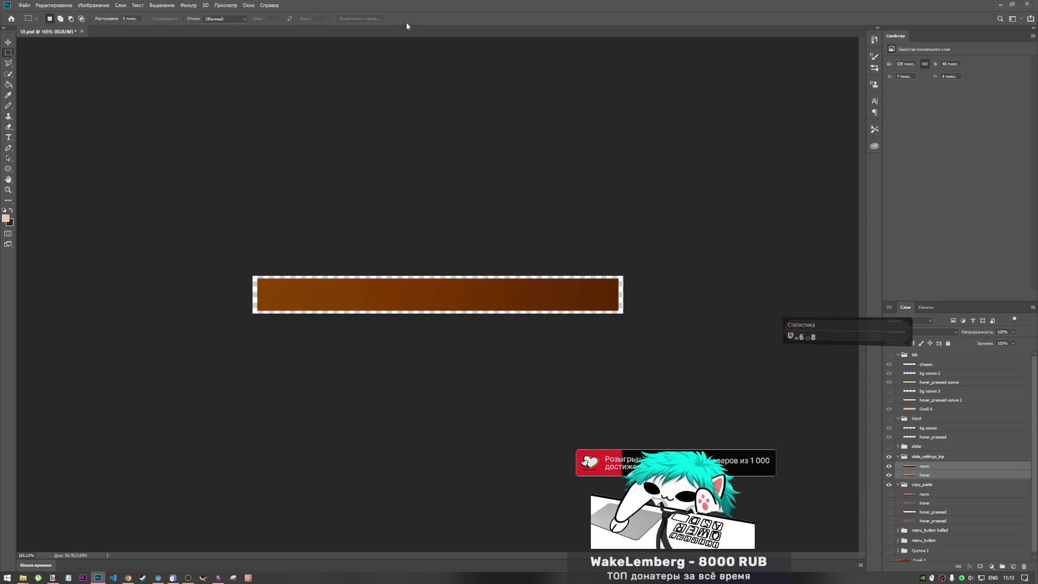
Move the norm bar down about 4 px
{"action": "left_click", "coordinate": [925, 466]}
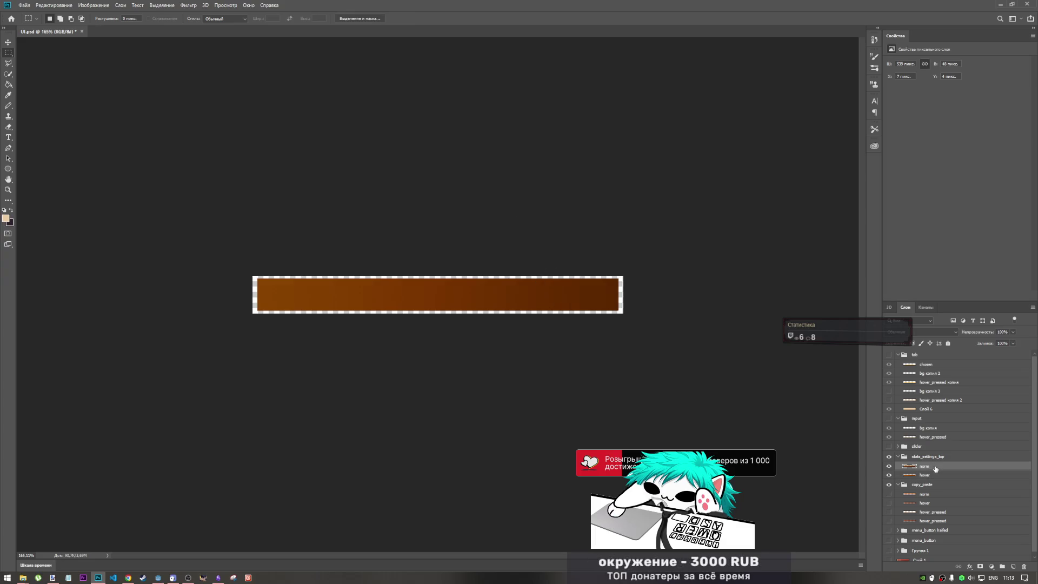
{"action": "key", "text": "ctrl+t"}
{"action": "left_click_drag", "start_coordinate": [498, 293], "coordinate": [500, 297]}
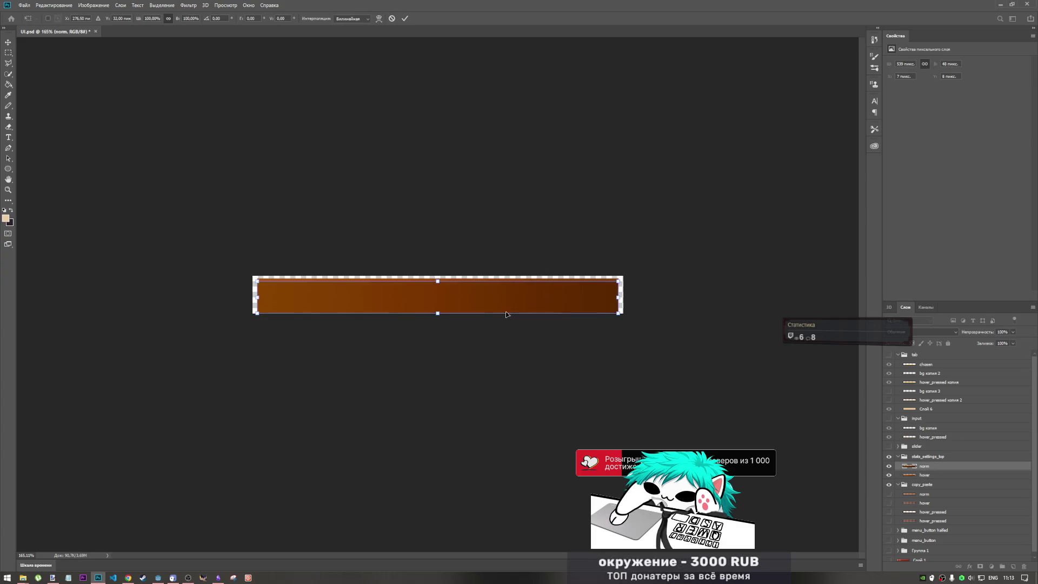
{"action": "left_click", "coordinate": [405, 18]}
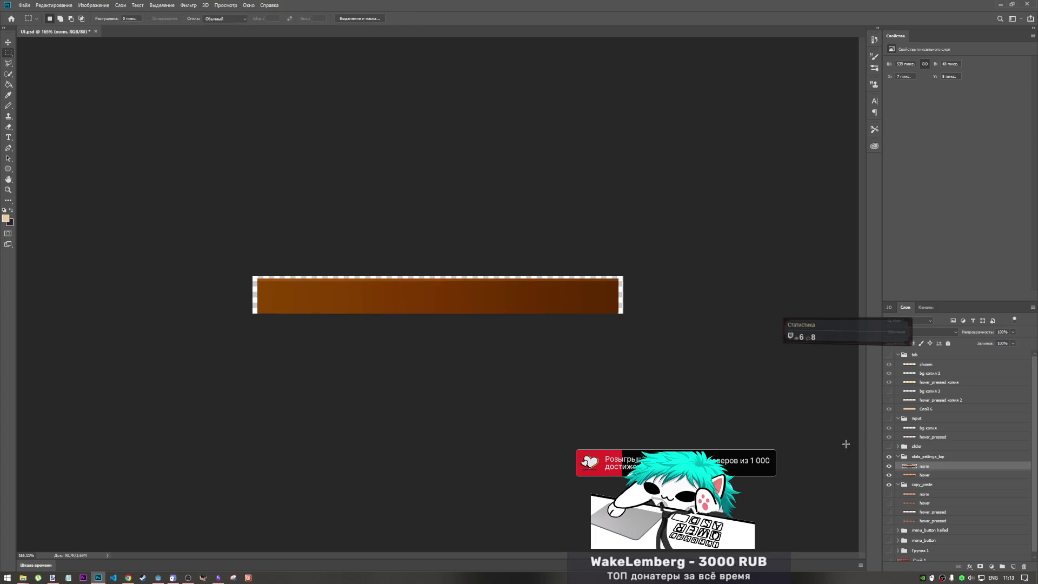
Discard a pending transform on the hover bar and toggle its visibility
{"action": "left_click", "coordinate": [936, 475]}
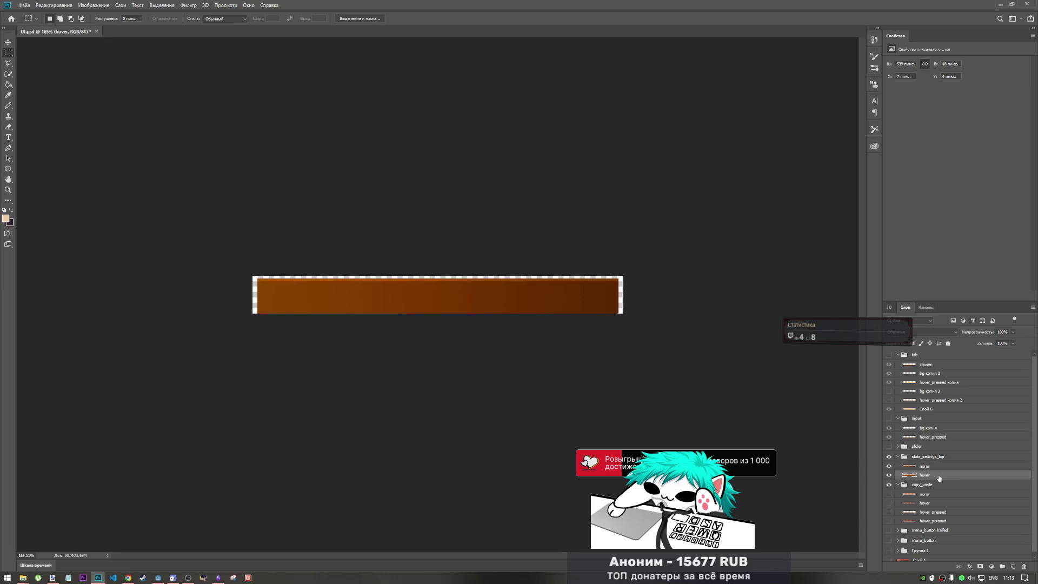
{"action": "key", "text": "ctrl+t"}
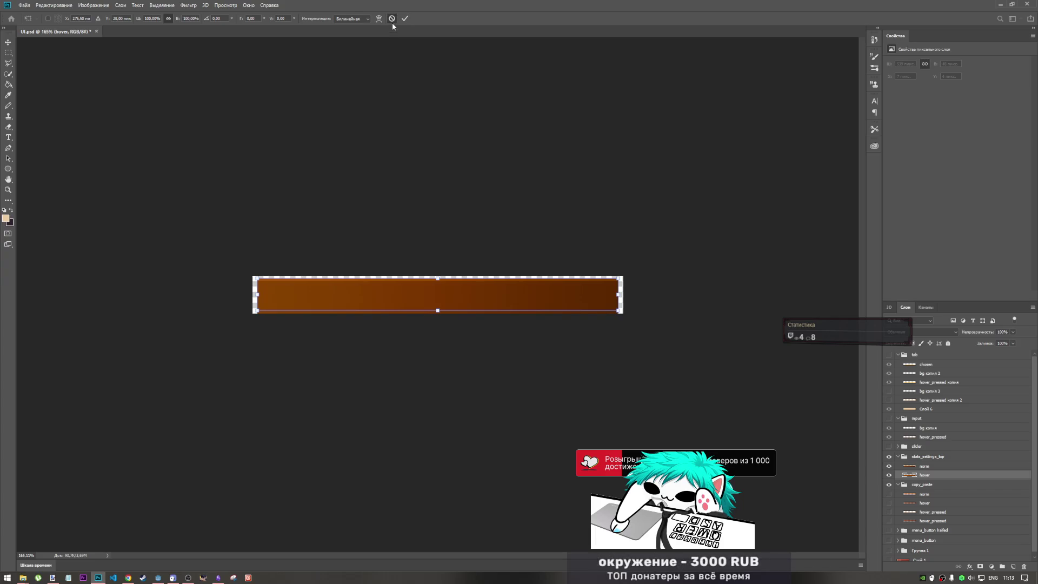
{"action": "left_click", "coordinate": [391, 22]}
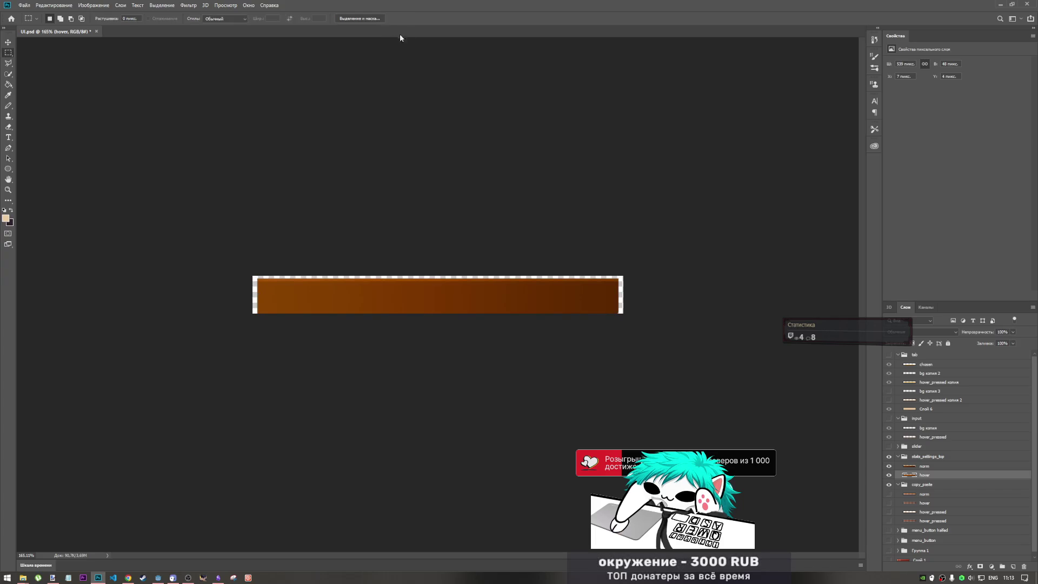
{"action": "left_click", "coordinate": [889, 474]}
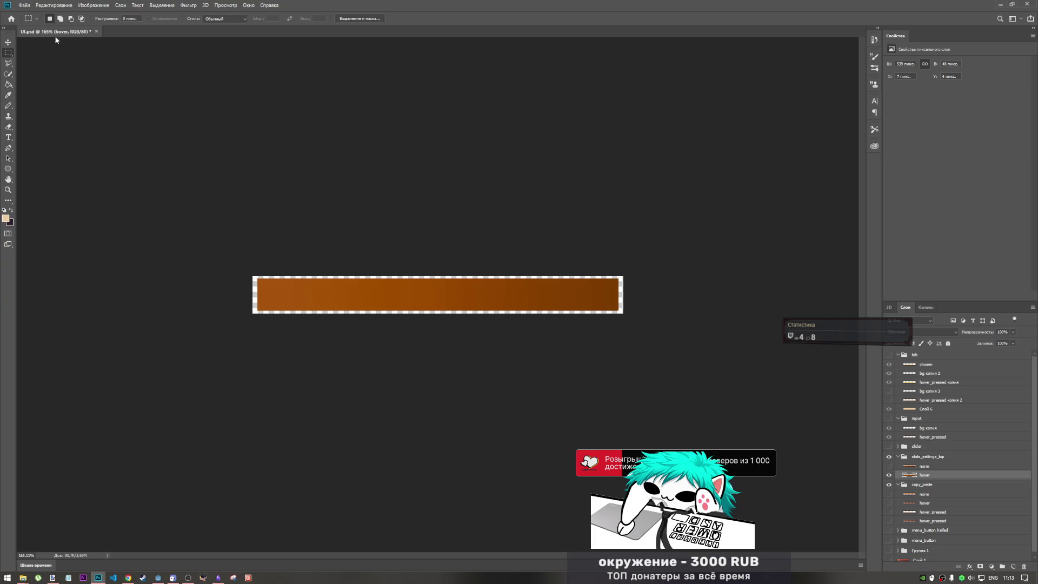
Quick-export the bar art as top_stats_settings_buttons.png into the ui folder
{"action": "left_click", "coordinate": [23, 7]}
{"action": "mouse_move", "coordinate": [87, 118]}
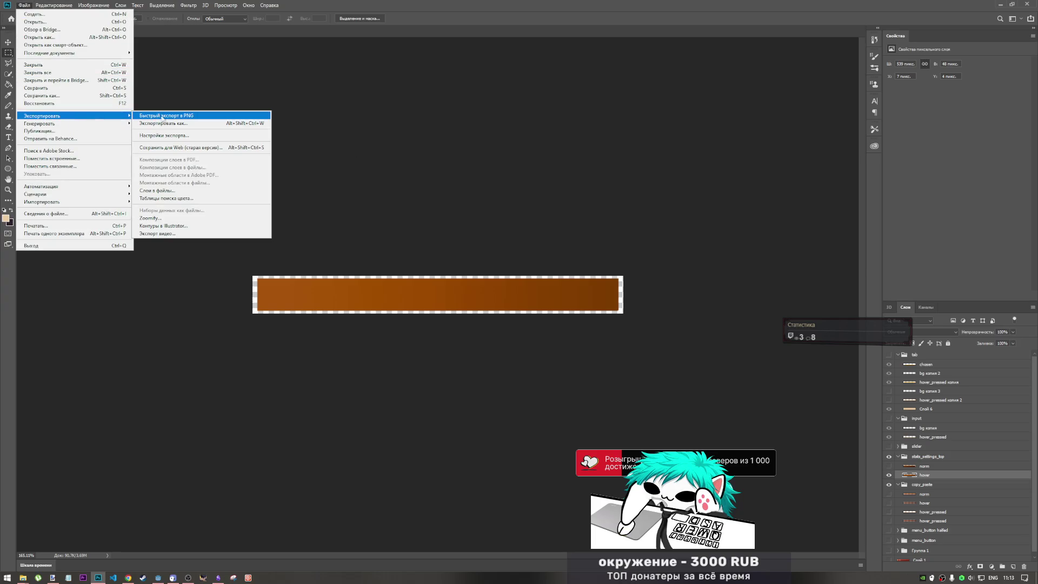
{"action": "left_click", "coordinate": [177, 117]}
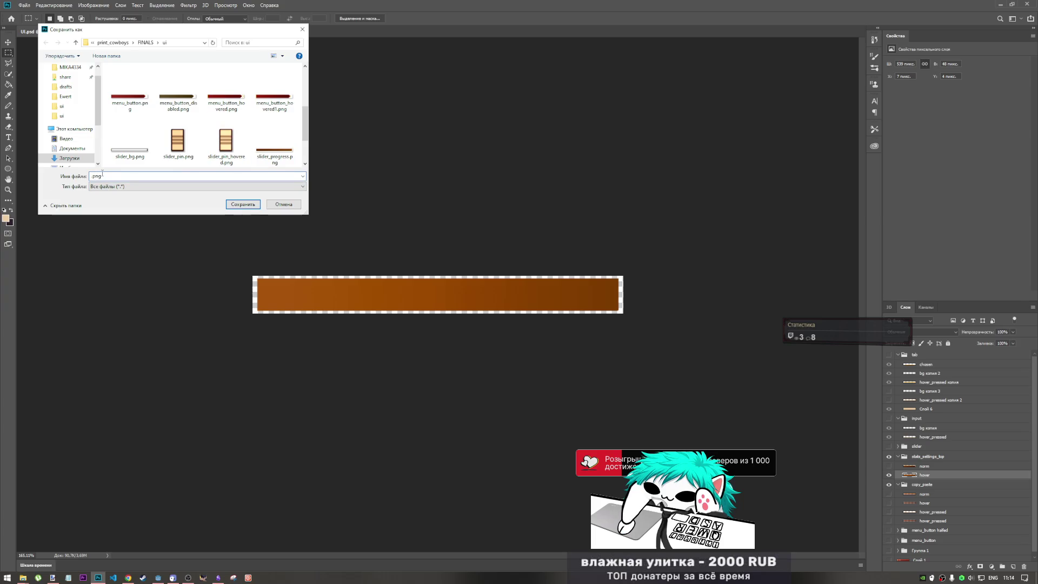
{"action": "type", "text": "tap"}
{"action": "type", "text": "_stats"}
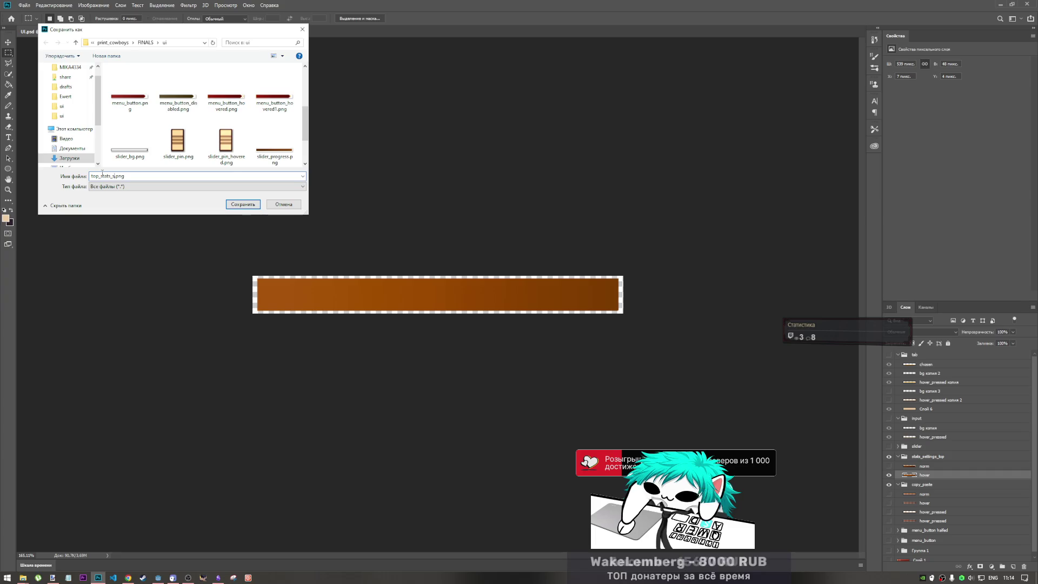
{"action": "type", "text": "_settings_buttons"}
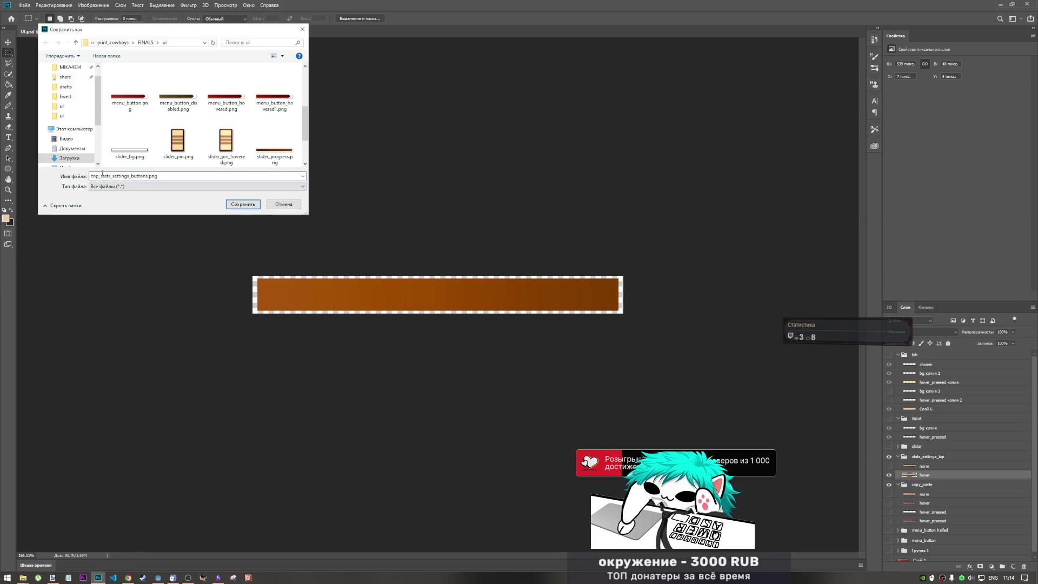
{"action": "left_click", "coordinate": [232, 205]}
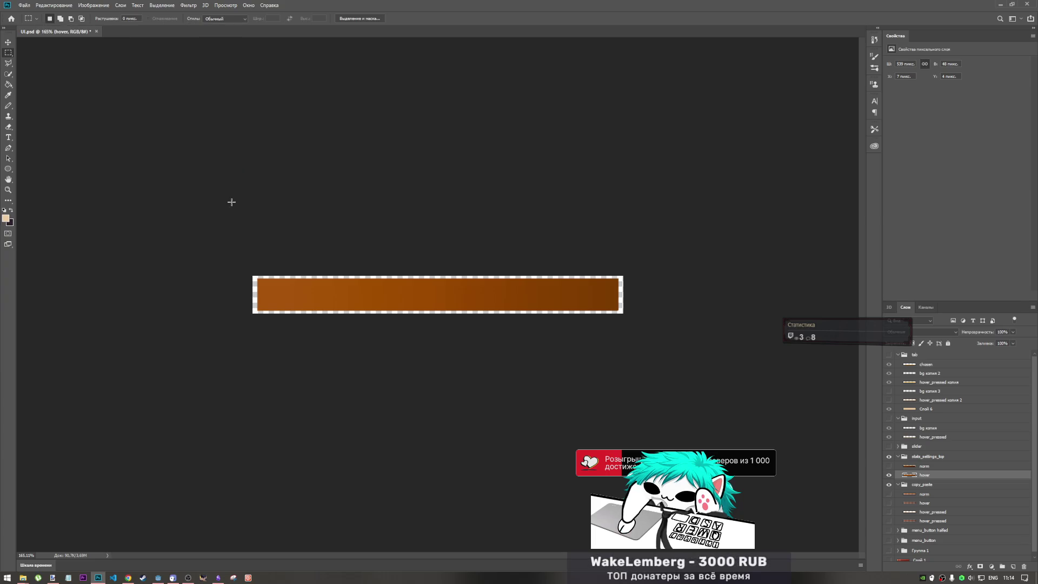
Bring Chrome forward and switch to the chat.qwen.ai tab
{"action": "left_click", "coordinate": [128, 577]}
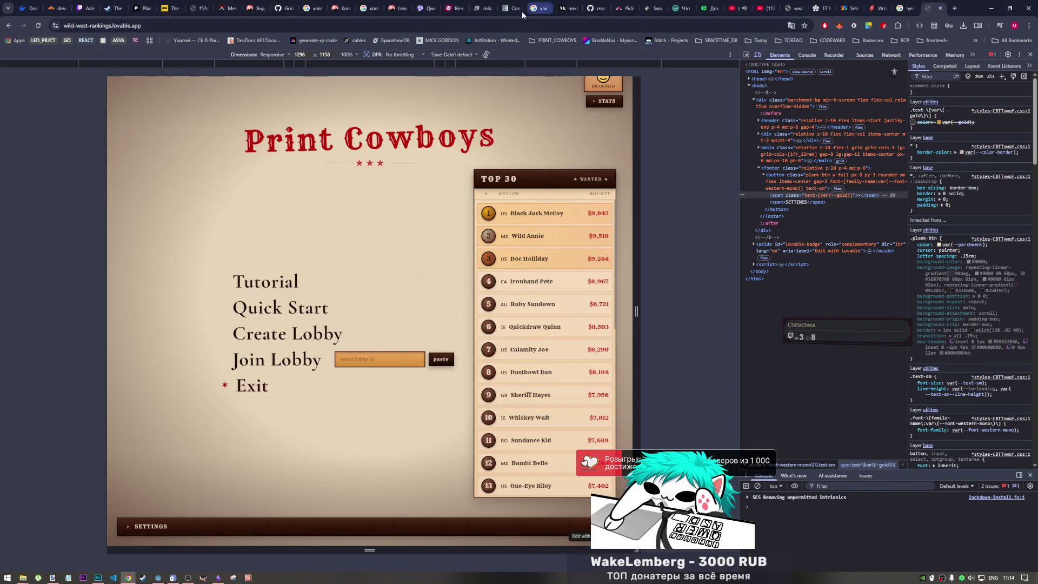
{"action": "left_click", "coordinate": [431, 9]}
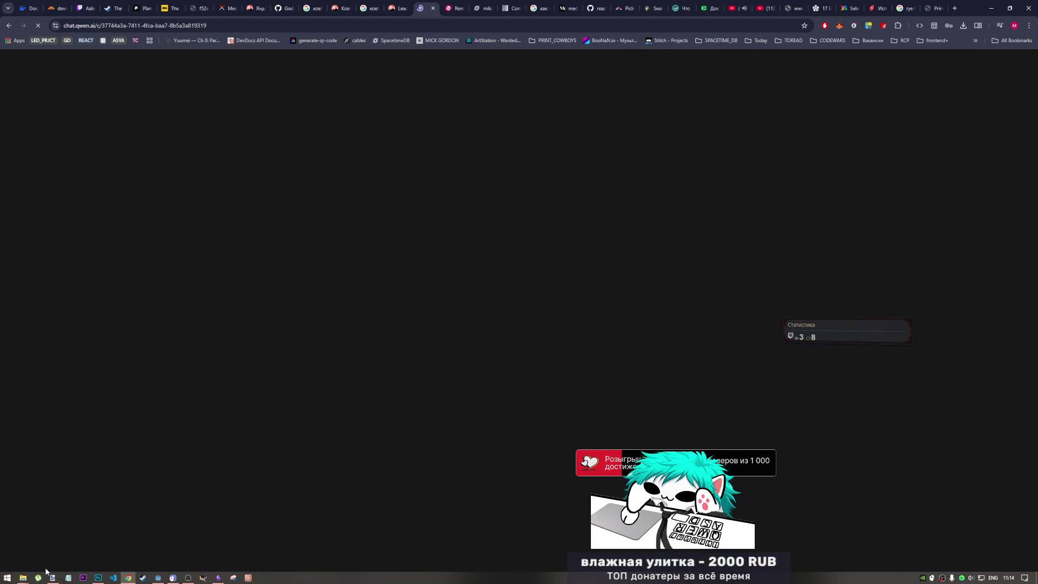
{"action": "mouse_move", "coordinate": [23, 577]}
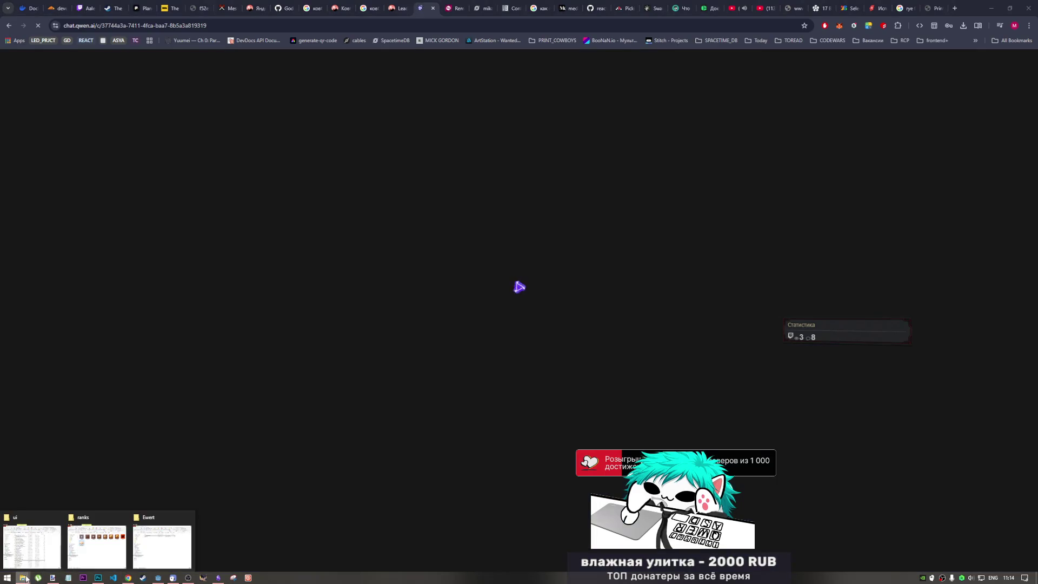
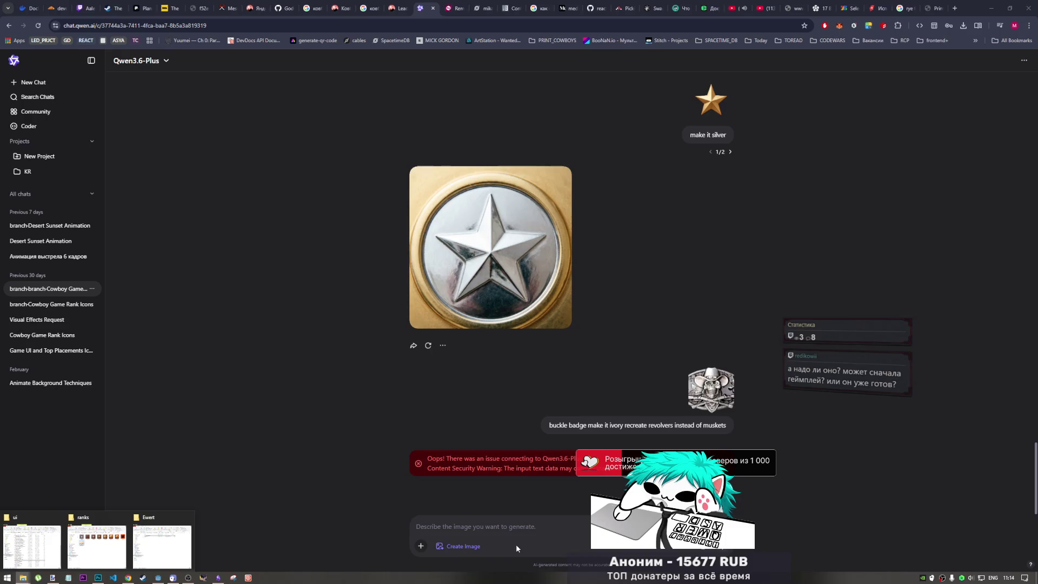
Start a new chat in Create Image mode, then bring the Ewert folder window forward
{"action": "mouse_move", "coordinate": [545, 267]}
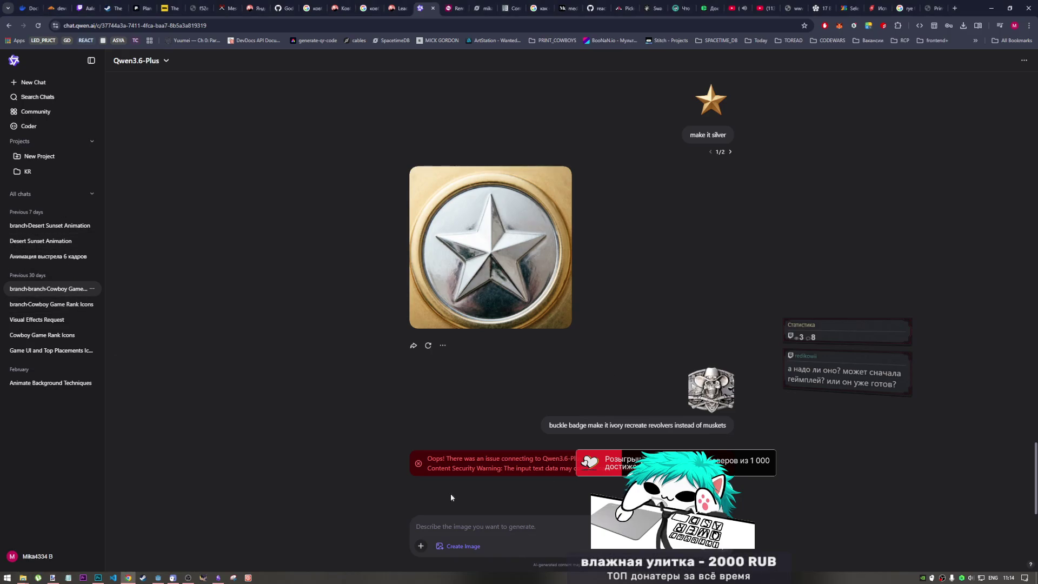
{"action": "left_click", "coordinate": [52, 82]}
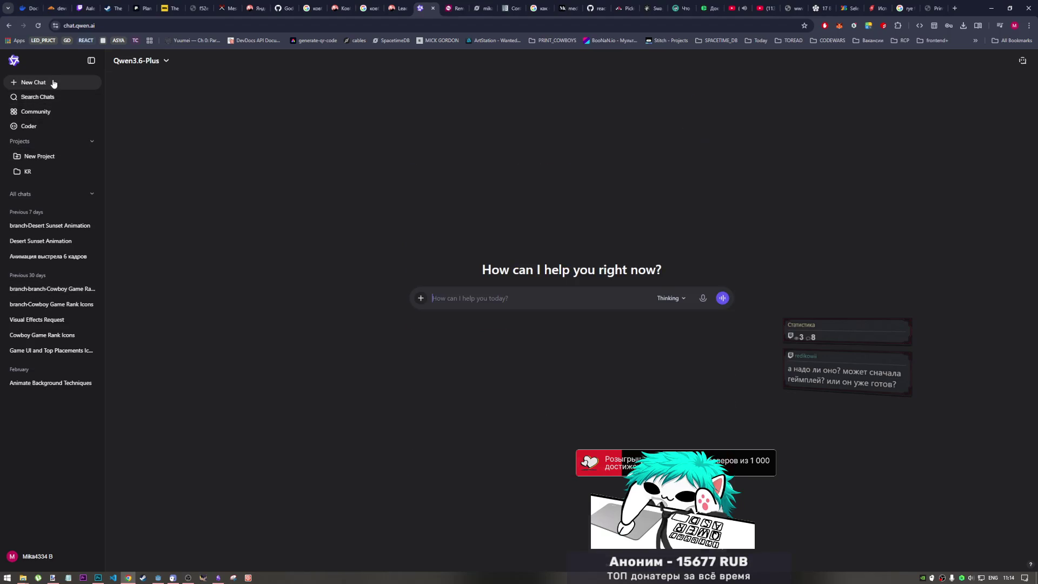
{"action": "left_click", "coordinate": [421, 298]}
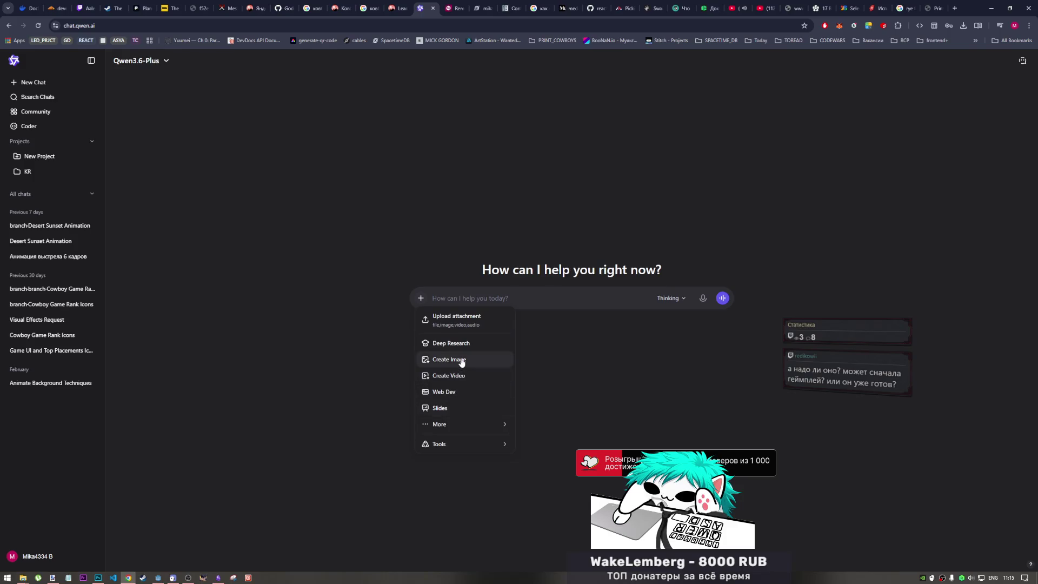
{"action": "left_click", "coordinate": [461, 360]}
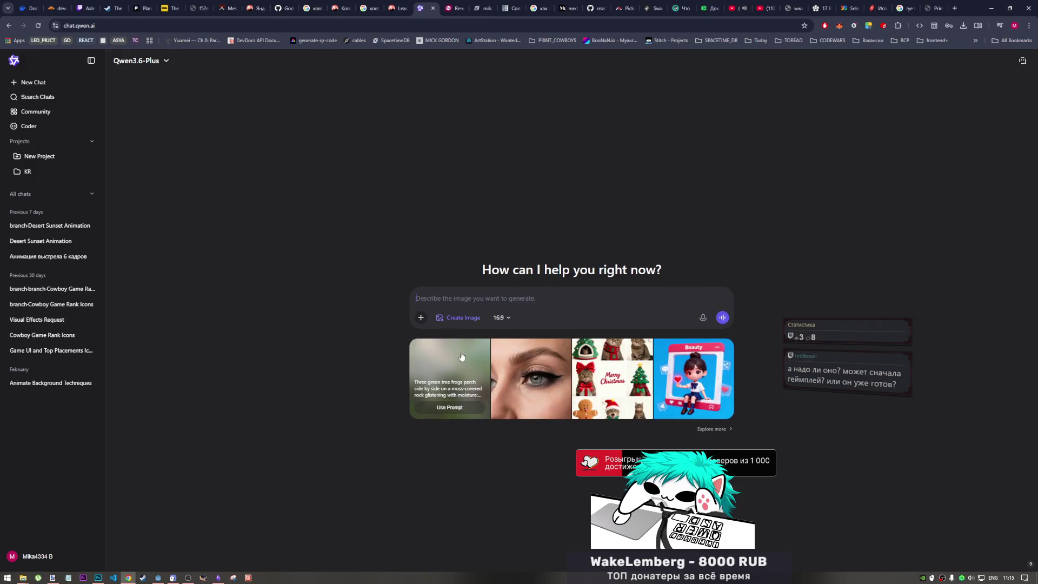
{"action": "left_click", "coordinate": [22, 579]}
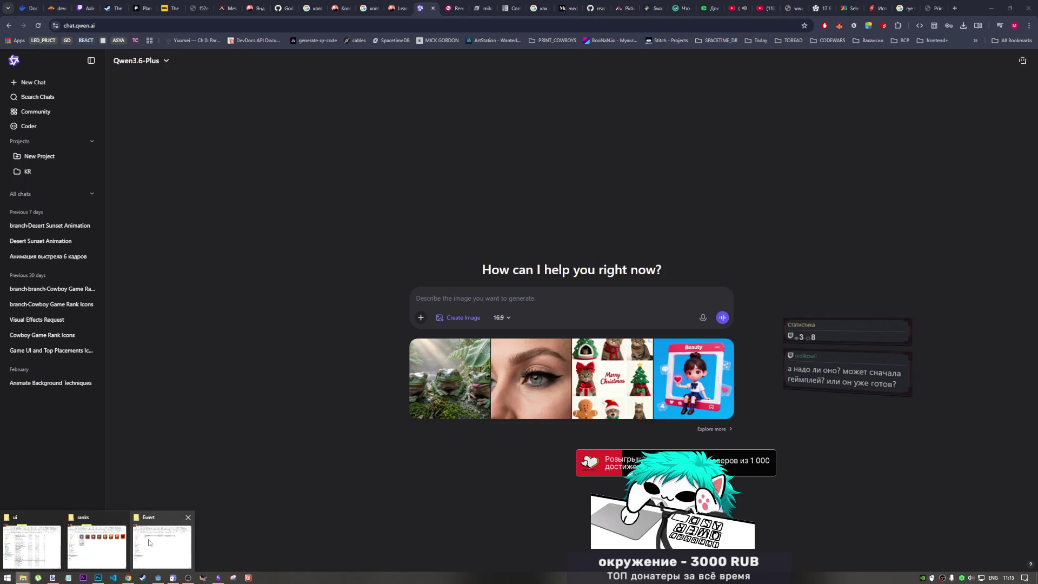
{"action": "left_click", "coordinate": [150, 543]}
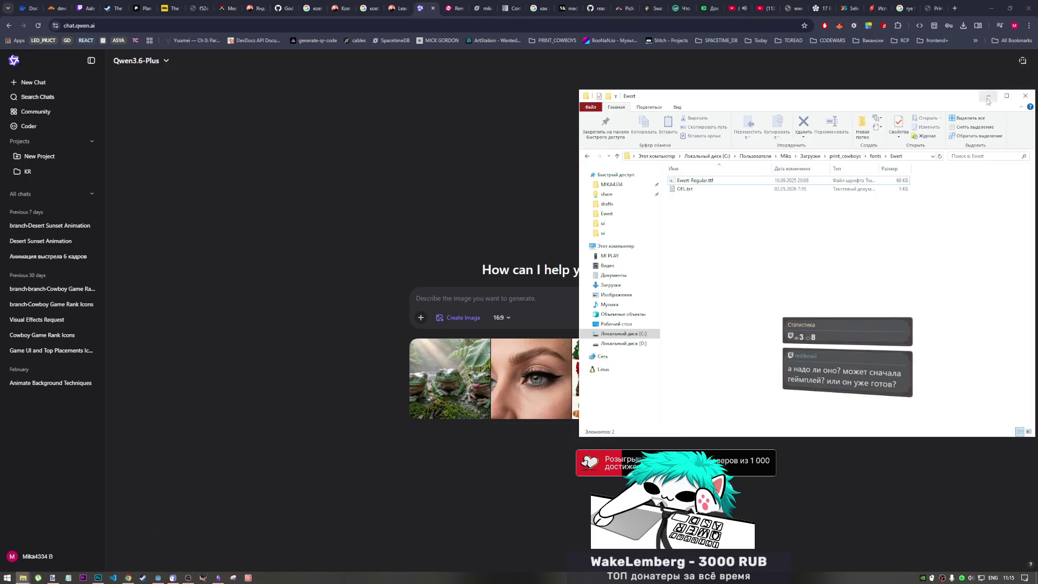
Minimize the Ewert folder, move the ui image folder window aside, and switch to Godot
{"action": "left_click", "coordinate": [987, 101]}
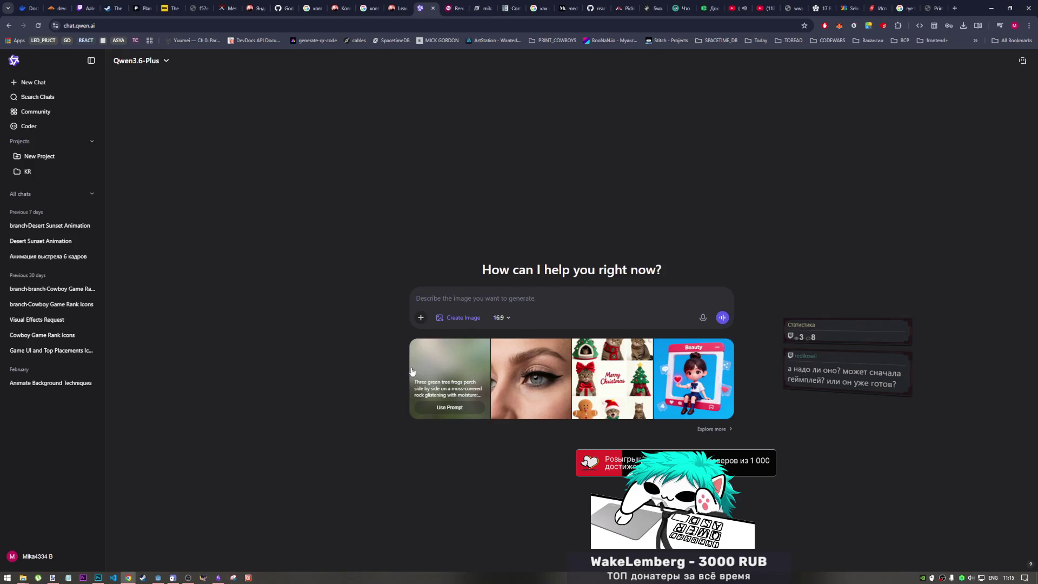
{"action": "left_click", "coordinate": [23, 578]}
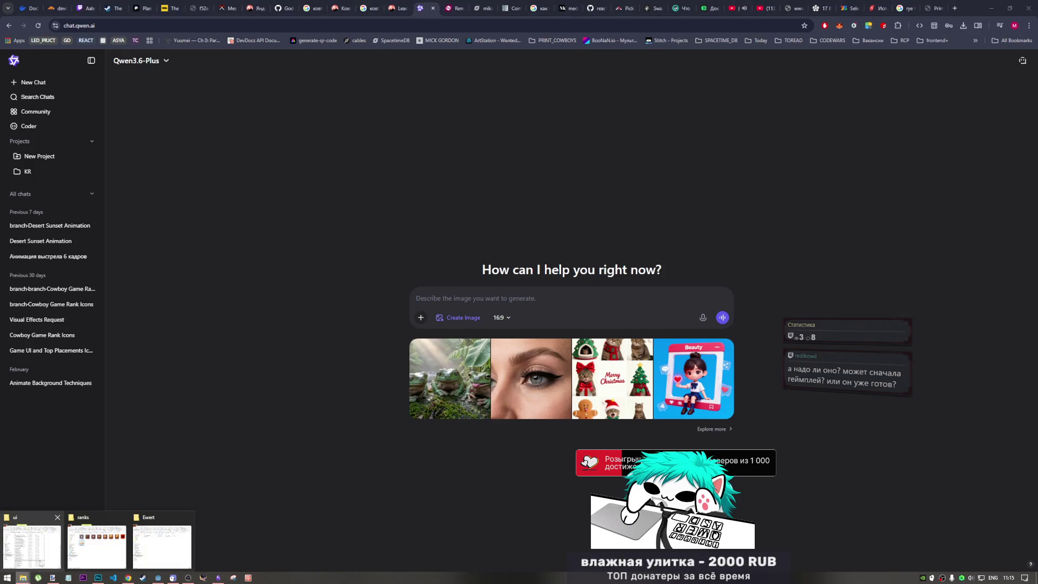
{"action": "left_click", "coordinate": [33, 546]}
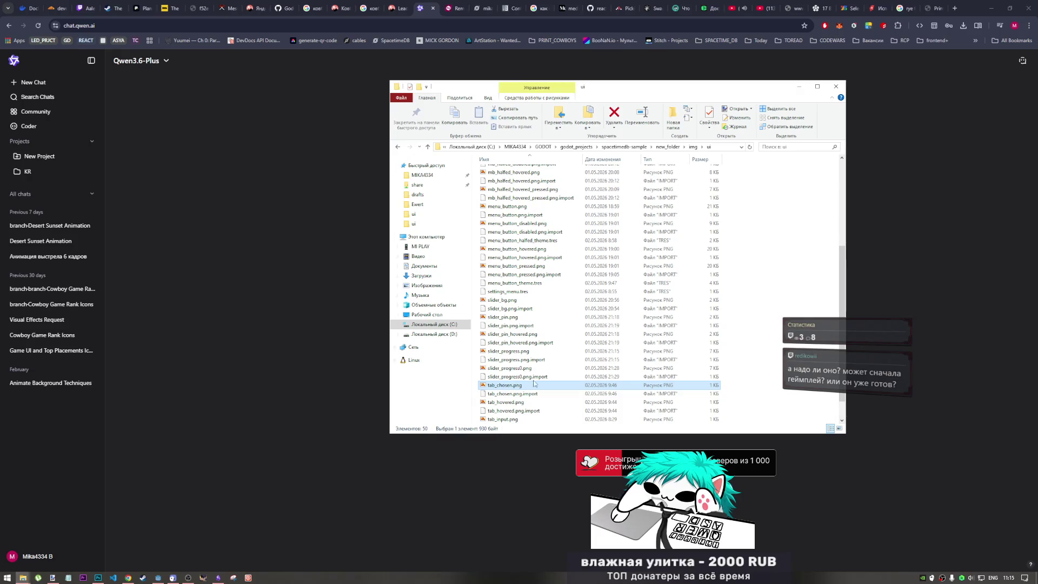
{"action": "left_click_drag", "start_coordinate": [653, 90], "coordinate": [925, 132]}
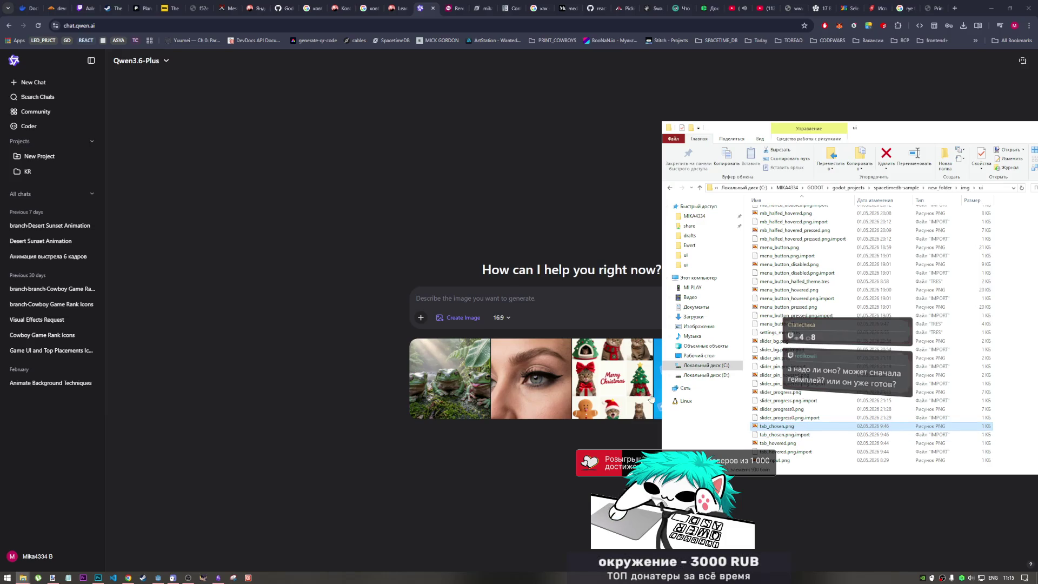
{"action": "left_click", "coordinate": [174, 578]}
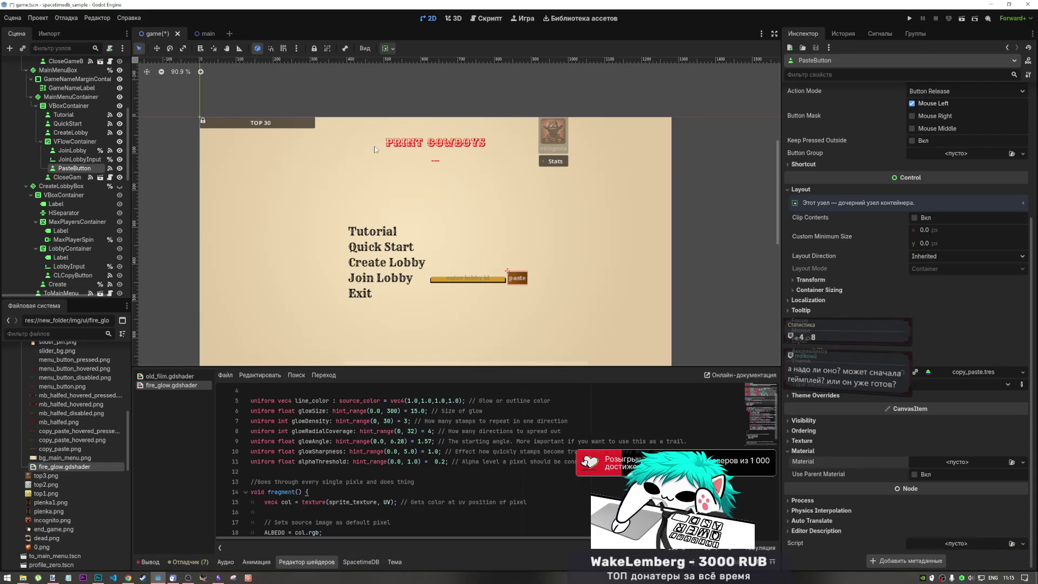
Zoom around the Godot main menu scene, then return to the Qwen Chat page
{"action": "scroll", "coordinate": [468, 273], "scroll_direction": "down", "scroll_amount": 3}
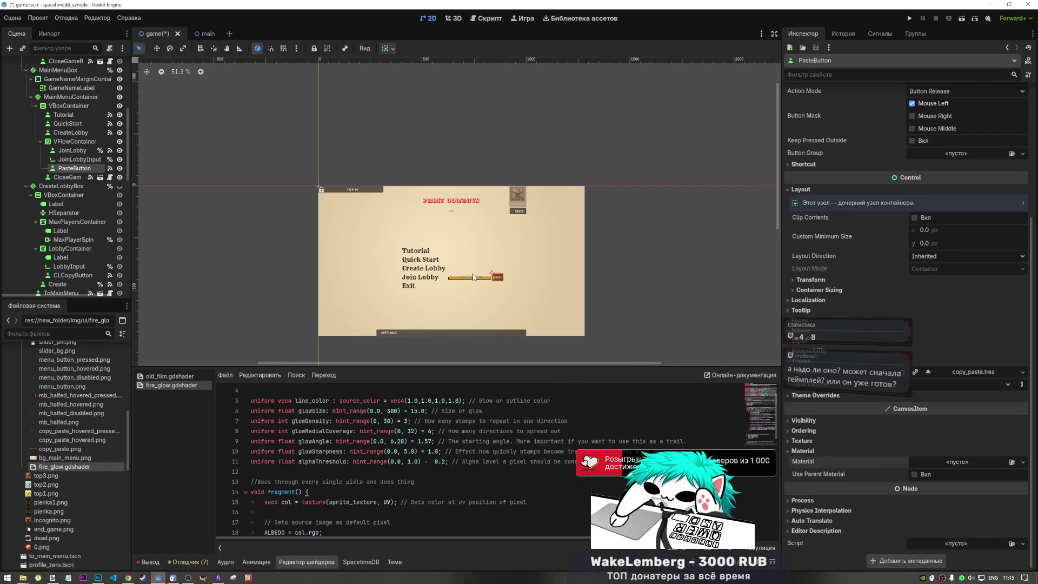
{"action": "scroll", "coordinate": [475, 251], "scroll_direction": "up", "scroll_amount": 3}
{"action": "scroll", "coordinate": [534, 243], "scroll_direction": "down", "scroll_amount": 3}
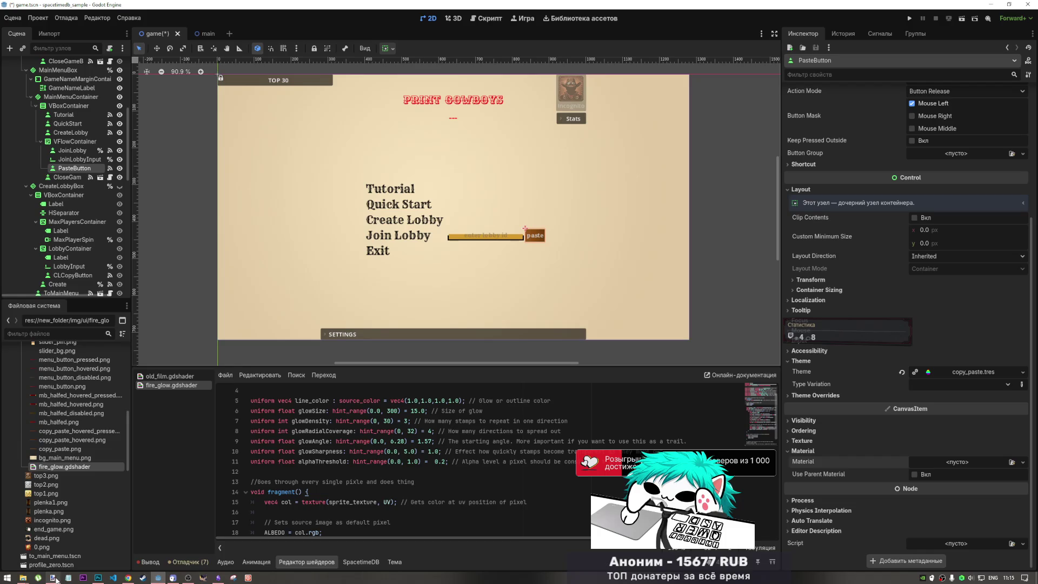
{"action": "mouse_move", "coordinate": [56, 578]}
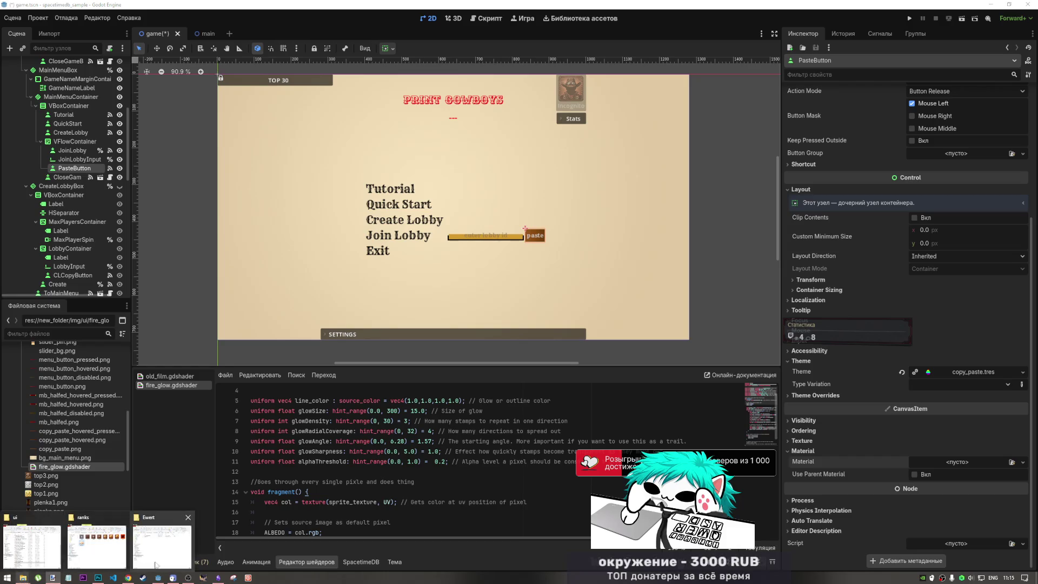
{"action": "mouse_move", "coordinate": [129, 577]}
{"action": "left_click", "coordinate": [131, 551]}
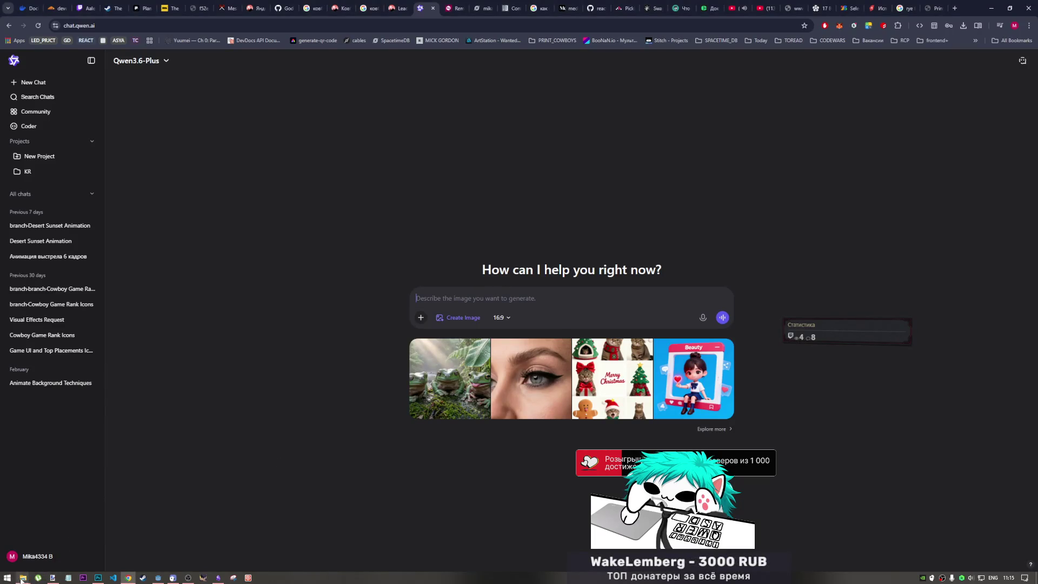
Browse from the ranks folder via print_cowboys drafts into the FINALS > ui folder
{"action": "mouse_move", "coordinate": [23, 578]}
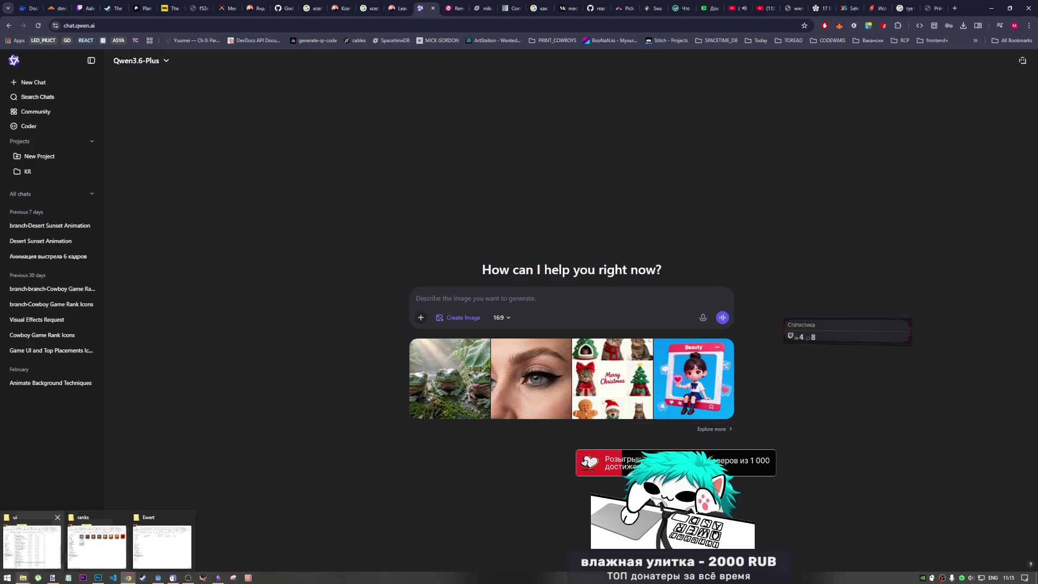
{"action": "left_click", "coordinate": [95, 545]}
{"action": "left_click", "coordinate": [265, 66]}
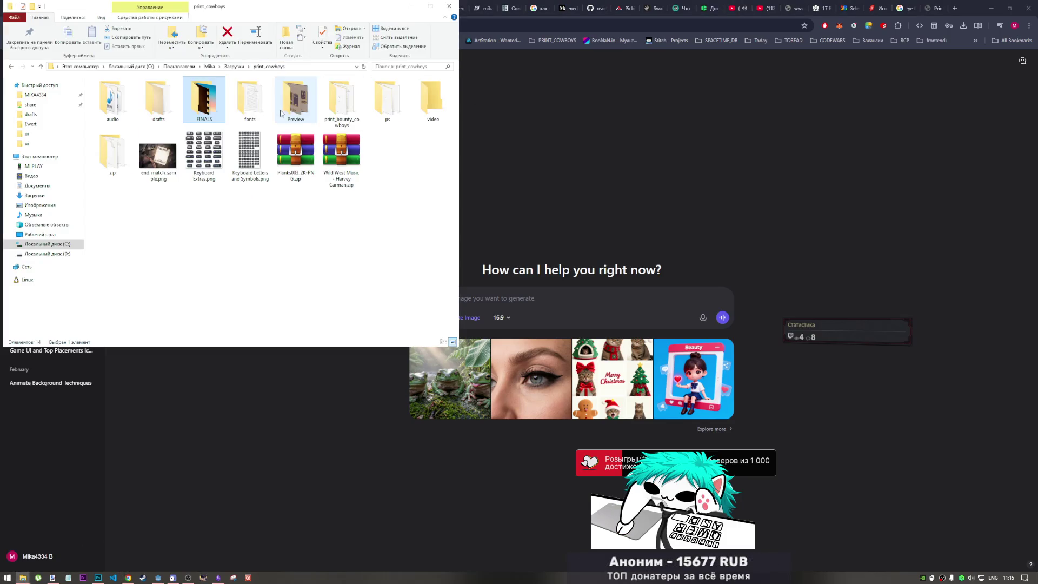
{"action": "left_click", "coordinate": [172, 109]}
{"action": "double_click", "coordinate": [172, 109]}
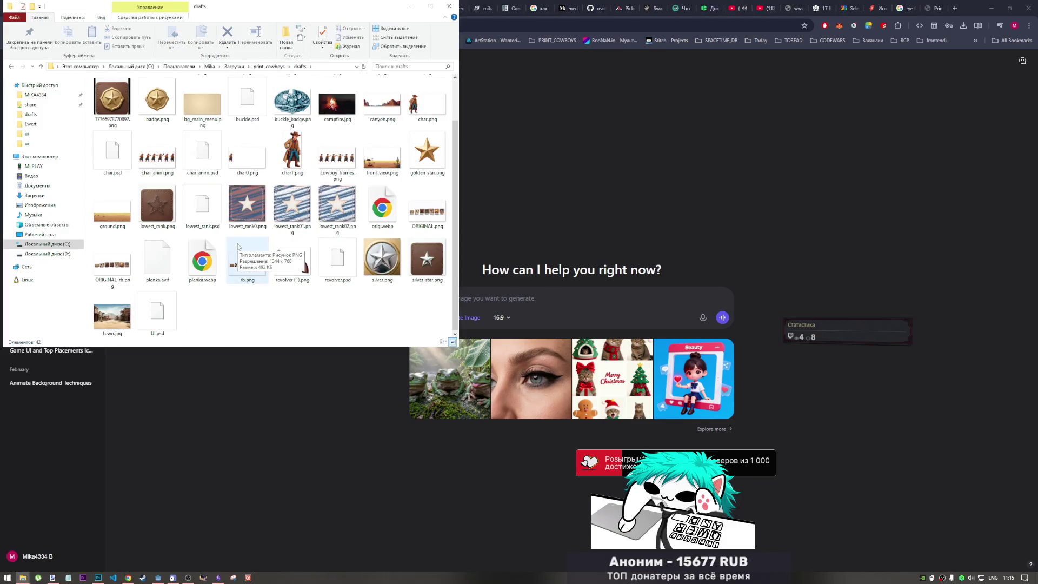
{"action": "left_click", "coordinate": [41, 66]}
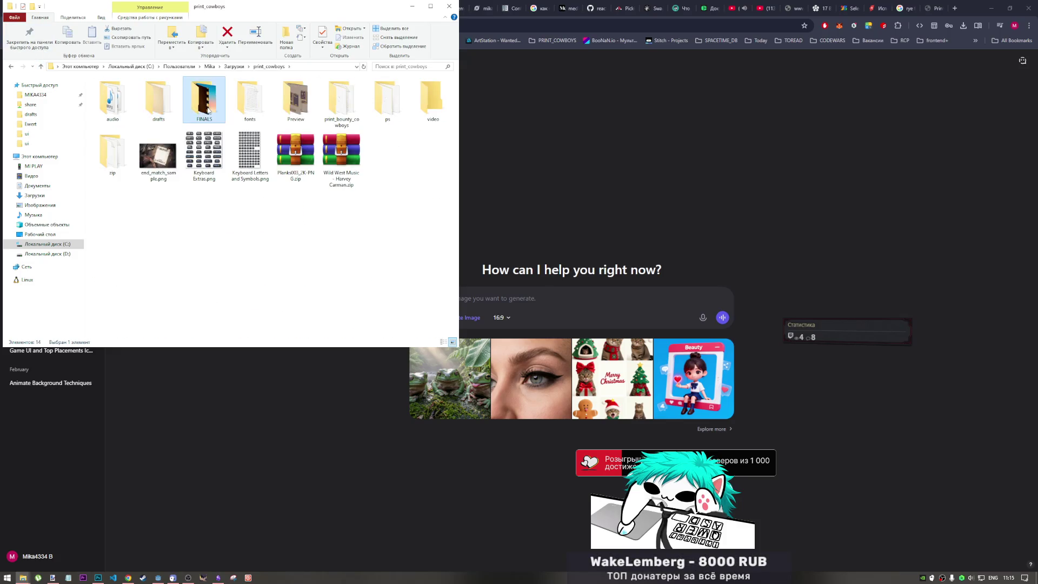
{"action": "double_click", "coordinate": [203, 100]}
{"action": "double_click", "coordinate": [250, 100]}
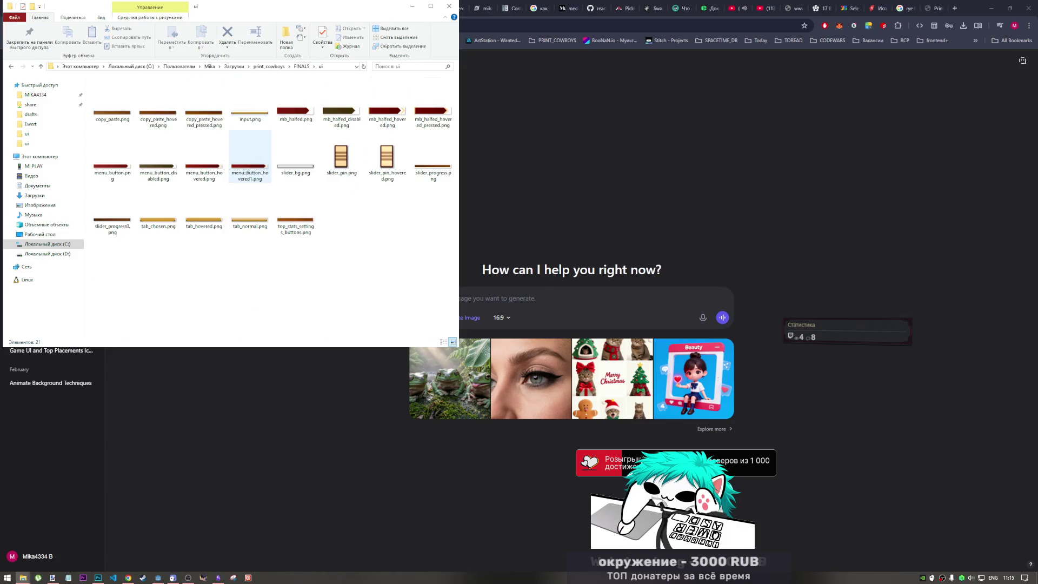
Copy top_stats_settings_buttons.png into print_cowboys > drafts and drag it toward the chat prompt
{"action": "left_click", "coordinate": [296, 214]}
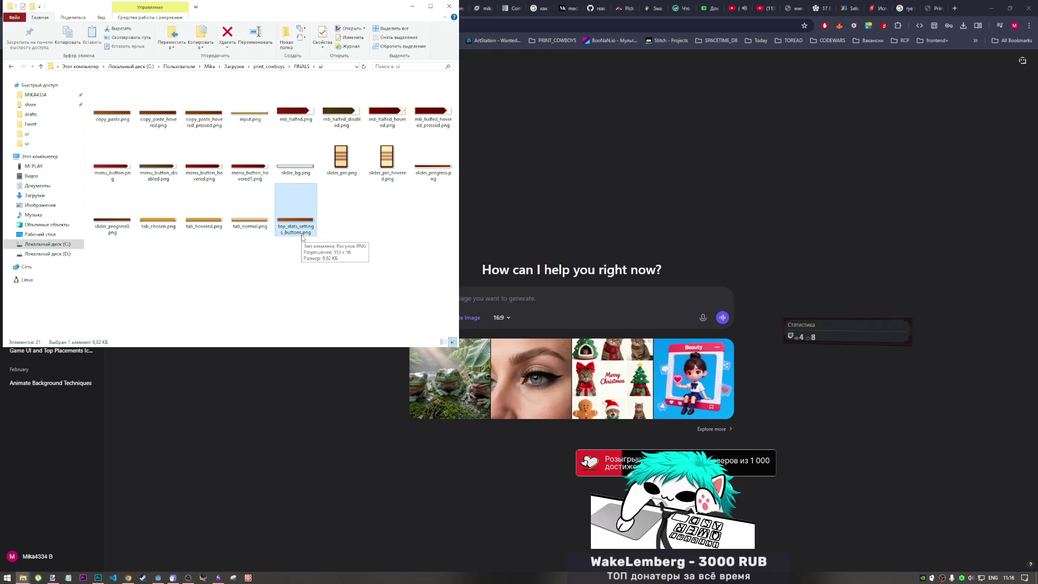
{"action": "left_click", "coordinate": [261, 69]}
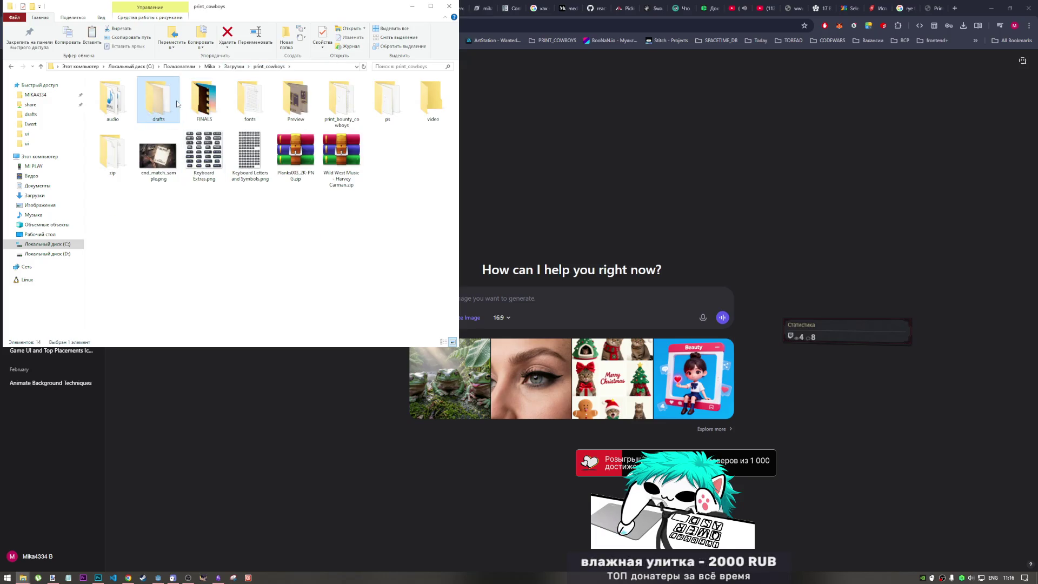
{"action": "double_click", "coordinate": [154, 99]}
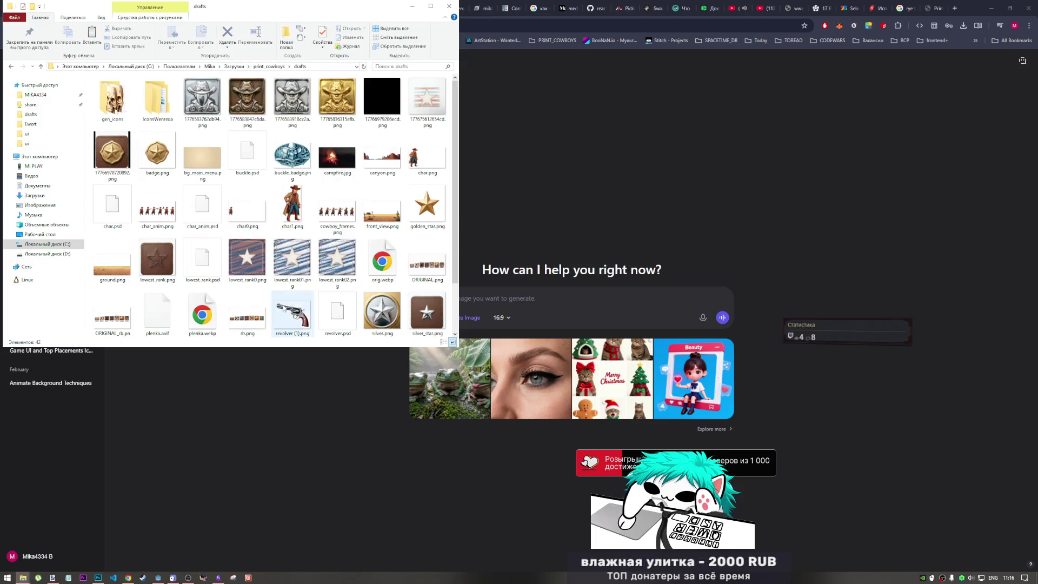
{"action": "right_click", "coordinate": [406, 236]}
{"action": "left_click", "coordinate": [422, 293]}
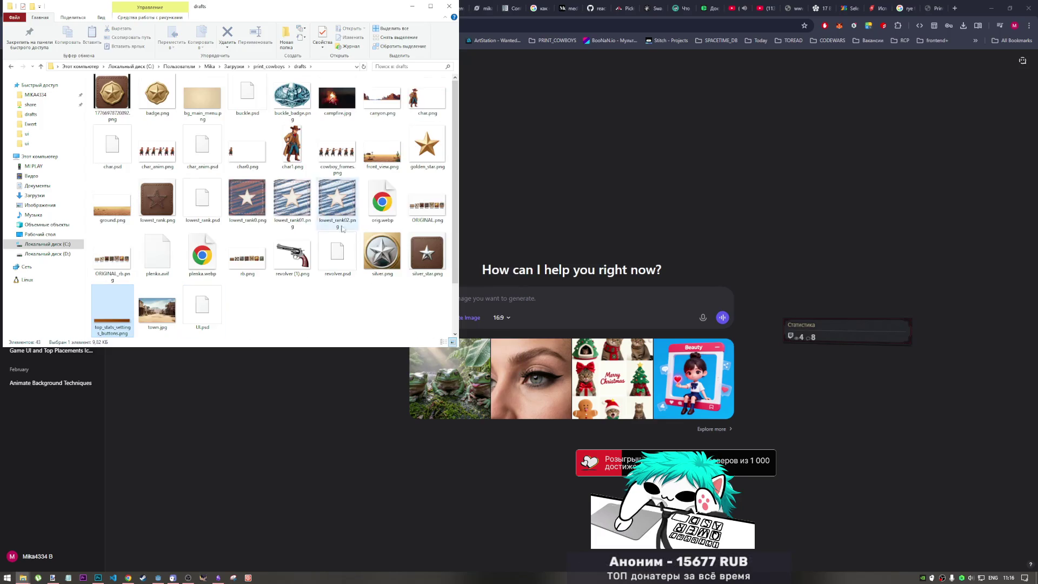
{"action": "mouse_move", "coordinate": [119, 312]}
{"action": "left_mouse_down"}
{"action": "mouse_move", "coordinate": [585, 300]}
{"action": "mouse_move", "coordinate": [298, 303]}
{"action": "mouse_move", "coordinate": [408, 312]}
{"action": "left_mouse_up"}
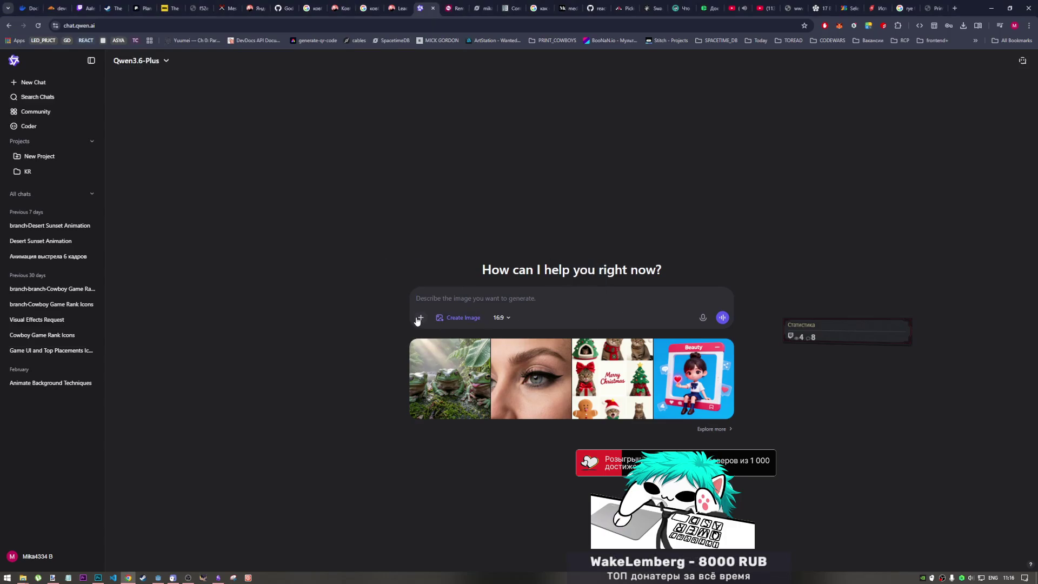
Upload top_stats_settings_buttons.png from print_cowboys > drafts as the prompt attachment
{"action": "left_click", "coordinate": [419, 318]}
{"action": "left_click", "coordinate": [463, 340]}
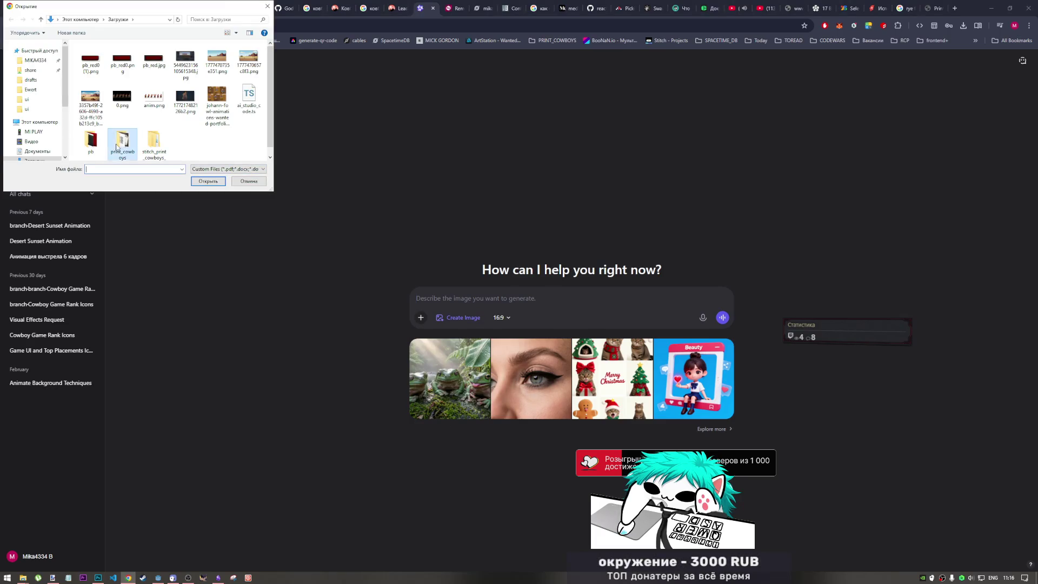
{"action": "double_click", "coordinate": [118, 146]}
{"action": "double_click", "coordinate": [124, 136]}
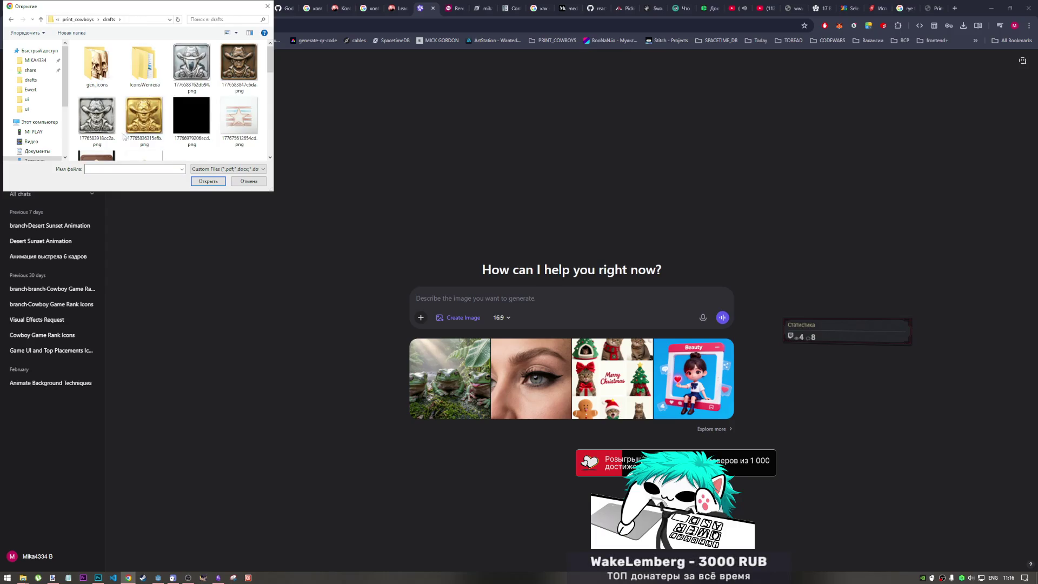
{"action": "scroll", "coordinate": [124, 137], "scroll_direction": "down", "scroll_amount": 5}
{"action": "left_click", "coordinate": [201, 140]}
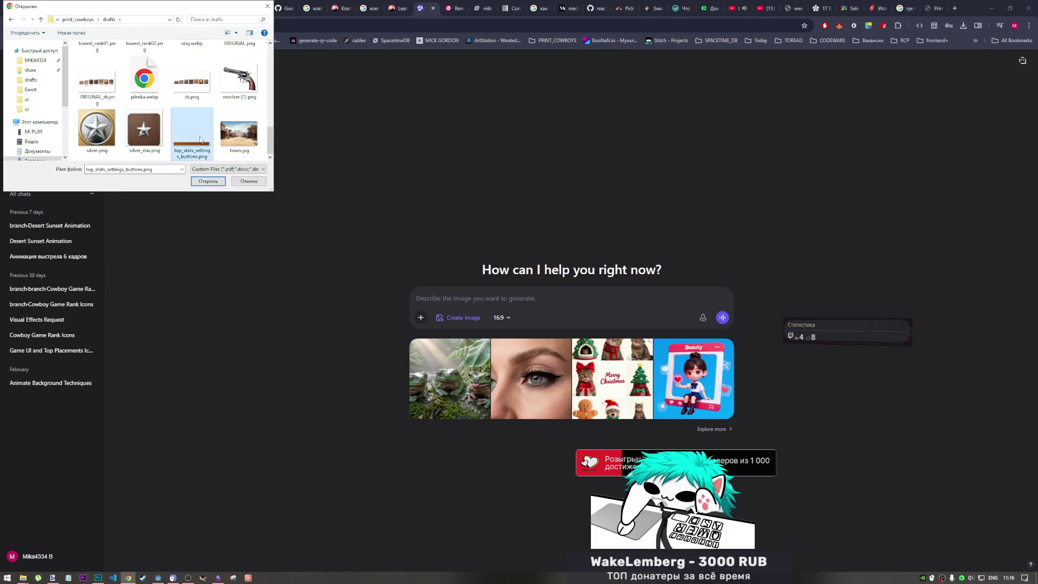
{"action": "double_click", "coordinate": [201, 139]}
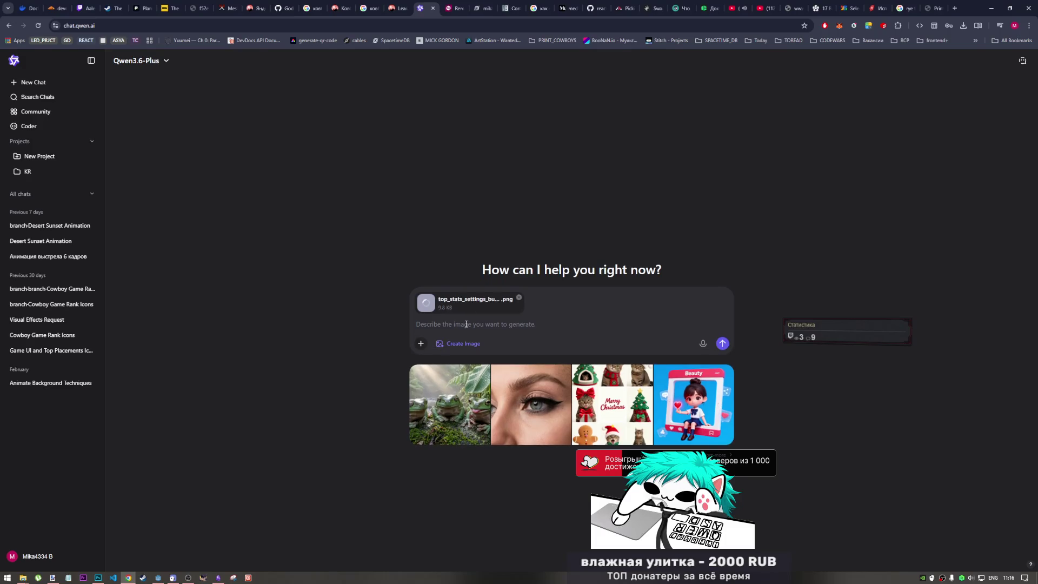
Switch to the Russian layout and type the prompt 'сделай эффект огня вокруг плашки'
{"action": "type", "text": "c"}
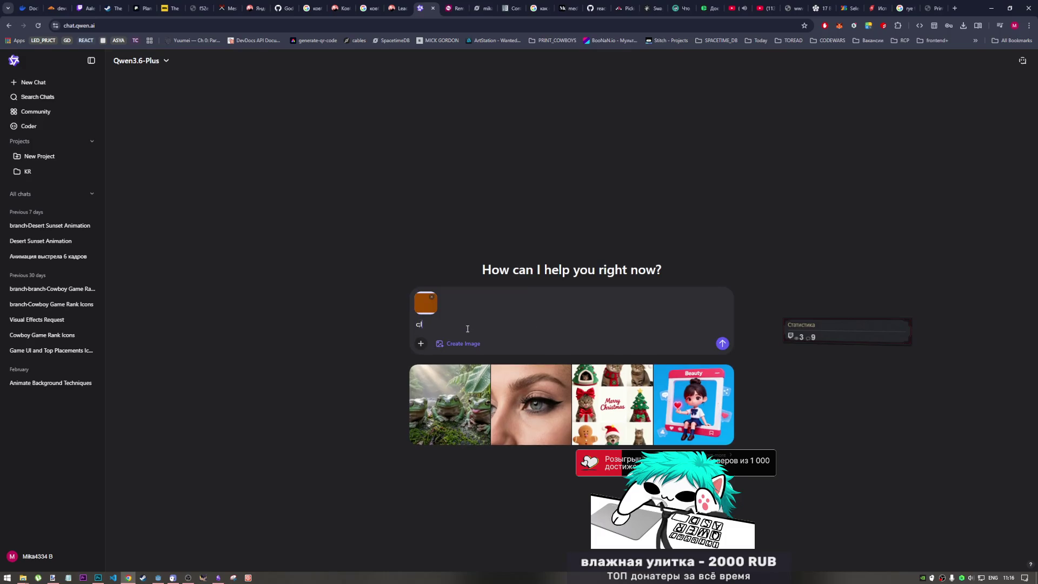
{"action": "key", "text": "alt+shift"}
{"action": "type", "text": "сделай эффект о"}
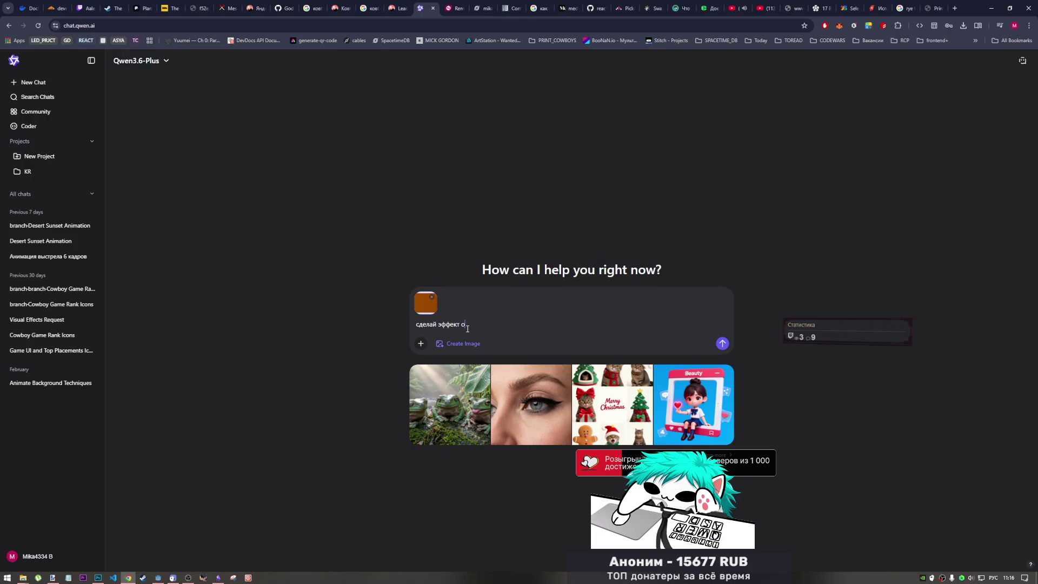
{"action": "type", "text": "гня вокруг"}
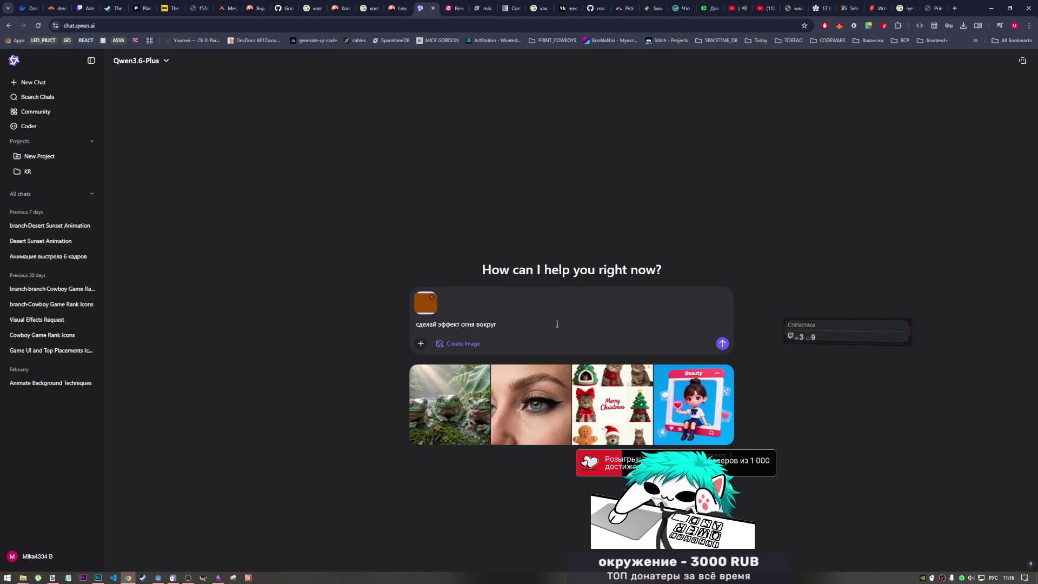
{"action": "type", "text": " плащ"}
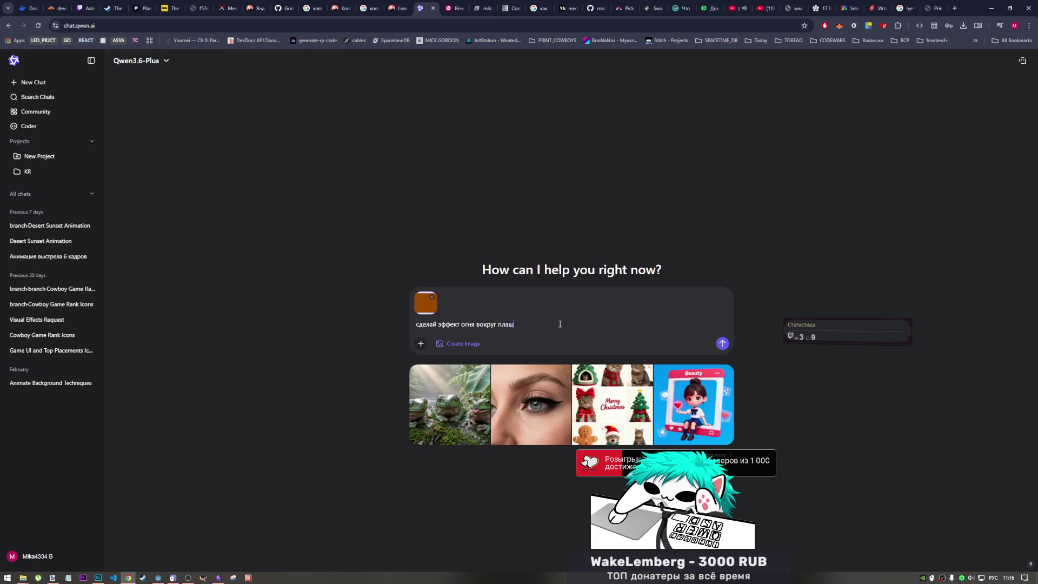